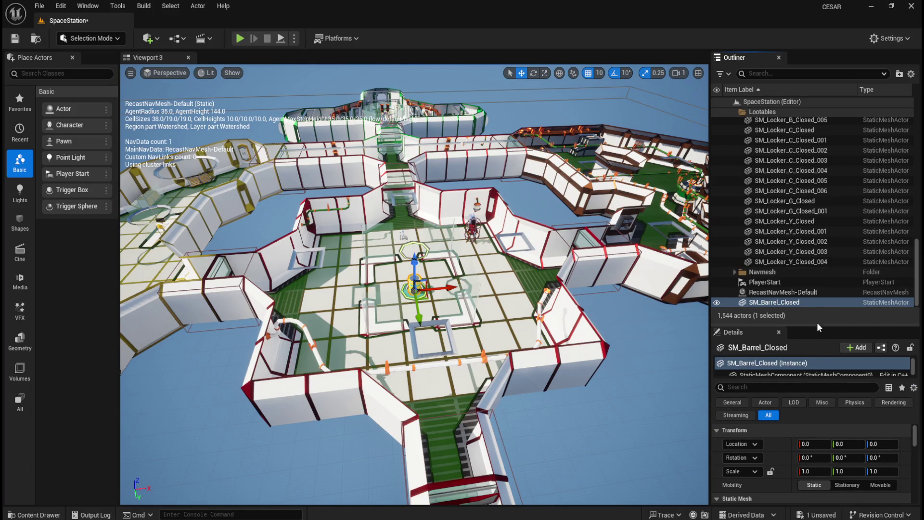
# Move SM_Barrel_Closed to Location X 1700, Y 2050 in the Details panel.
pyautogui.click(821, 293)
pyautogui.click(814, 300)
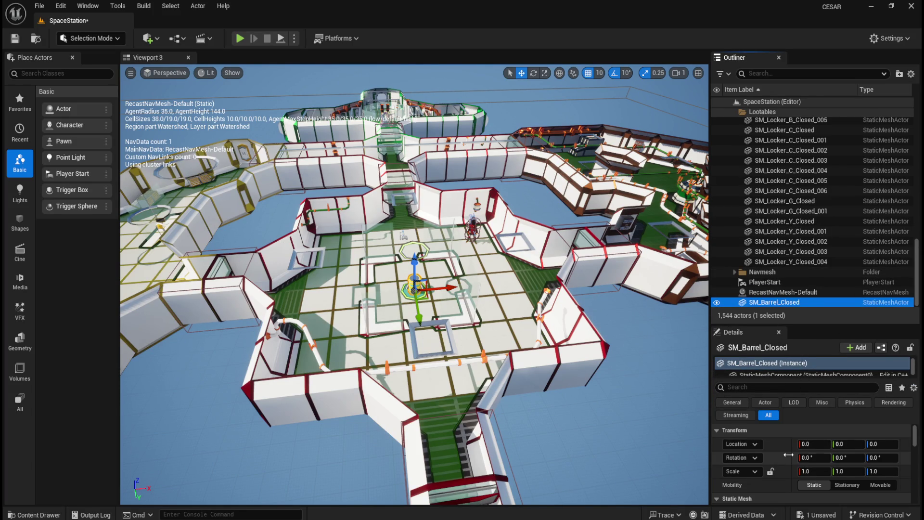
pyautogui.scroll(-2, 787, 461)
pyautogui.scroll(2, 786, 461)
pyautogui.click(813, 444)
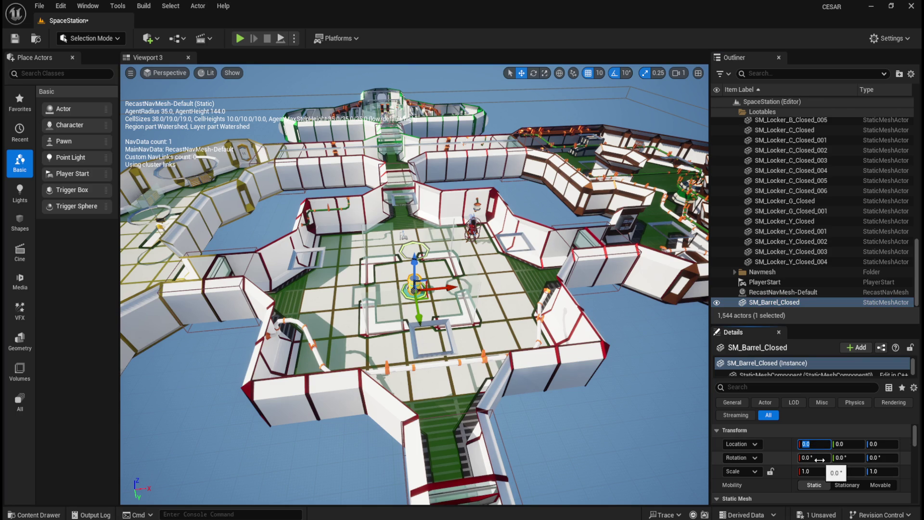
pyautogui.write('17')
pyautogui.press('Tab')
pyautogui.write('2')
pyautogui.press('Return')
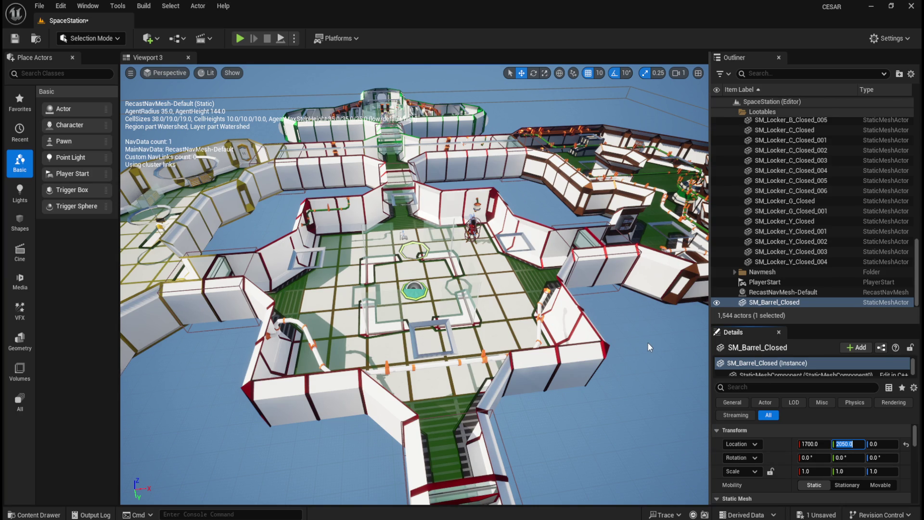
# Frame the viewport on the SM_Barrel_Closed actor and zoom out.
pyautogui.click(783, 302)
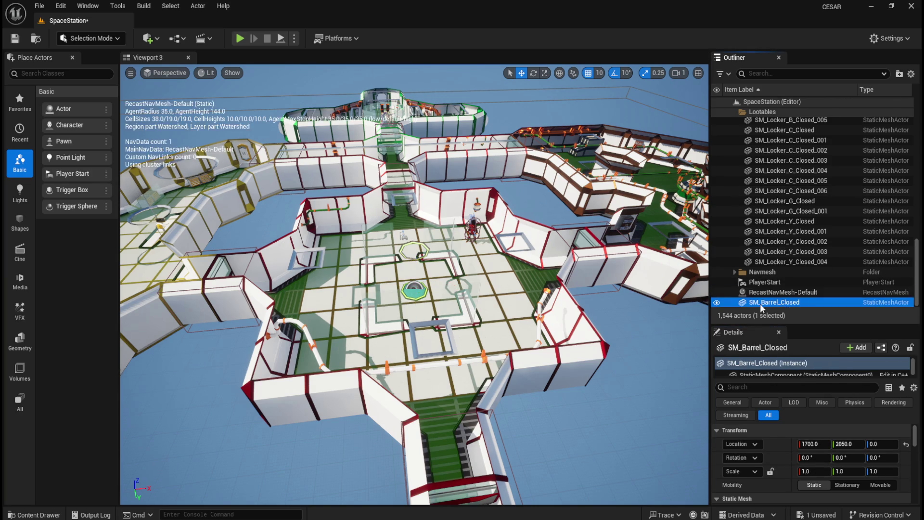
pyautogui.press('f')
pyautogui.scroll(-5, 512, 266)
pyautogui.scroll(-4, 511, 266)
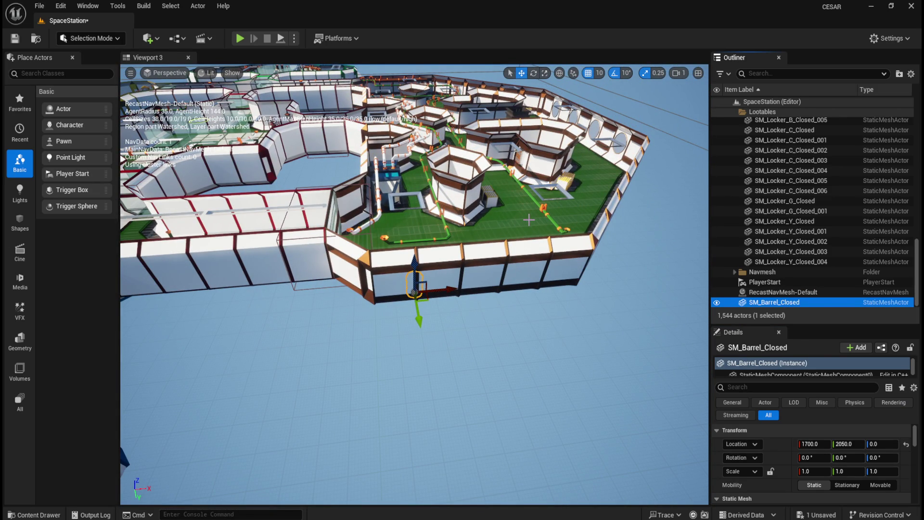
pyautogui.moveTo(497, 244); pyautogui.dragTo(637, 266)
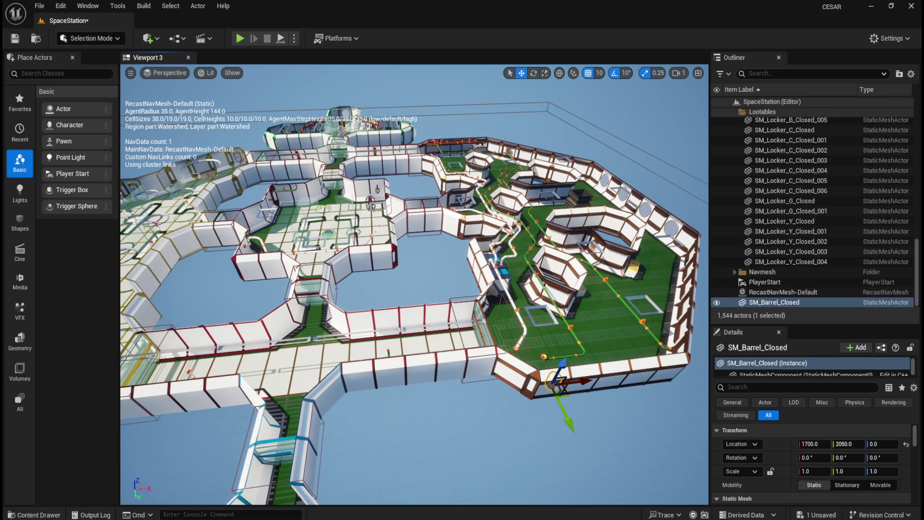
pyautogui.moveTo(495, 251); pyautogui.dragTo(495, 251)
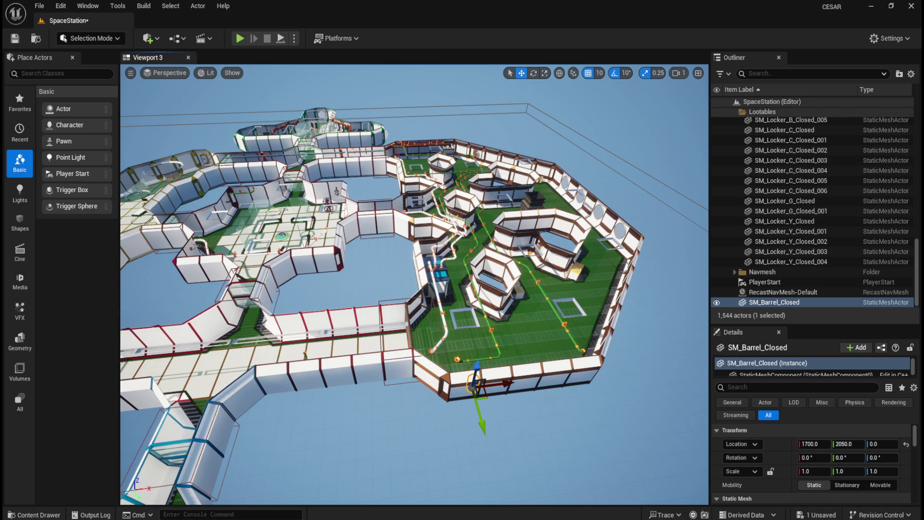
pyautogui.click(840, 443)
# Make the barrel's Y location -2050 and frame it in the viewport.
pyautogui.press('Left')
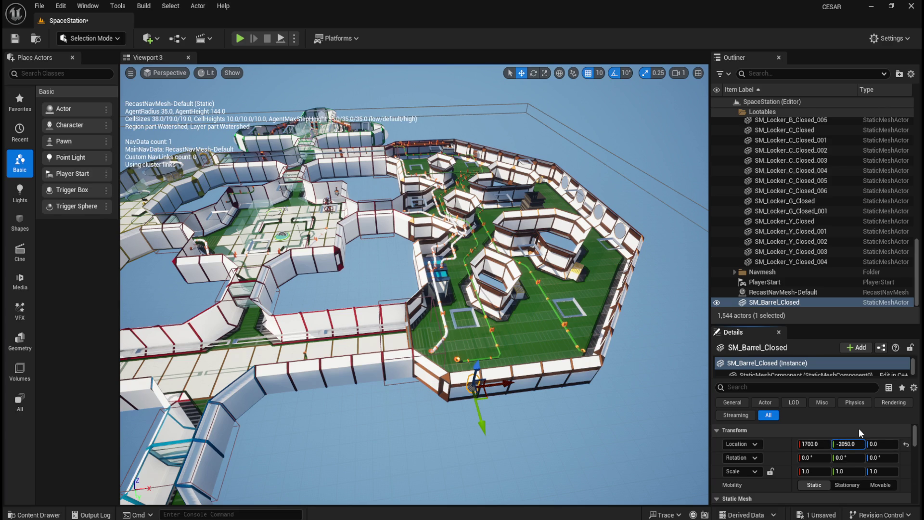
pyautogui.press('Return')
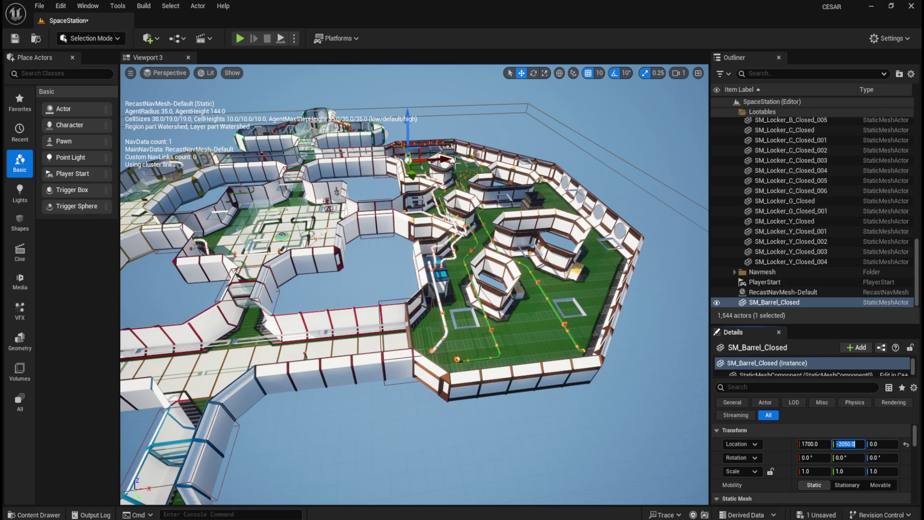
pyautogui.doubleClick(795, 300)
pyautogui.scroll(-6, 465, 246)
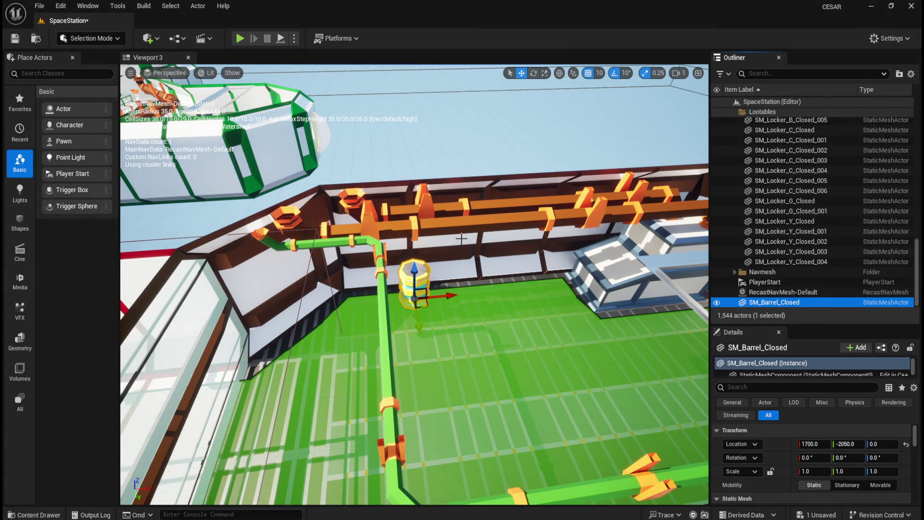
pyautogui.scroll(-3, 462, 240)
pyautogui.scroll(8, 469, 255)
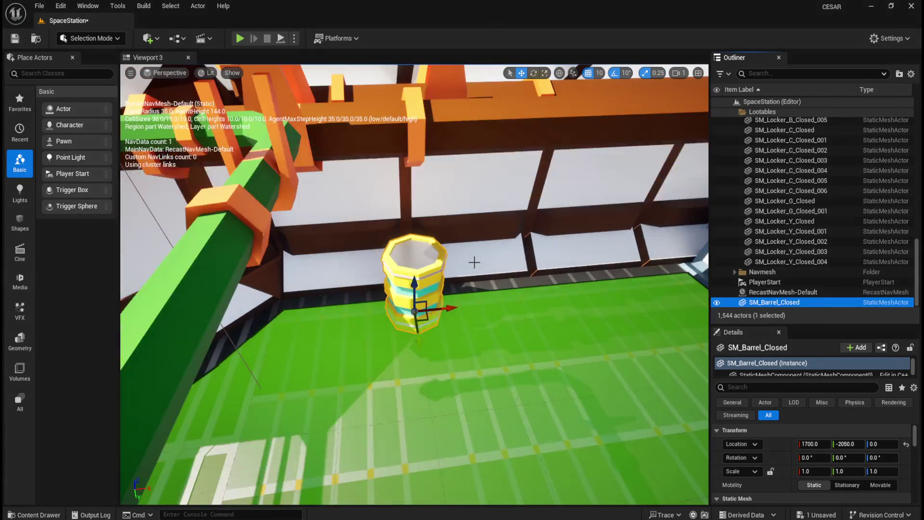
# Zoom out around the barrel and save the SpaceStation level.
pyautogui.scroll(-4, 474, 261)
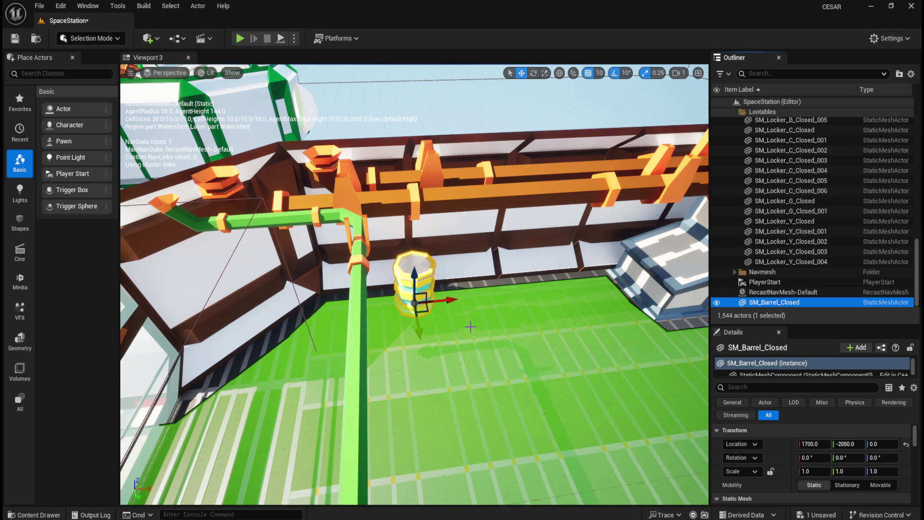
pyautogui.scroll(-5, 464, 325)
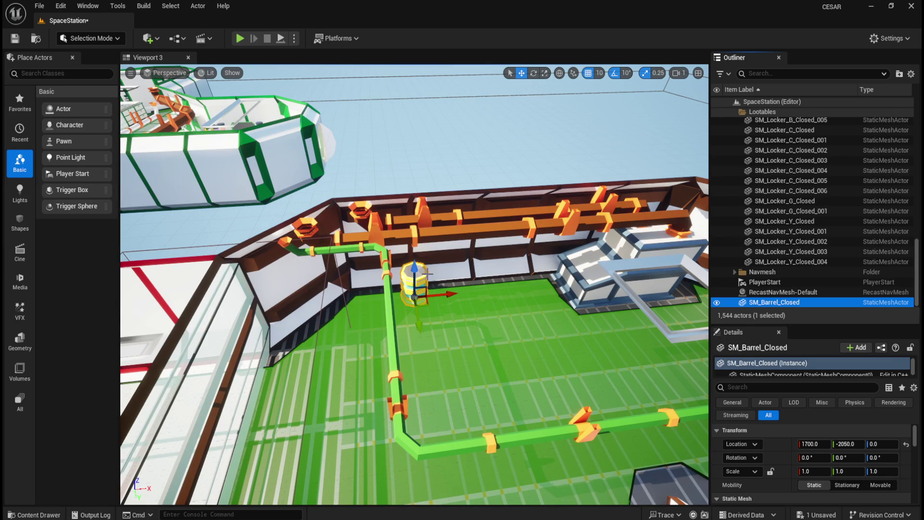
pyautogui.scroll(-5, 526, 272)
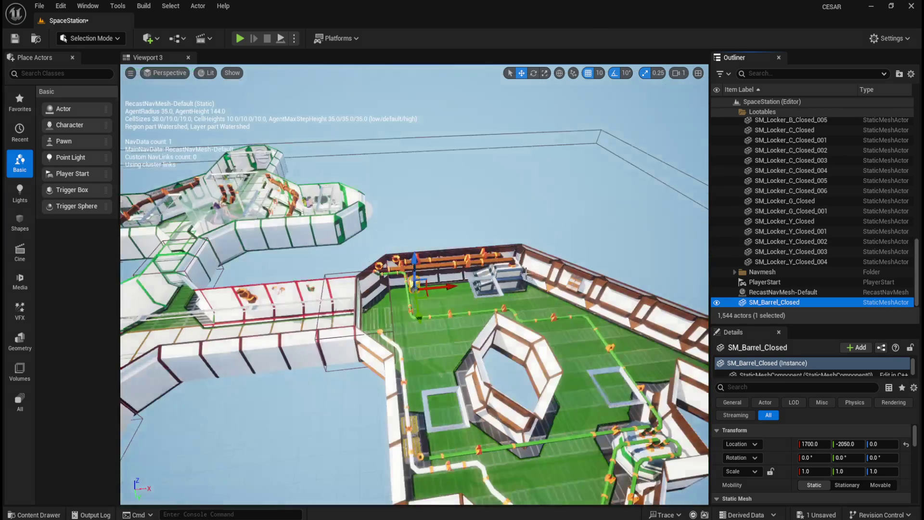
pyautogui.scroll(-6, 339, 396)
pyautogui.hotkey('ctrl', 's')
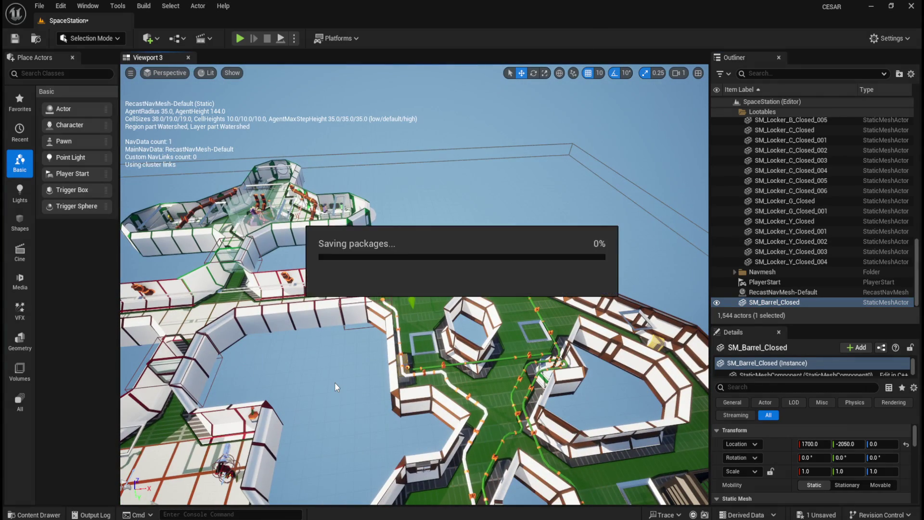
# Drop a new SM_Barrel_Closed into the level and set its location to X 1590, Y 2050.
pyautogui.hotkey('ctrl', 'b')
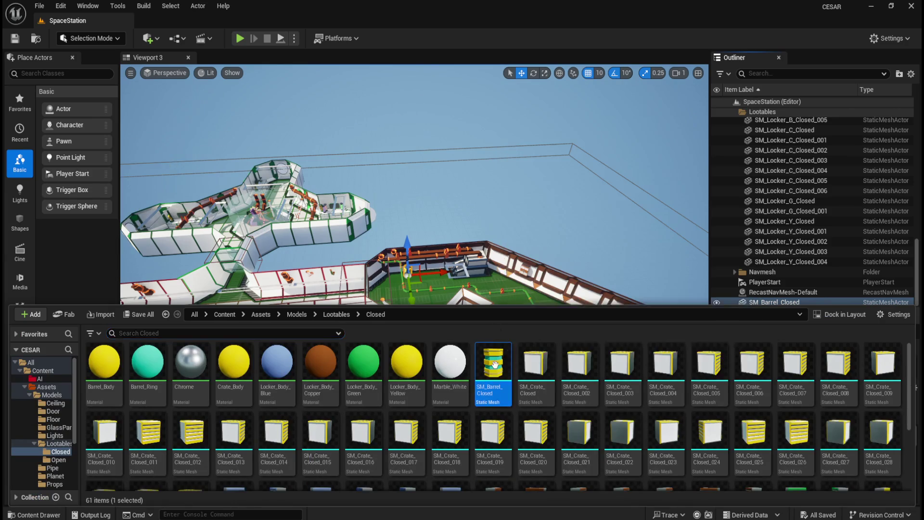
pyautogui.moveTo(493, 370); pyautogui.dragTo(427, 319)
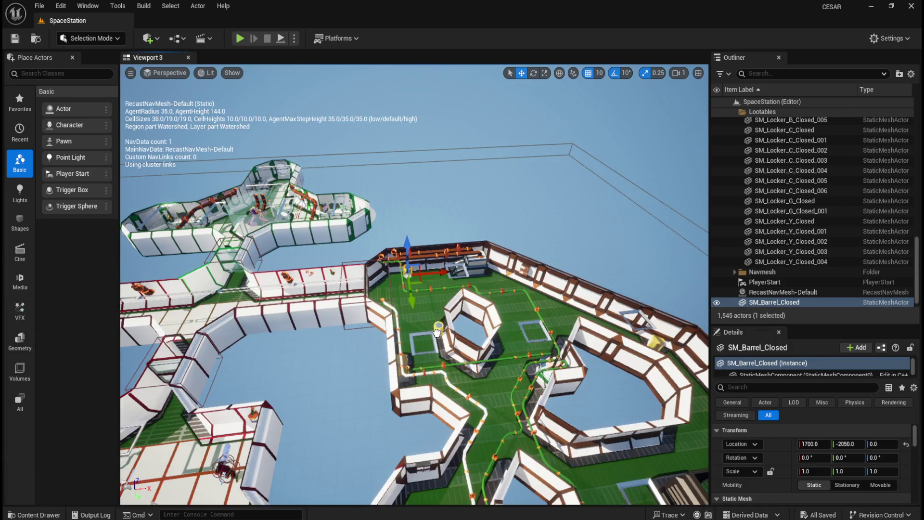
pyautogui.click(906, 444)
pyautogui.click(816, 444)
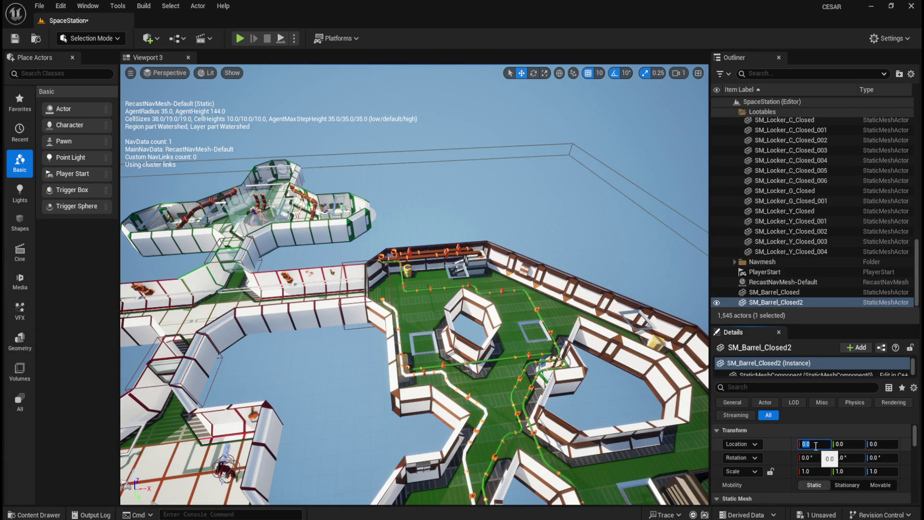
pyautogui.write('1590')
pyautogui.press('Tab')
pyautogui.write('2050')
pyautogui.press('Return')
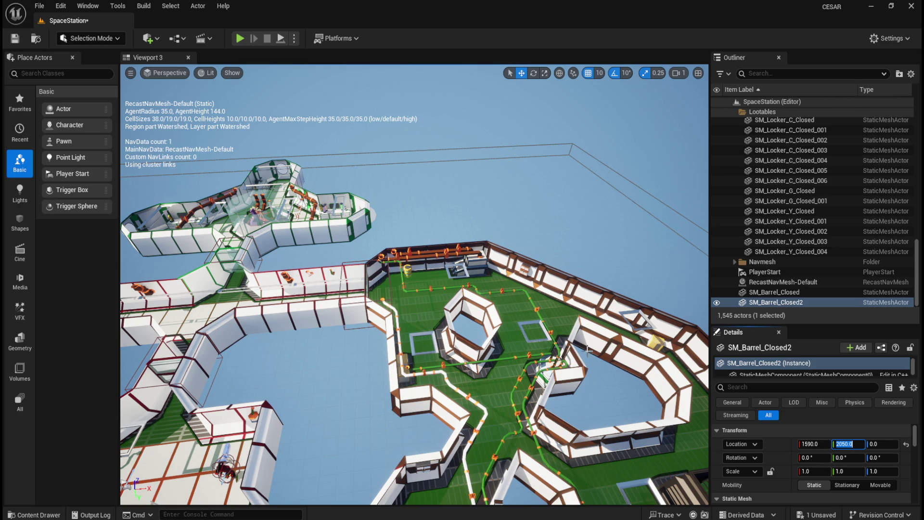
# Flip SM_Barrel_Closed2's Y to -2050 and frame it in the viewport.
pyautogui.click(910, 471)
pyautogui.write('-')
pyautogui.press('Return')
pyautogui.click(797, 302)
pyautogui.press('f')
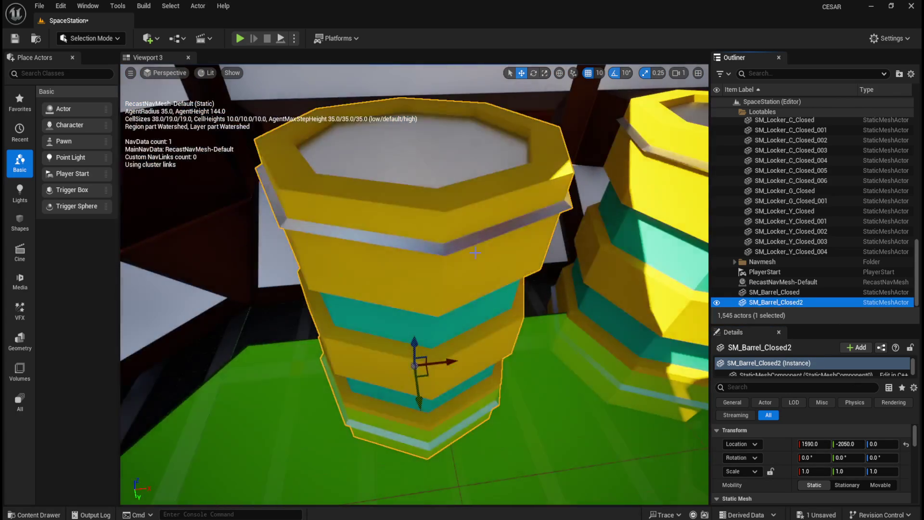
pyautogui.scroll(-10, 475, 253)
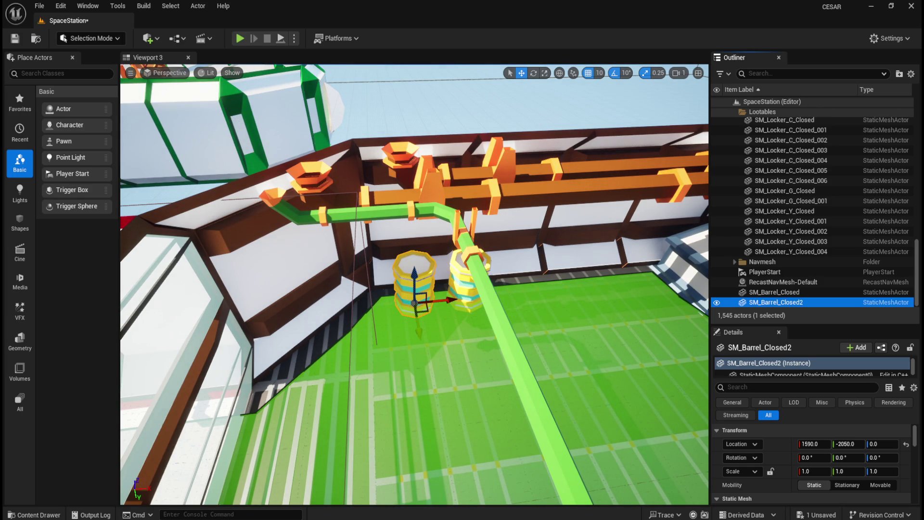
pyautogui.hotkey('ctrl', 'space')
# Add a third closed barrel at X 1810, Y -2050.
pyautogui.moveTo(494, 392); pyautogui.dragTo(561, 338)
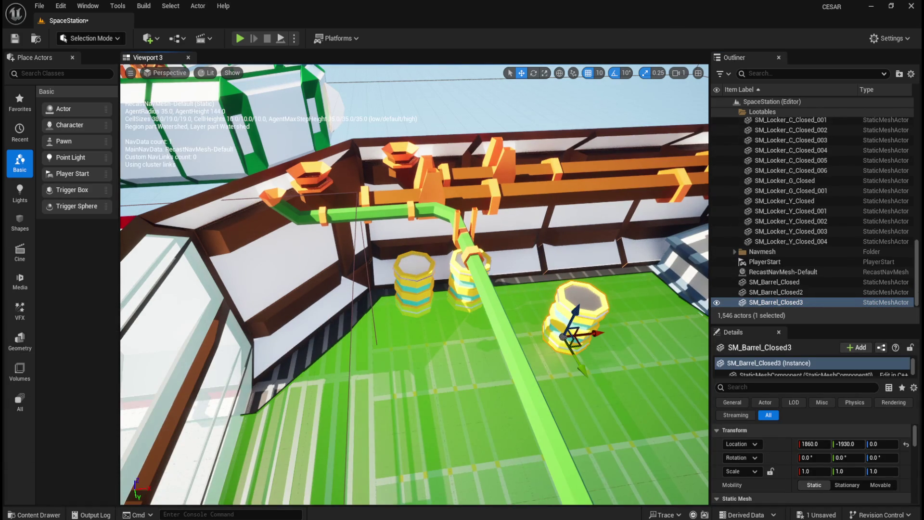
pyautogui.click(908, 446)
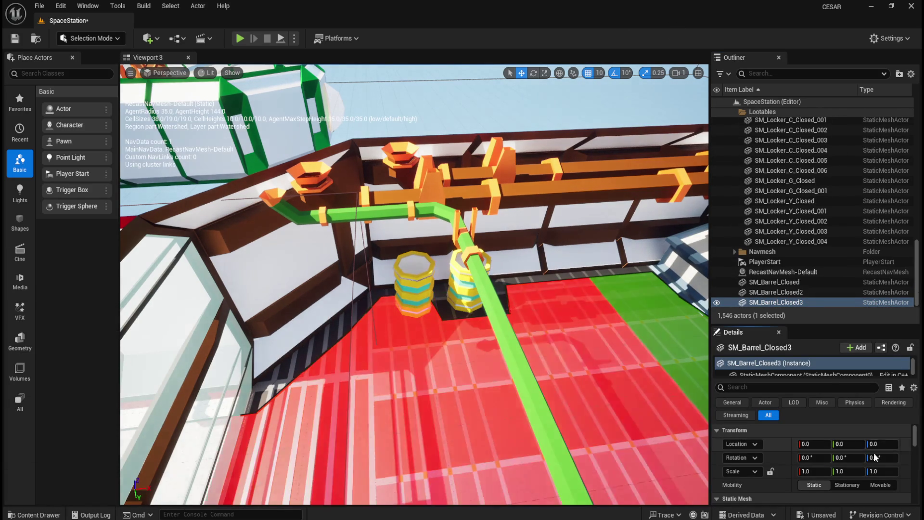
pyautogui.click(812, 444)
pyautogui.write('18')
pyautogui.press('Tab')
pyautogui.write('205')
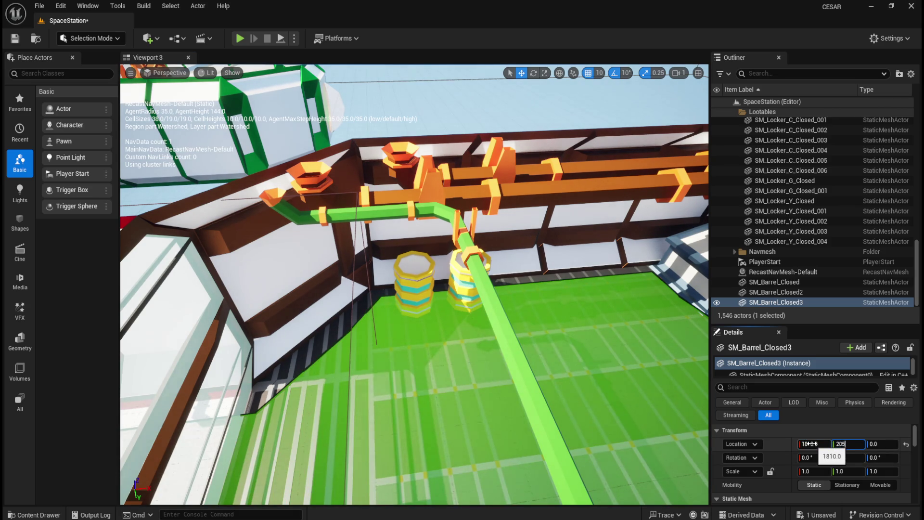
pyautogui.press('Return')
pyautogui.press('Home')
pyautogui.write('-')
pyautogui.press('Return')
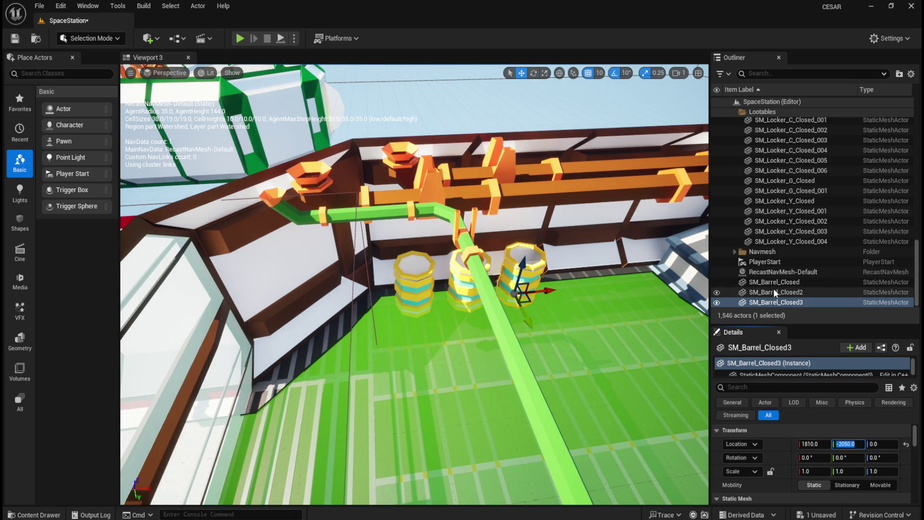
# Add a fourth closed barrel, SM_Barrel_Closed4, at X 1640, Y -1970.
pyautogui.hotkey('ctrl', 'space')
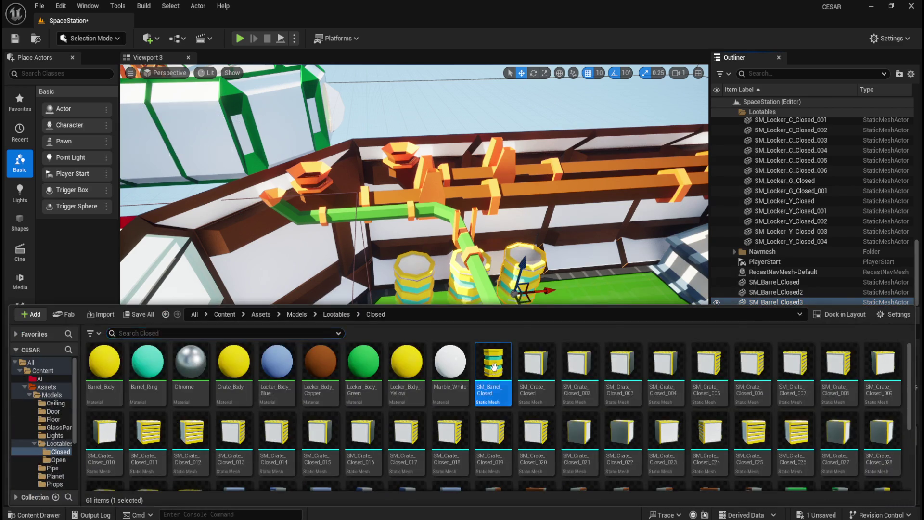
pyautogui.moveTo(494, 369); pyautogui.dragTo(602, 332)
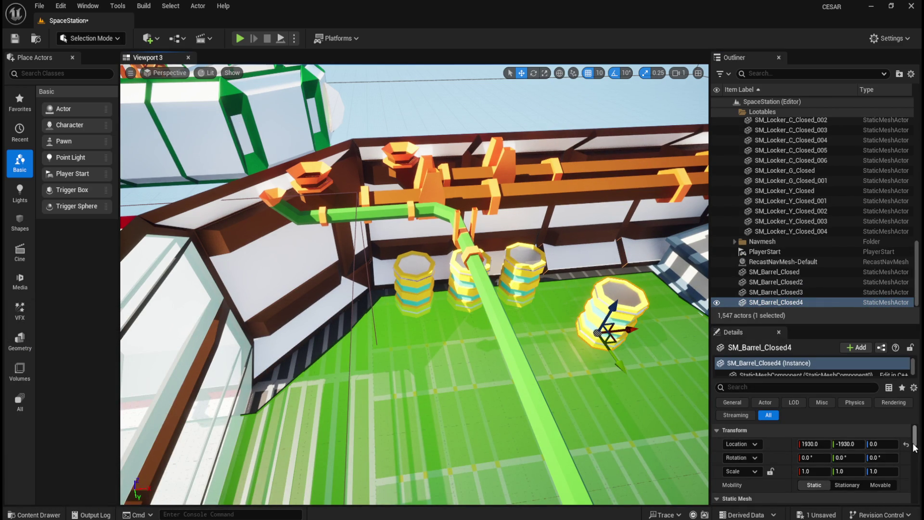
pyautogui.click(907, 445)
pyautogui.click(821, 443)
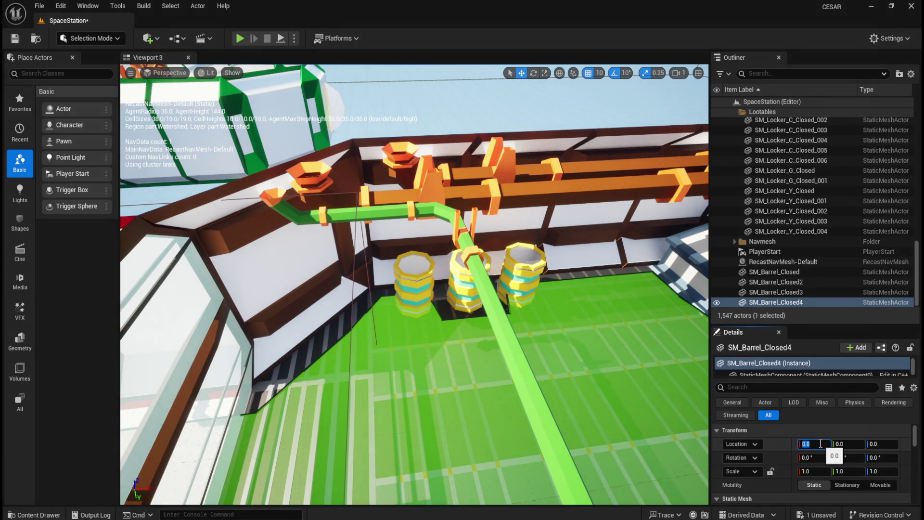
pyautogui.write('1640')
pyautogui.press('Tab')
pyautogui.write('-')
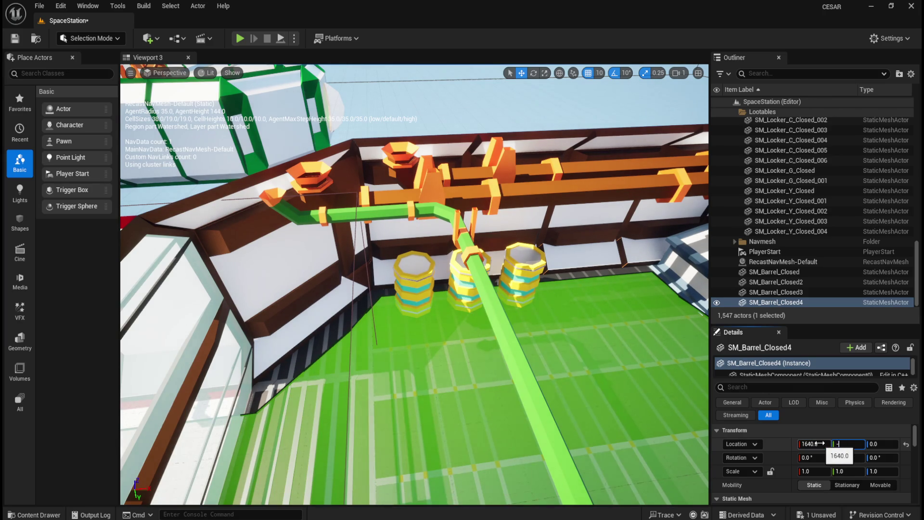
pyautogui.write('1970')
pyautogui.press('Return')
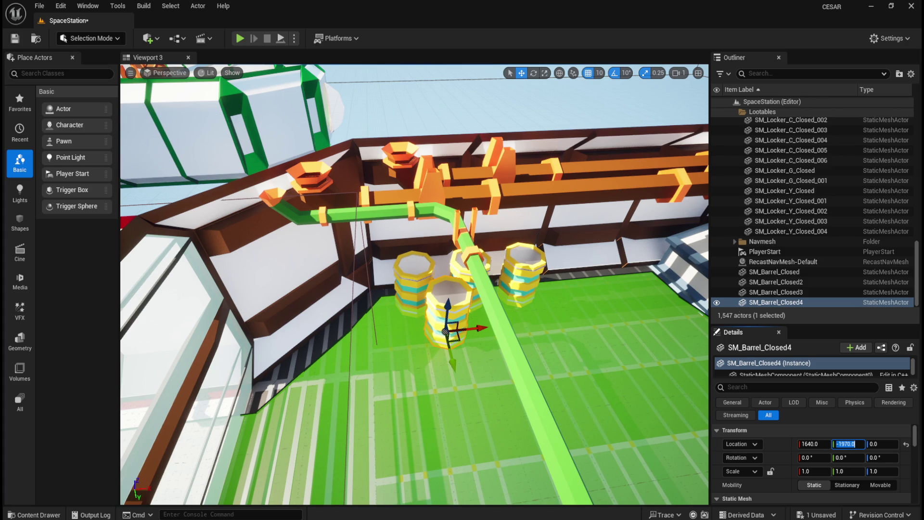
pyautogui.hotkey('ctrl', 'space')
# Drop SM_Barrel_Closed5 into the level at 1750, -1970, 0 and reopen the Lootables/Closed assets.
pyautogui.moveTo(494, 371)
pyautogui.mouseDown()
pyautogui.moveTo(611, 251)
pyautogui.moveTo(592, 332)
pyautogui.mouseUp()
pyautogui.click(906, 445)
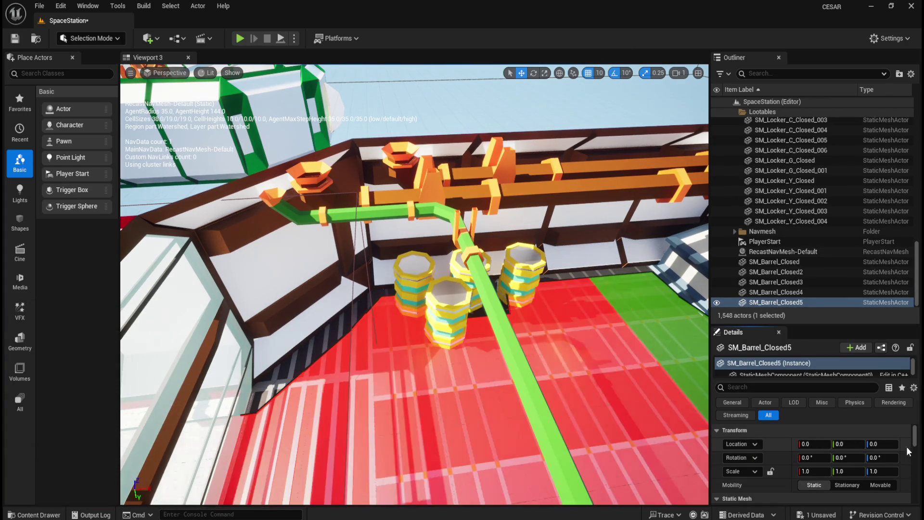
pyautogui.click(820, 446)
pyautogui.write('1750')
pyautogui.press('Tab')
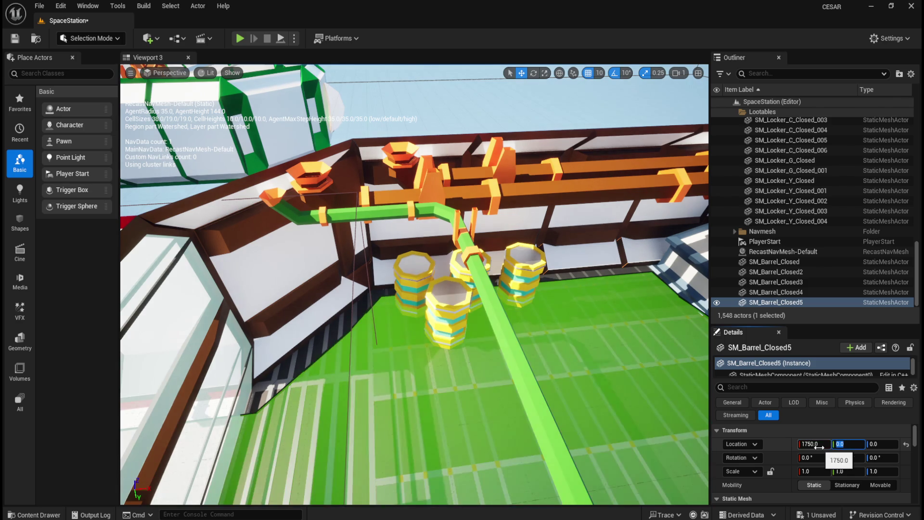
pyautogui.write('-1970')
pyautogui.press('Return')
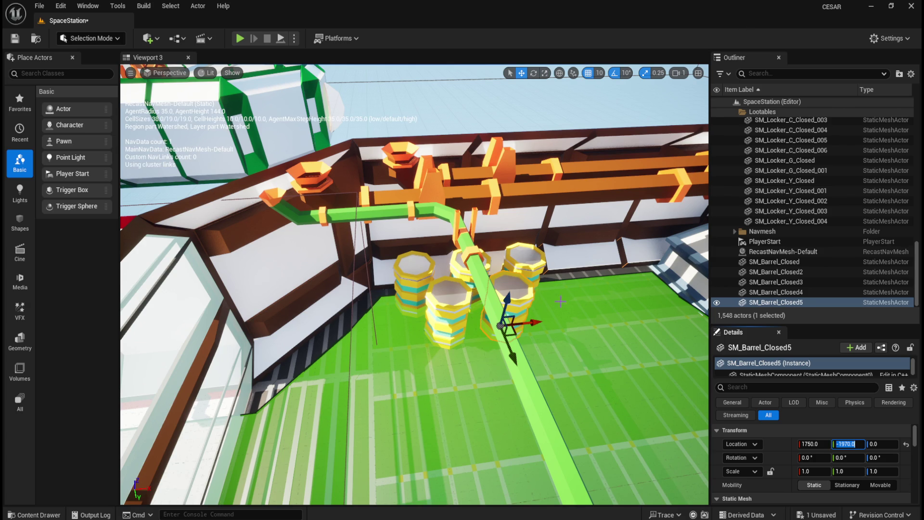
pyautogui.hotkey('ctrl', 'space')
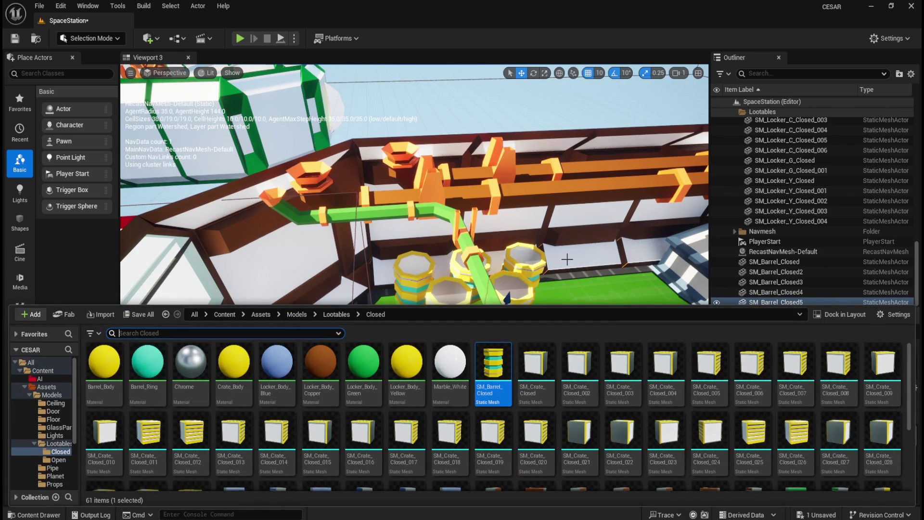
# Add a sixth closed barrel at X 2336.1, Y 601.11.
pyautogui.moveTo(521, 344)
pyautogui.mouseDown()
pyautogui.moveTo(506, 319)
pyautogui.moveTo(612, 351)
pyautogui.mouseUp()
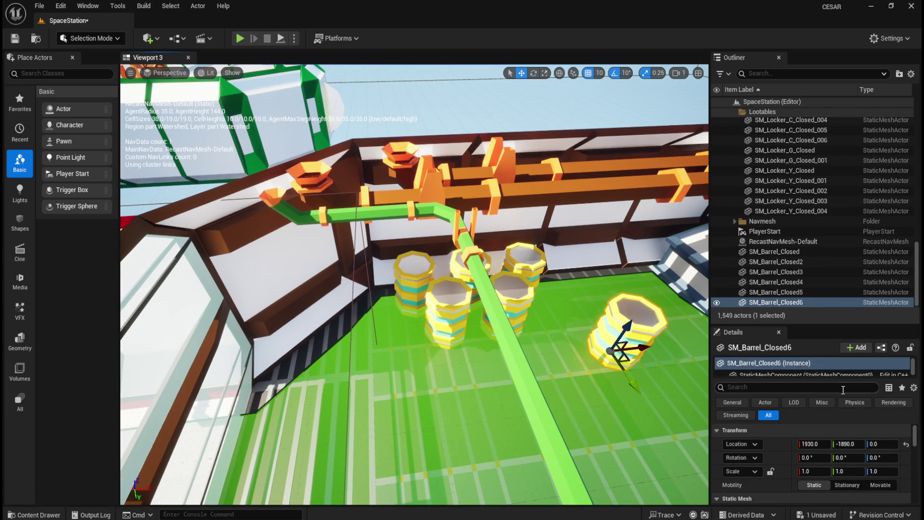
pyautogui.click(906, 448)
pyautogui.click(818, 444)
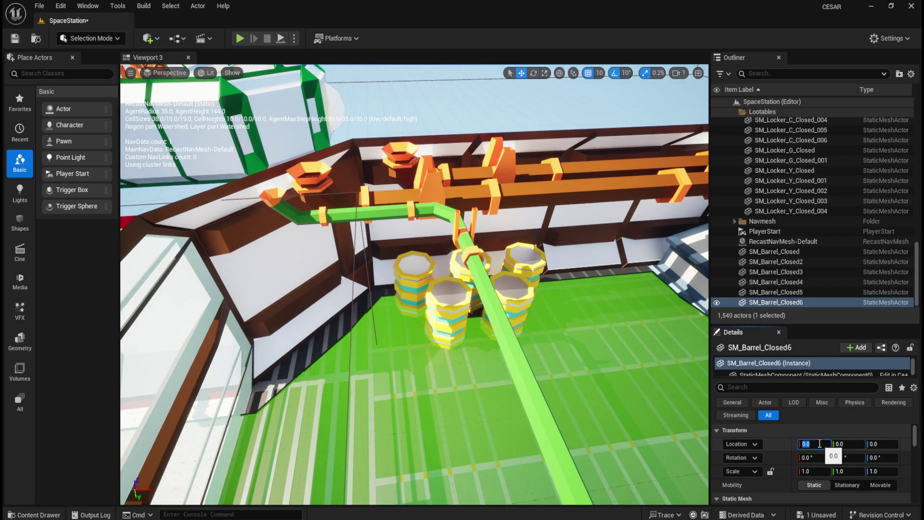
pyautogui.write('2336.1')
pyautogui.press('Tab')
pyautogui.write('6')
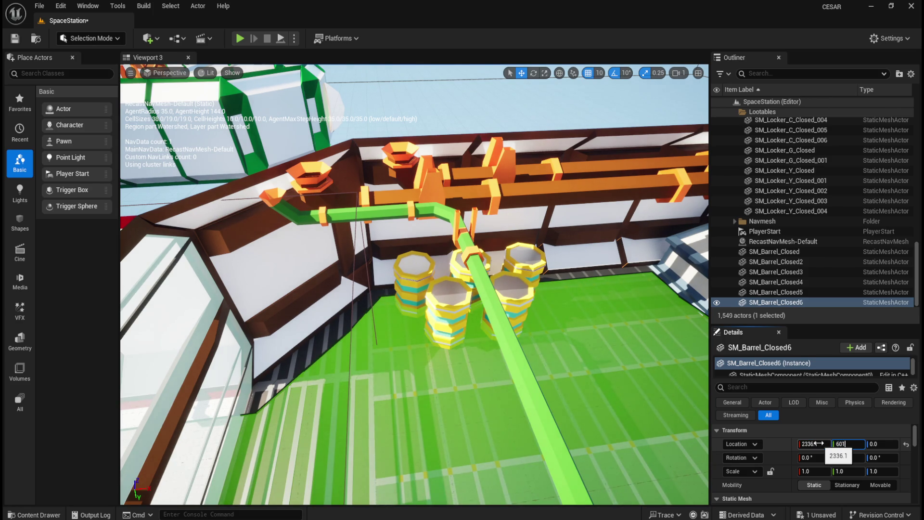
pyautogui.press('Return')
# Frame SM_Barrel_Closed6 and pull the view back to show the surrounding rooms.
pyautogui.click(799, 303)
pyautogui.press('f')
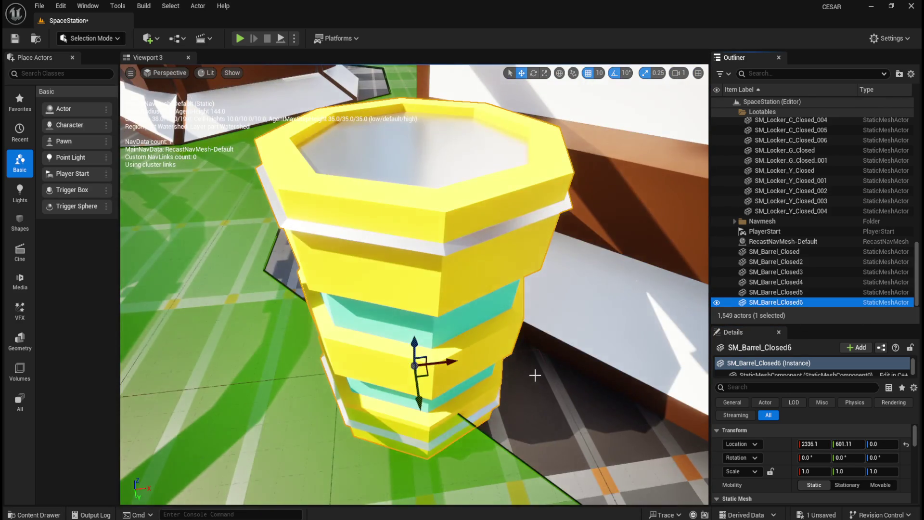
pyautogui.scroll(-5, 534, 375)
pyautogui.moveTo(534, 375)
pyautogui.mouseDown()
pyautogui.moveTo(626, 327)
pyautogui.moveTo(645, 332)
pyautogui.moveTo(607, 356)
pyautogui.moveTo(466, 291)
pyautogui.moveTo(453, 321)
pyautogui.moveTo(424, 337)
pyautogui.moveTo(426, 324)
pyautogui.mouseUp()
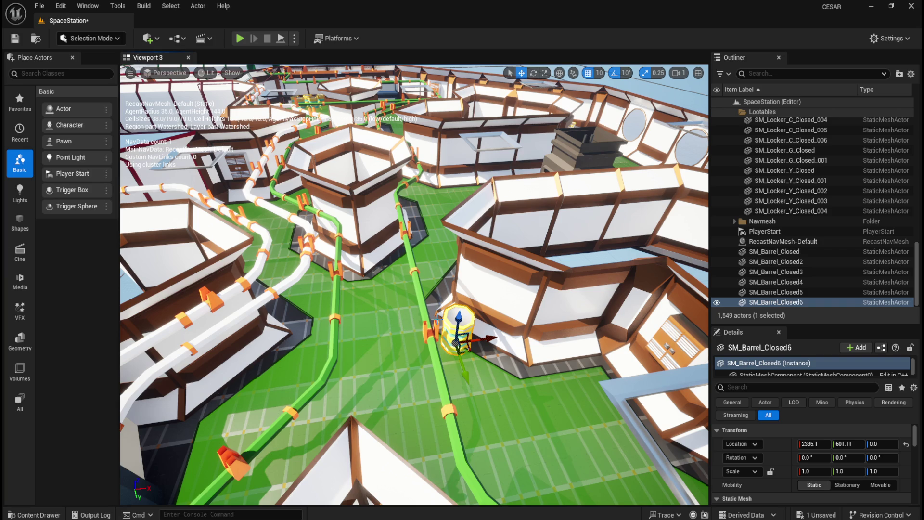
pyautogui.moveTo(426, 324); pyautogui.dragTo(426, 337)
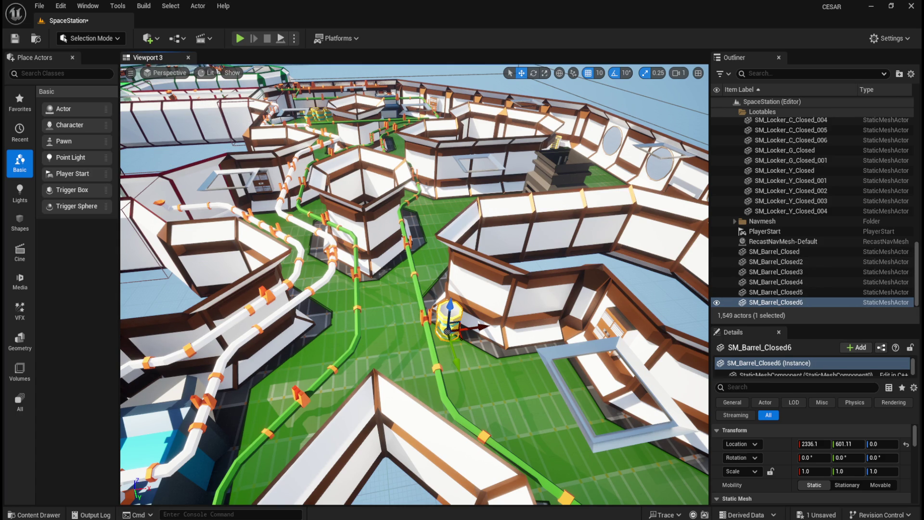
pyautogui.hotkey('ctrl', 'b')
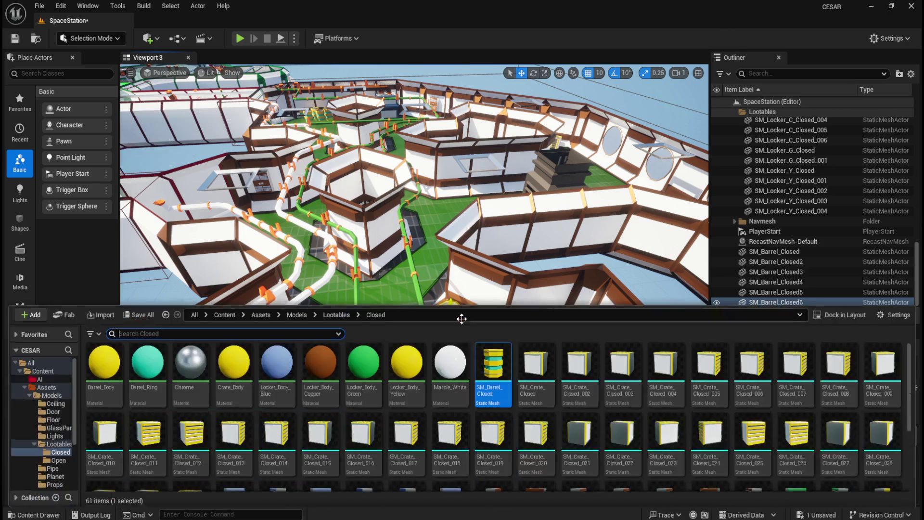
# Add SM_Barrel_Closed7 at X 2413.9, Y 678.89.
pyautogui.moveTo(493, 370); pyautogui.dragTo(485, 352)
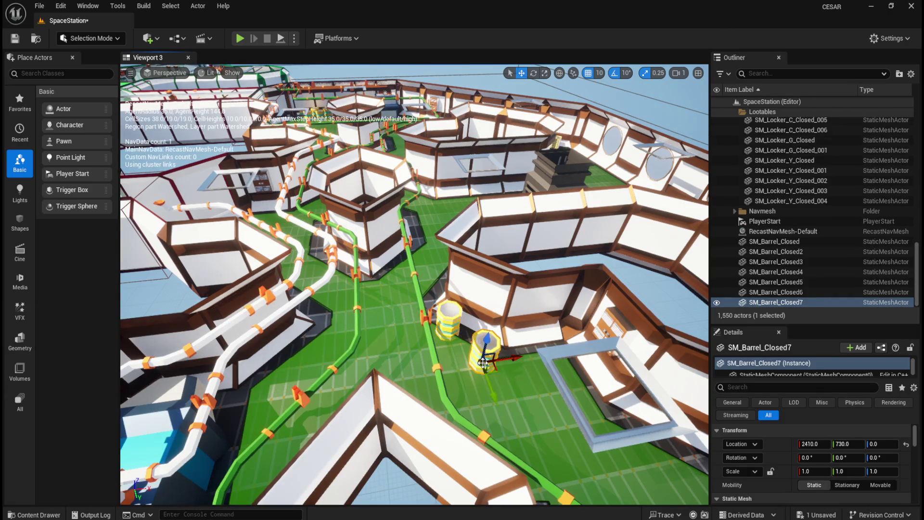
pyautogui.click(813, 444)
pyautogui.write('0')
pyautogui.press('Tab')
pyautogui.write('0')
pyautogui.press('Return')
pyautogui.click(813, 444)
pyautogui.write('2')
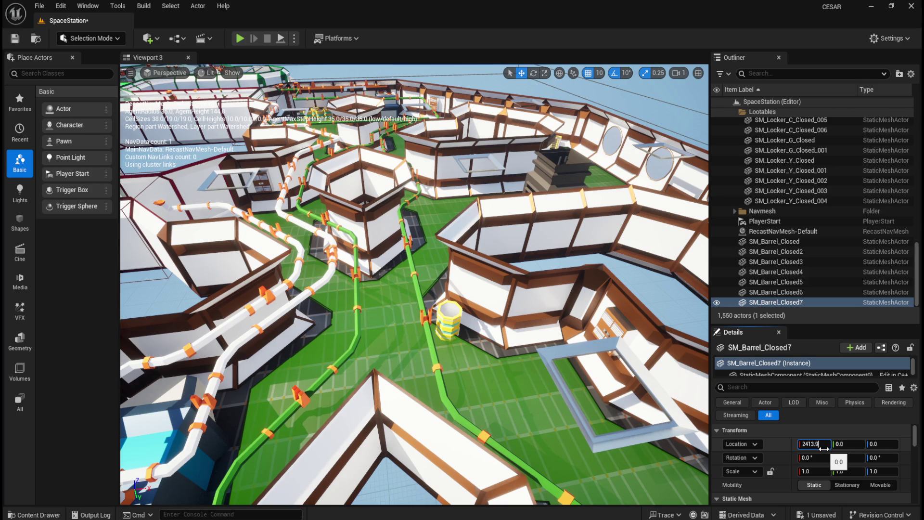
pyautogui.press('Tab')
pyautogui.write('6')
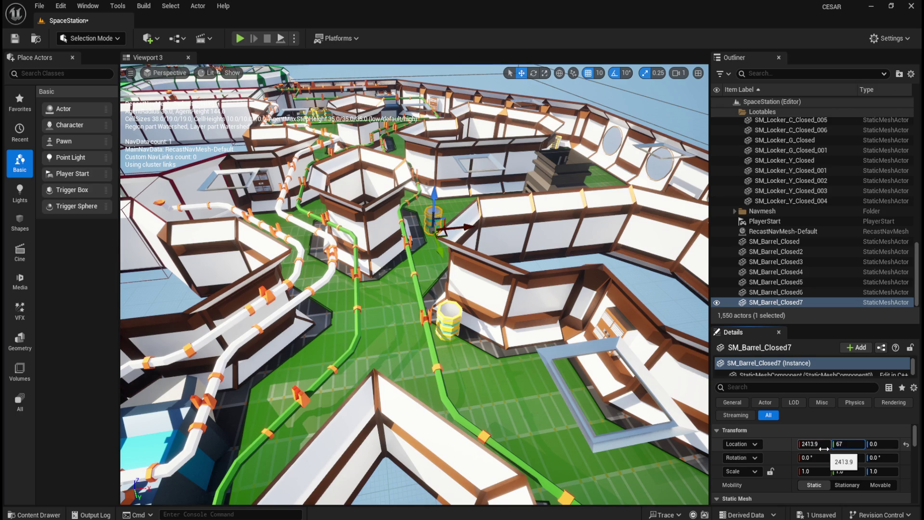
pyautogui.write('8.89')
pyautogui.press('Return')
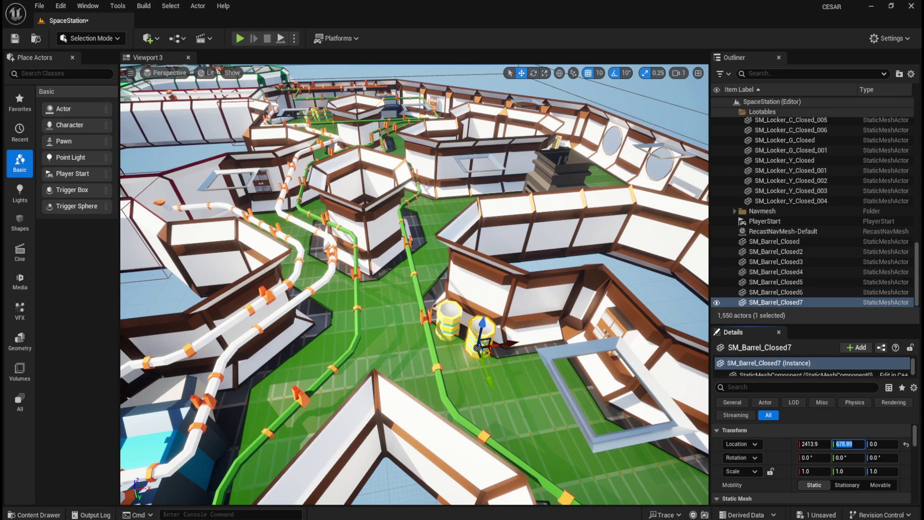
# Add SM_Barrel_Closed8 at X 1856.7, Y 2053.3.
pyautogui.hotkey('ctrl', 'space')
pyautogui.moveTo(493, 365)
pyautogui.mouseDown()
pyautogui.moveTo(516, 368)
pyautogui.moveTo(510, 385)
pyautogui.mouseUp()
pyautogui.click(906, 443)
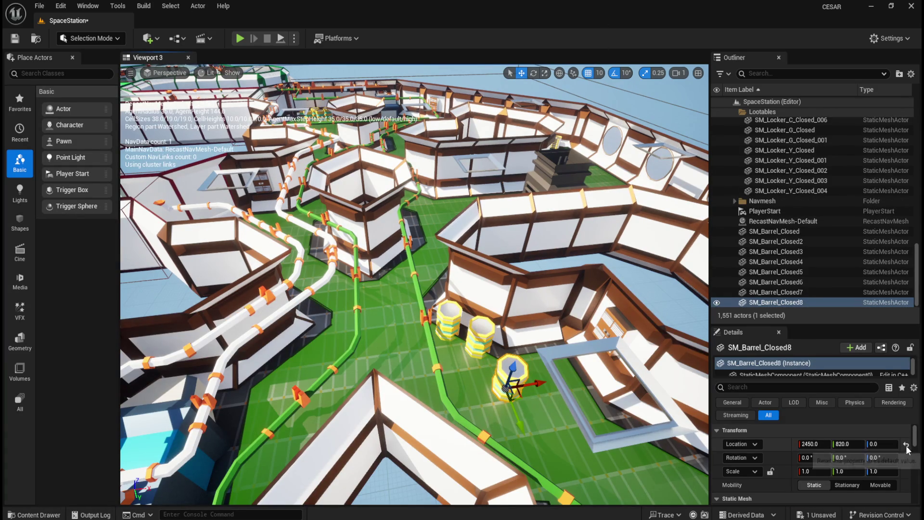
pyautogui.click(815, 444)
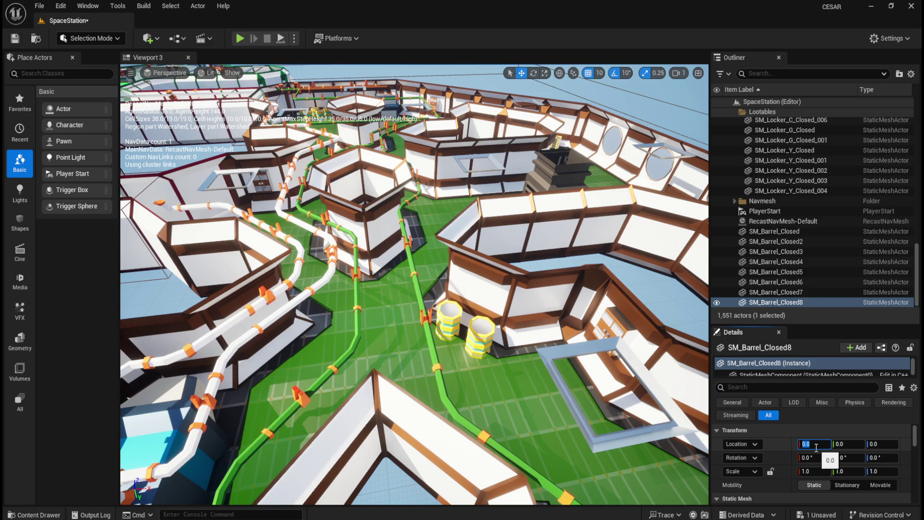
pyautogui.write('1856.')
pyautogui.write('7')
pyautogui.press('Tab')
pyautogui.write('205')
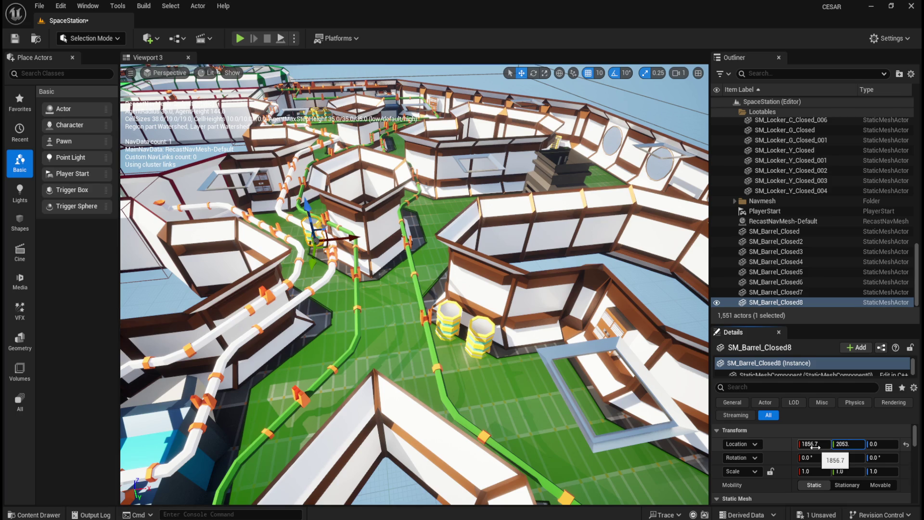
pyautogui.write('3')
pyautogui.press('Return')
# Frame SM_Barrel_Closed8, tilt the view onto the station floor, and drop in another barrel.
pyautogui.click(775, 303)
pyautogui.press('f')
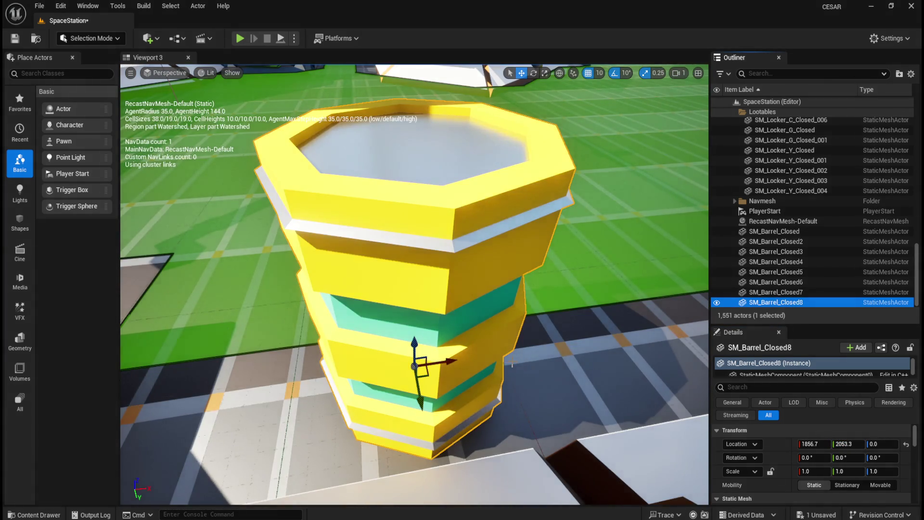
pyautogui.scroll(-10, 510, 365)
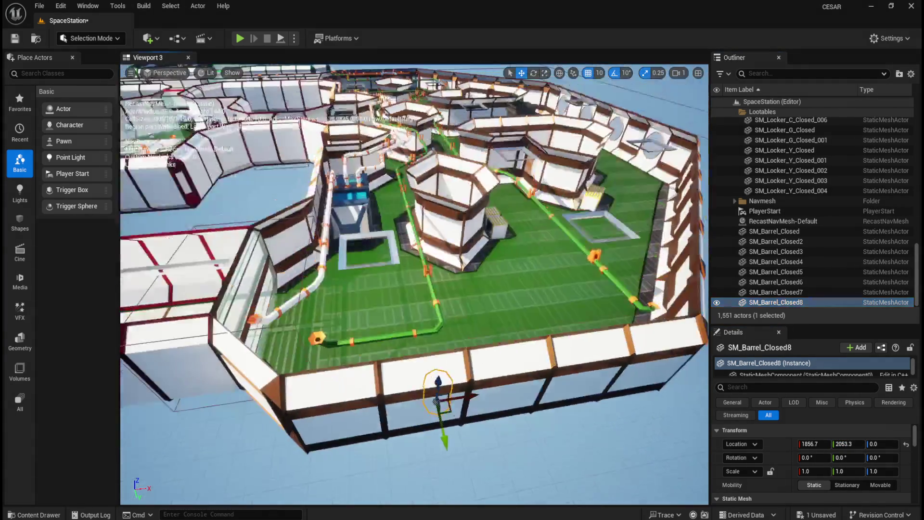
pyautogui.moveTo(510, 365); pyautogui.dragTo(510, 409)
pyautogui.scroll(-5, 415, 285)
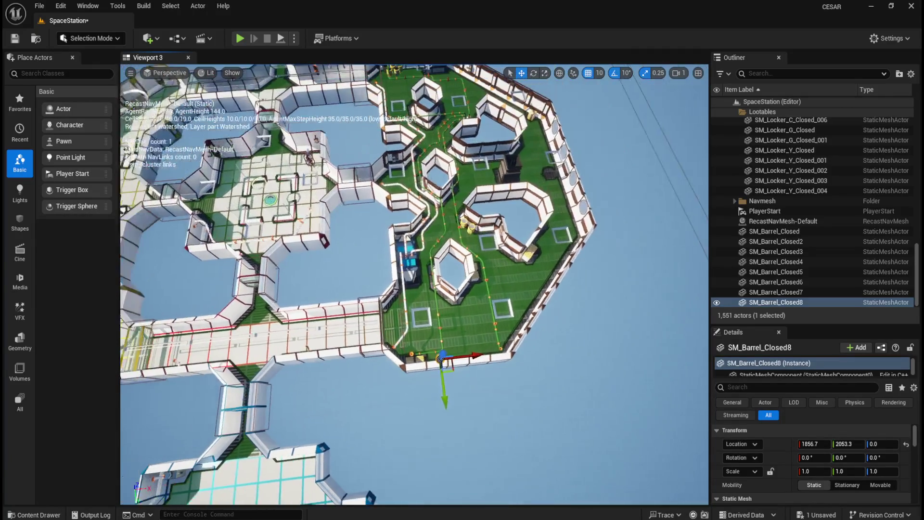
pyautogui.scroll(2, 414, 285)
pyautogui.scroll(-2, 415, 285)
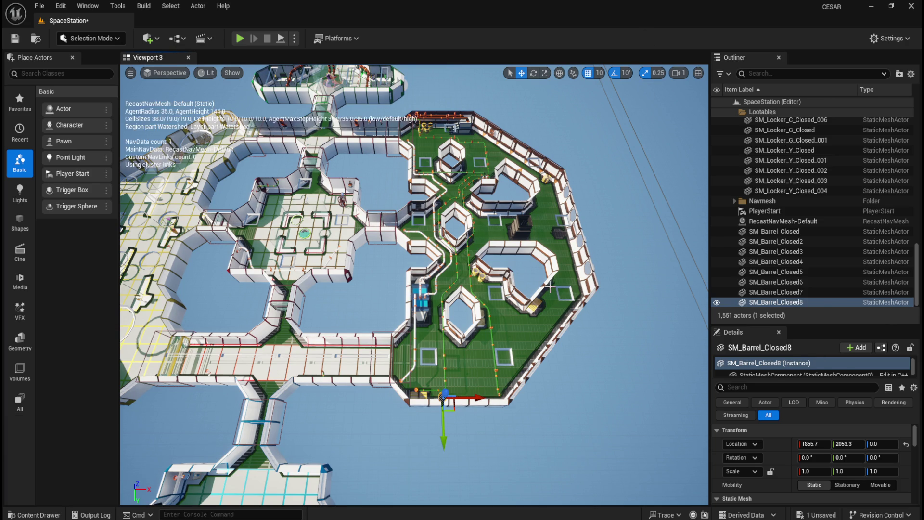
pyautogui.hotkey('ctrl', 'space')
pyautogui.moveTo(489, 385); pyautogui.dragTo(470, 367)
# Set SM_Barrel_Closed9 to X 1746.7, Y 2053.3 and focus the view on it.
pyautogui.click(907, 444)
pyautogui.click(820, 445)
pyautogui.write('1')
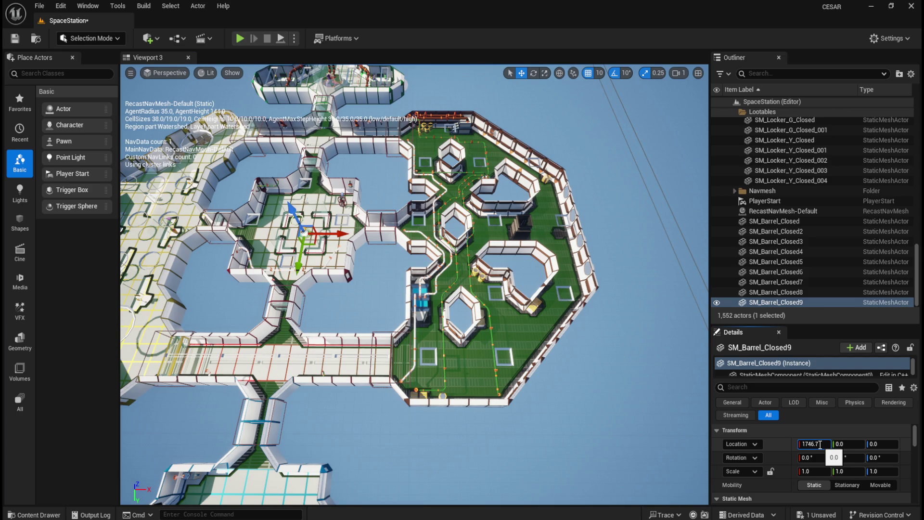
pyautogui.press('Tab')
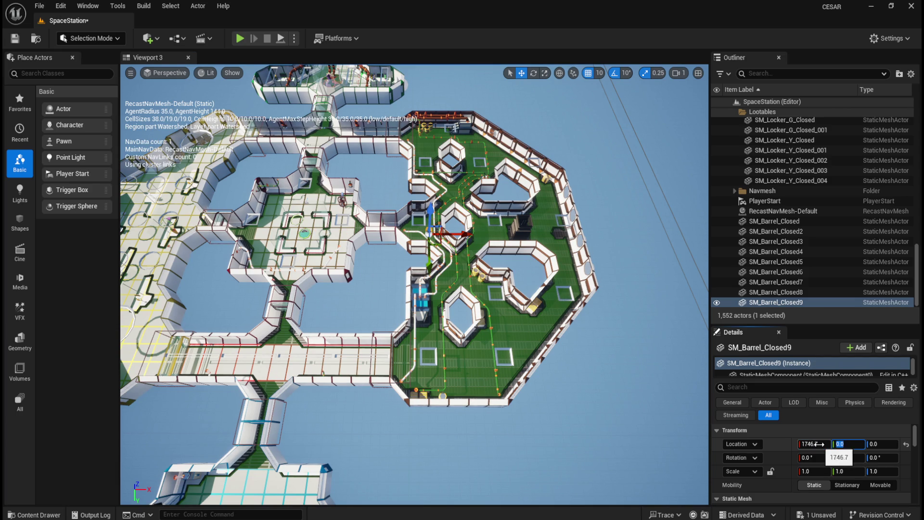
pyautogui.write('2053.3')
pyautogui.press('Return')
pyautogui.doubleClick(799, 303)
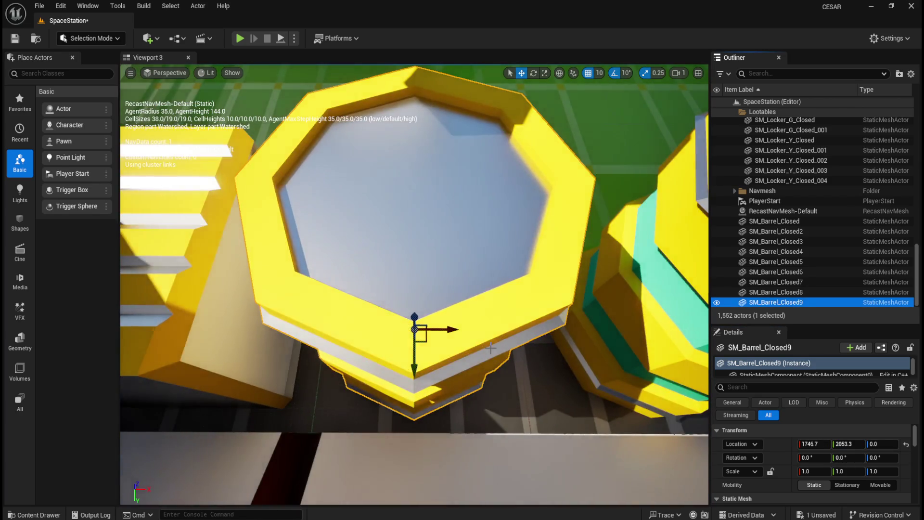
pyautogui.scroll(-5, 490, 348)
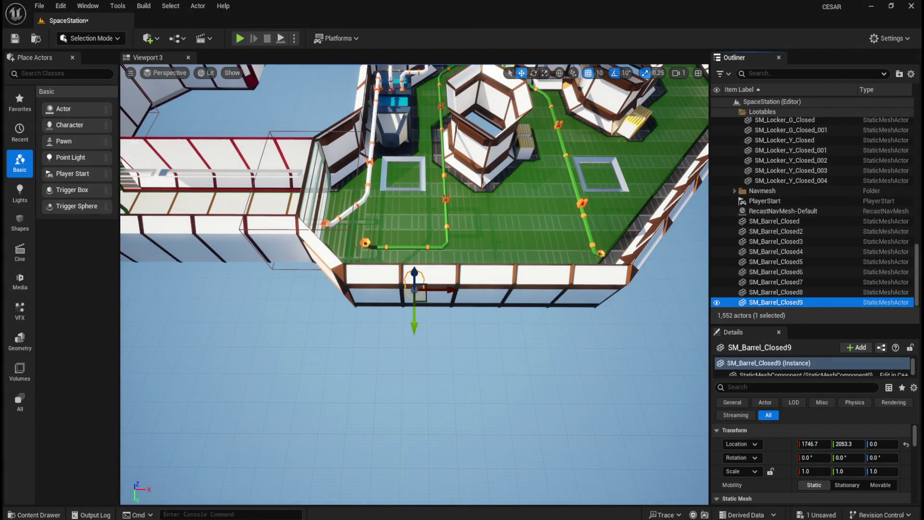
# Add SM_Barrel_Closed10 at 1806.7, 1973.3, 0 and orbit to look down at the hull.
pyautogui.hotkey('ctrl', 'b')
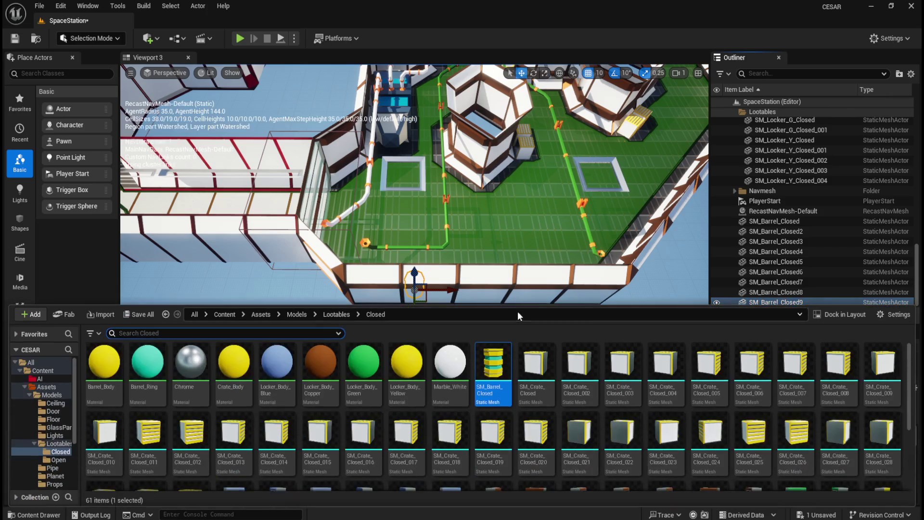
pyautogui.moveTo(493, 366); pyautogui.dragTo(496, 222)
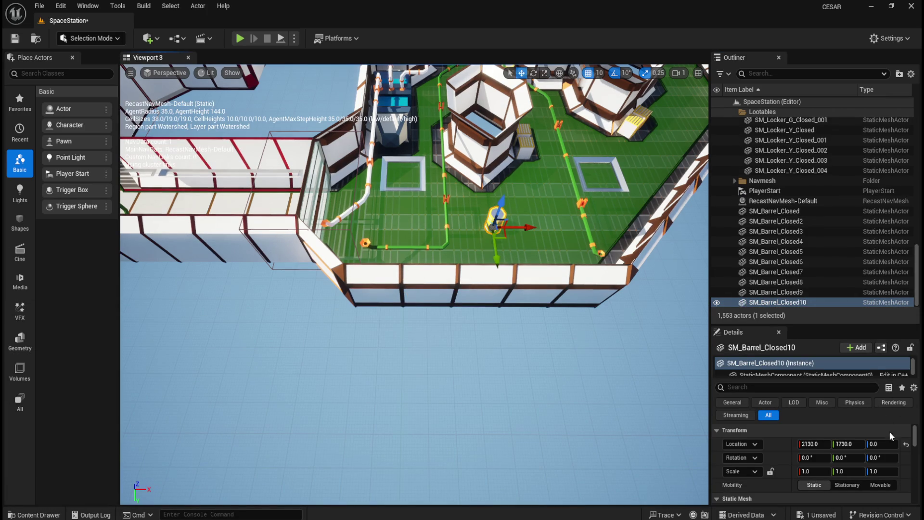
pyautogui.click(907, 444)
pyautogui.click(826, 444)
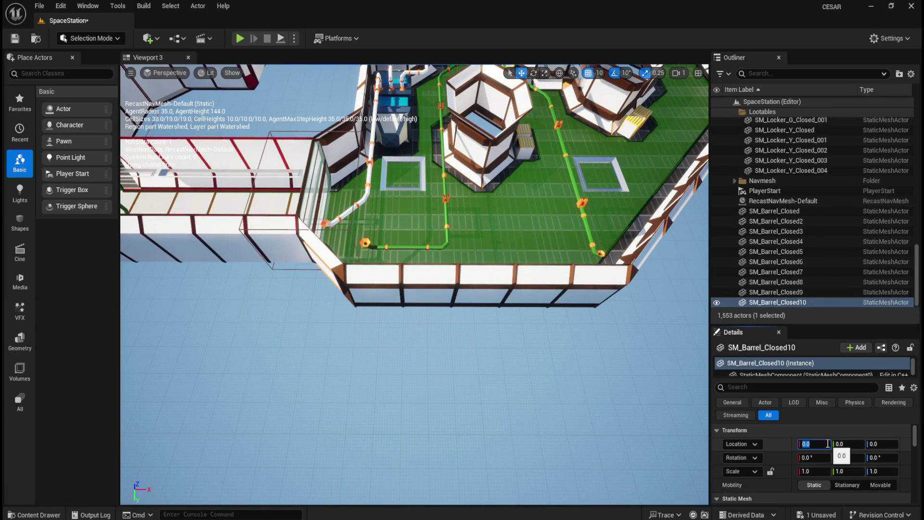
pyautogui.write('18')
pyautogui.press('Tab')
pyautogui.write('1')
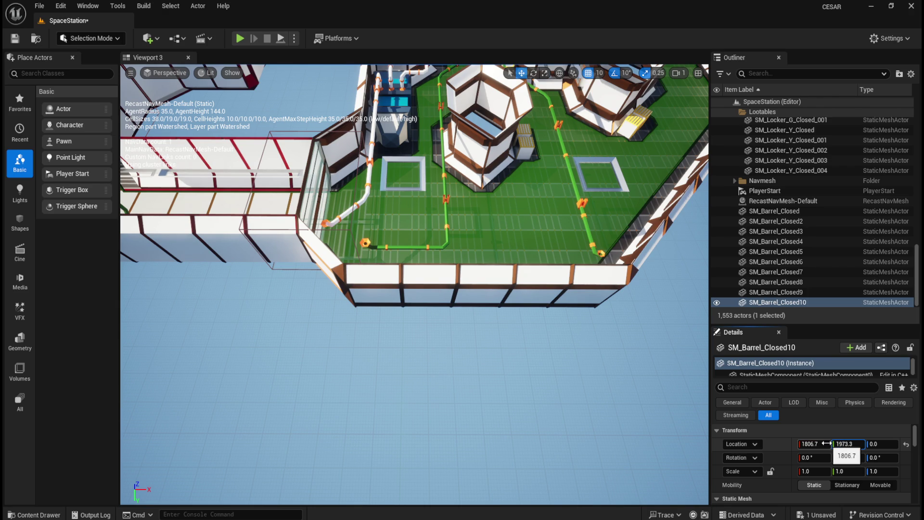
pyautogui.press('Return')
pyautogui.moveTo(414, 289)
pyautogui.mouseDown()
pyautogui.moveTo(496, 308)
pyautogui.moveTo(462, 280)
pyautogui.mouseUp()
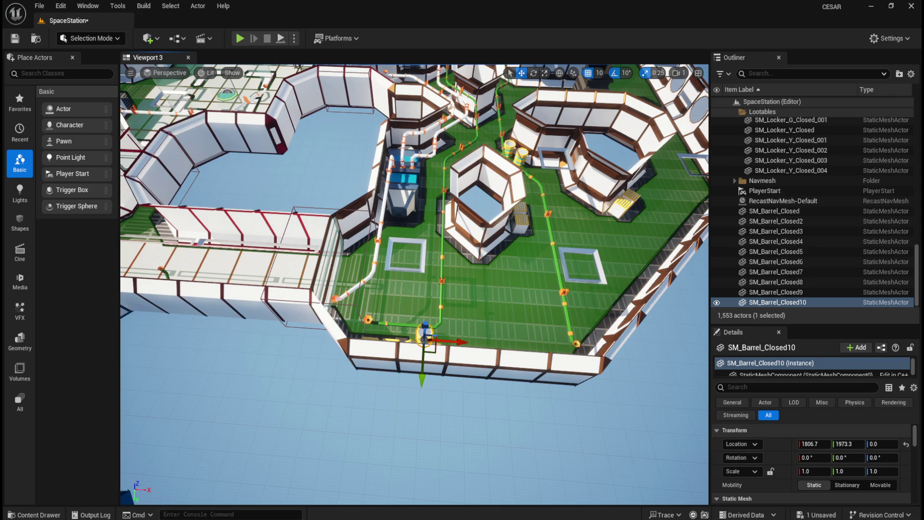
pyautogui.hotkey('ctrl', 'space')
# Drop SM_Barrel_Closed11 in, set it to 3120, -950, 0, and focus the view on it.
pyautogui.moveTo(495, 364)
pyautogui.mouseDown()
pyautogui.moveTo(527, 322)
pyautogui.moveTo(489, 301)
pyautogui.mouseUp()
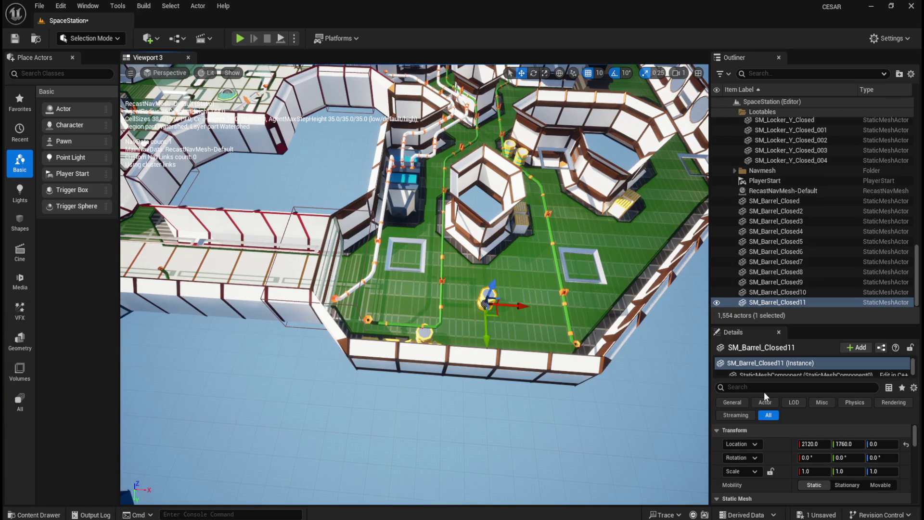
pyautogui.click(823, 444)
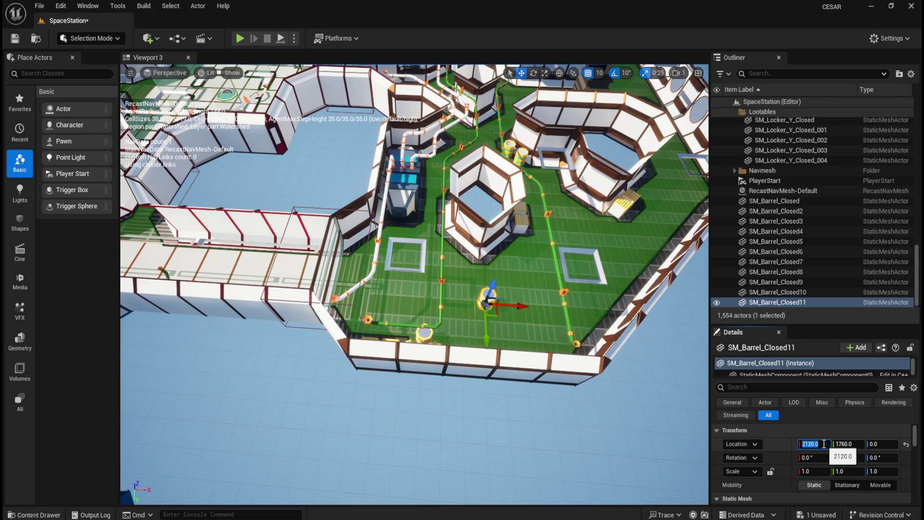
pyautogui.click(906, 444)
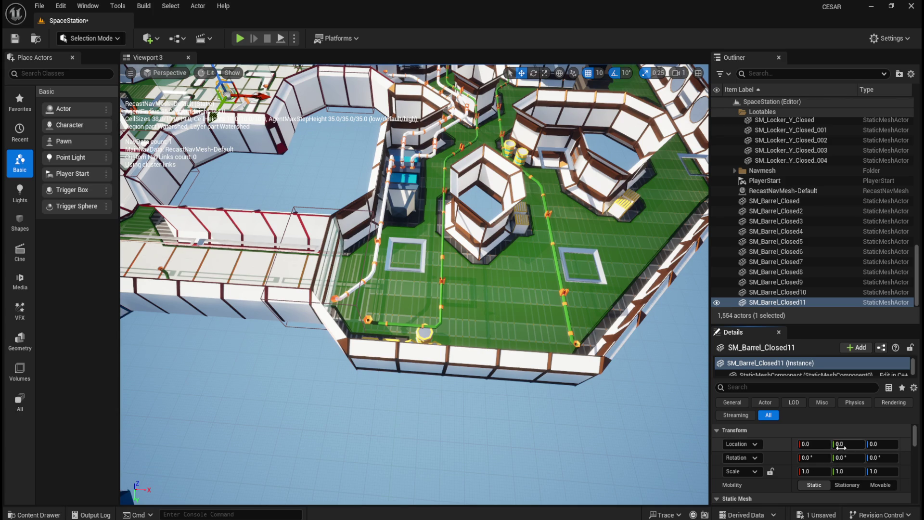
pyautogui.click(814, 442)
pyautogui.write('3120')
pyautogui.press('Tab')
pyautogui.write('-9')
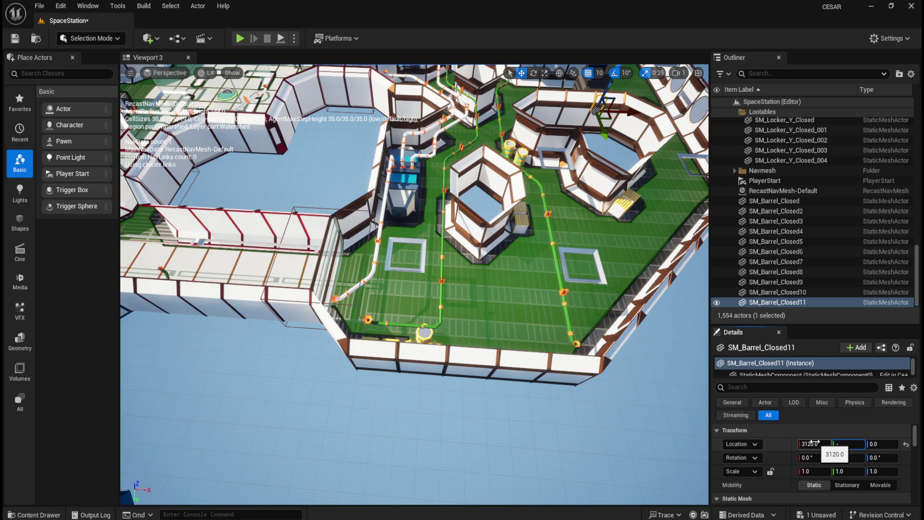
pyautogui.write('50')
pyautogui.press('Return')
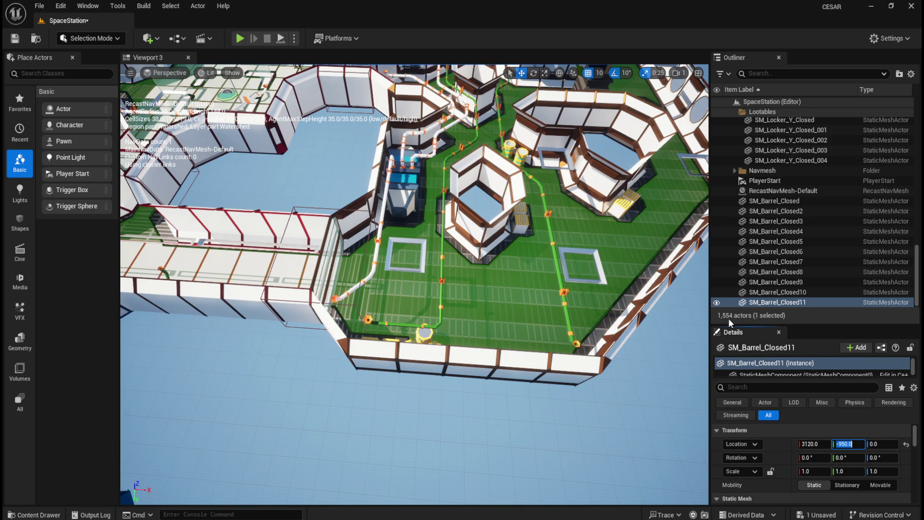
pyautogui.doubleClick(789, 302)
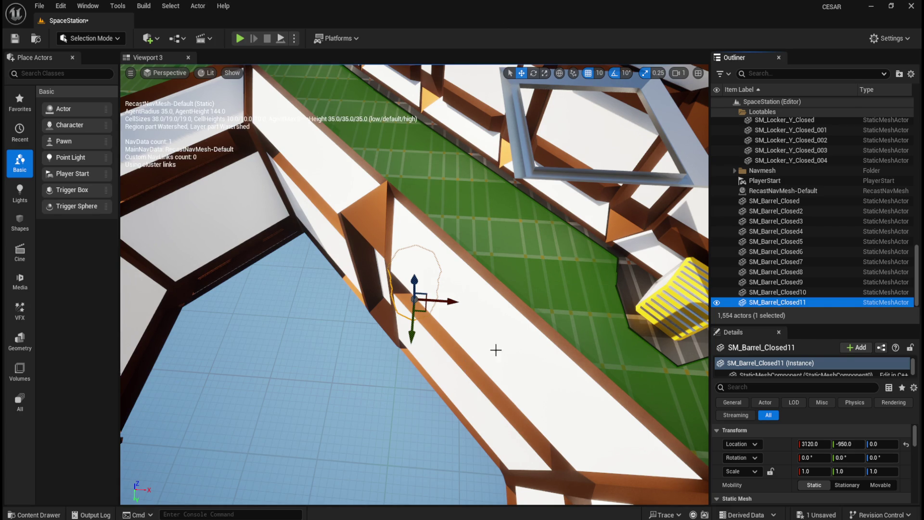
pyautogui.hotkey('ctrl', 'space')
# Place a new closed barrel, SM_Barrel_Closed12, at location 3150, -1030, 0.
pyautogui.moveTo(495, 371); pyautogui.dragTo(541, 267)
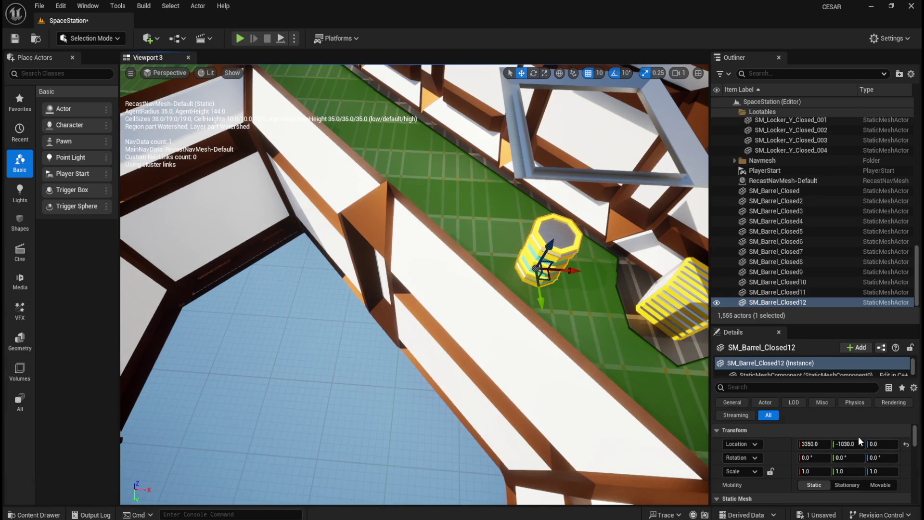
pyautogui.click(906, 444)
pyautogui.click(823, 443)
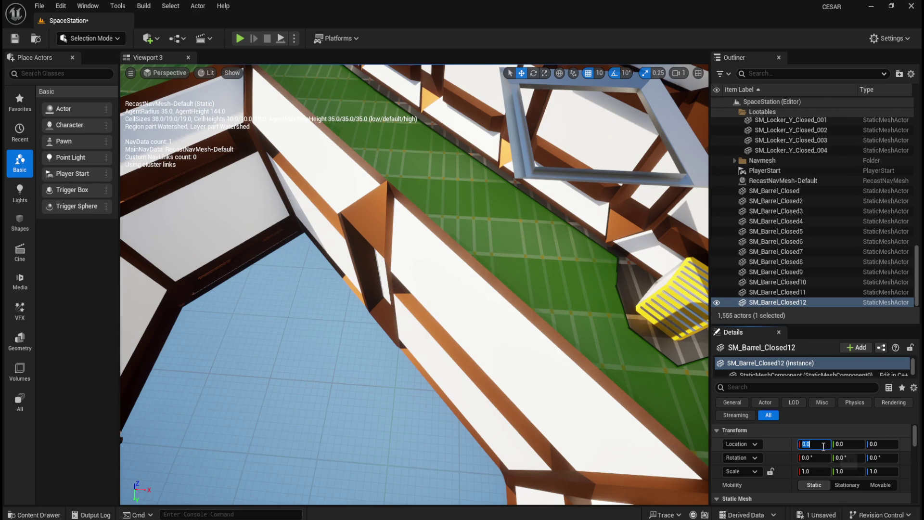
pyautogui.write('3150')
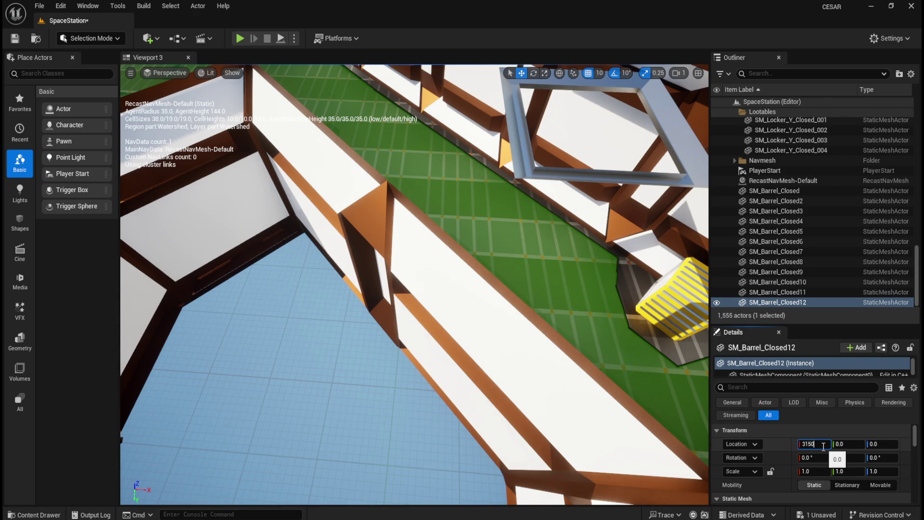
pyautogui.press('Tab')
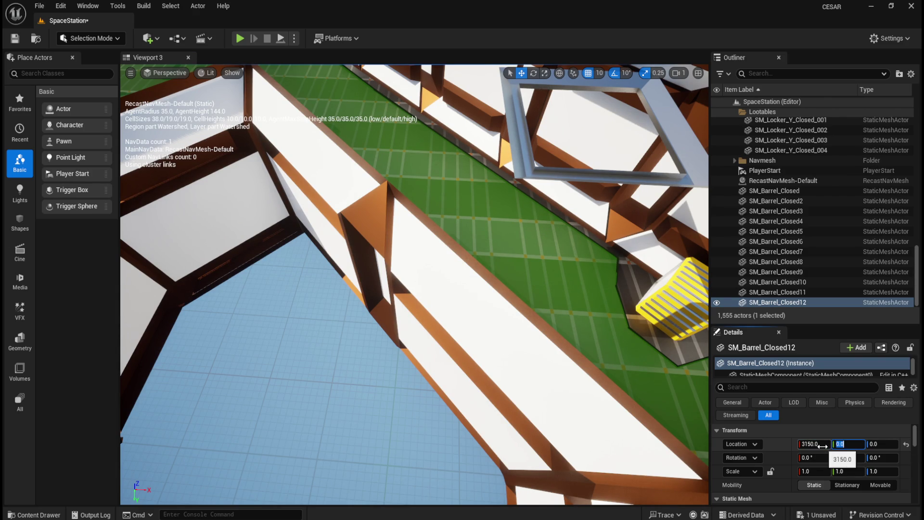
pyautogui.write('-')
pyautogui.write('1030')
pyautogui.press('Return')
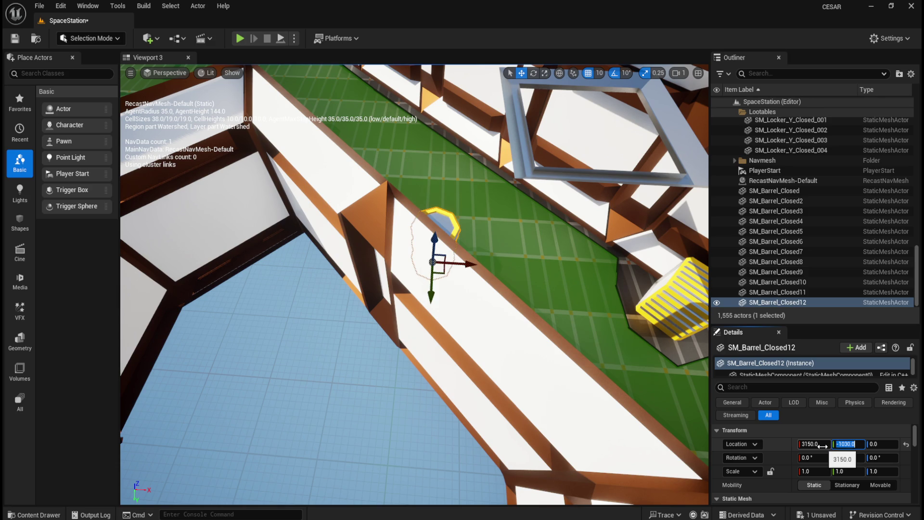
# Compare against SM_Barrel_Closed11's position, then frame the view on SM_Barrel_Closed12.
pyautogui.click(815, 291)
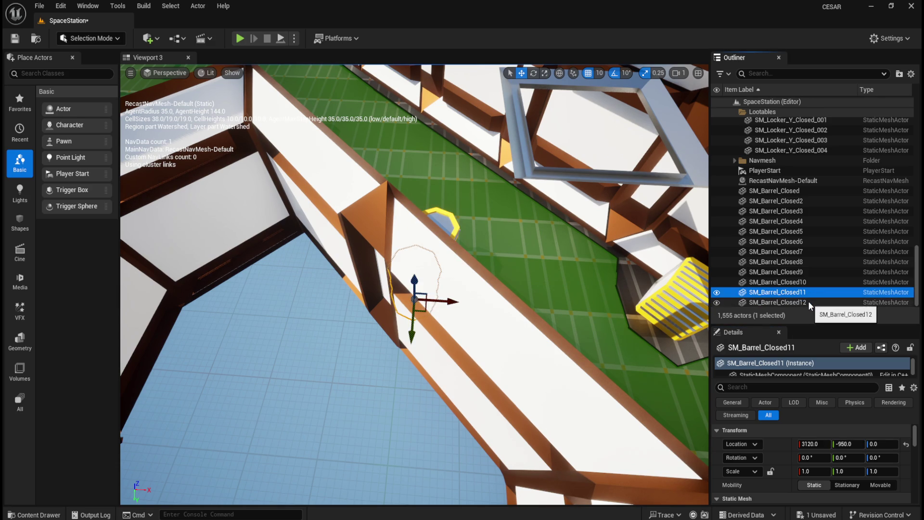
pyautogui.click(807, 302)
pyautogui.press('f')
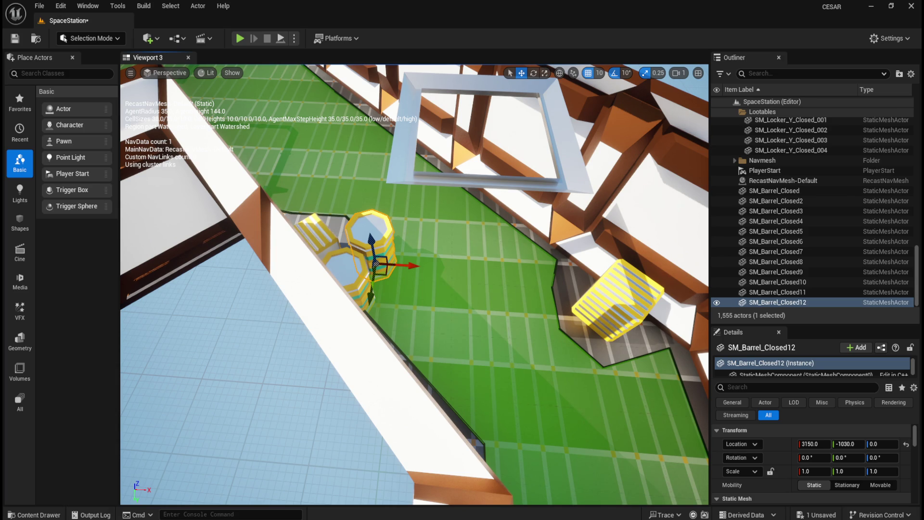
pyautogui.hotkey('ctrl', 'b')
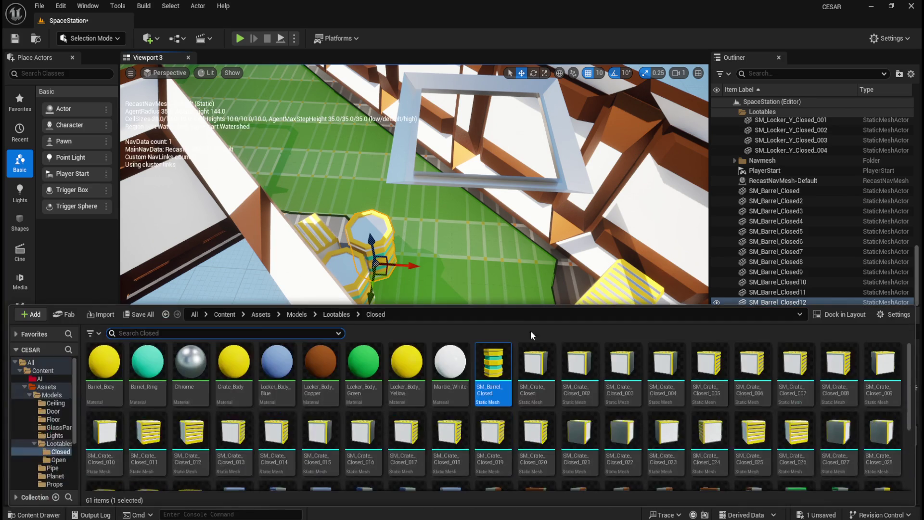
# Place SM_Barrel_Closed13 at location 3190, -880, 0.
pyautogui.moveTo(494, 371)
pyautogui.mouseDown()
pyautogui.moveTo(458, 270)
pyautogui.moveTo(452, 289)
pyautogui.mouseUp()
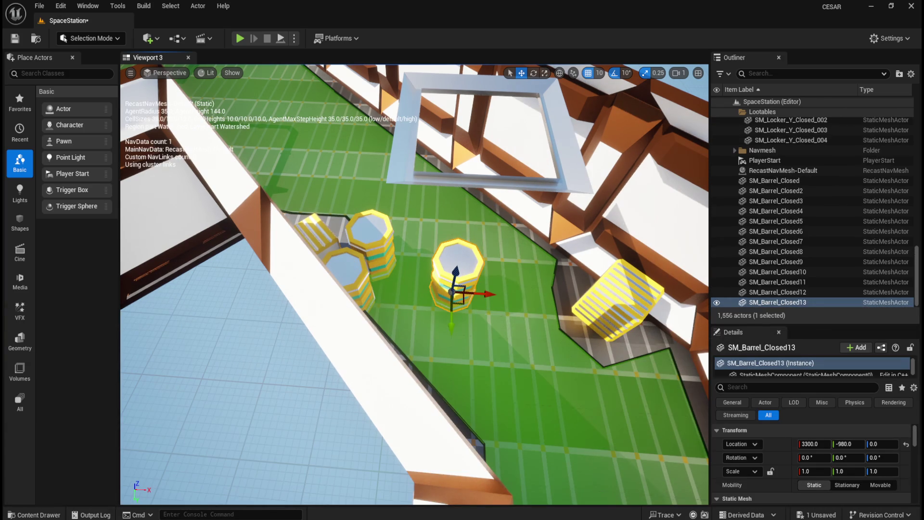
pyautogui.click(906, 444)
pyautogui.click(815, 444)
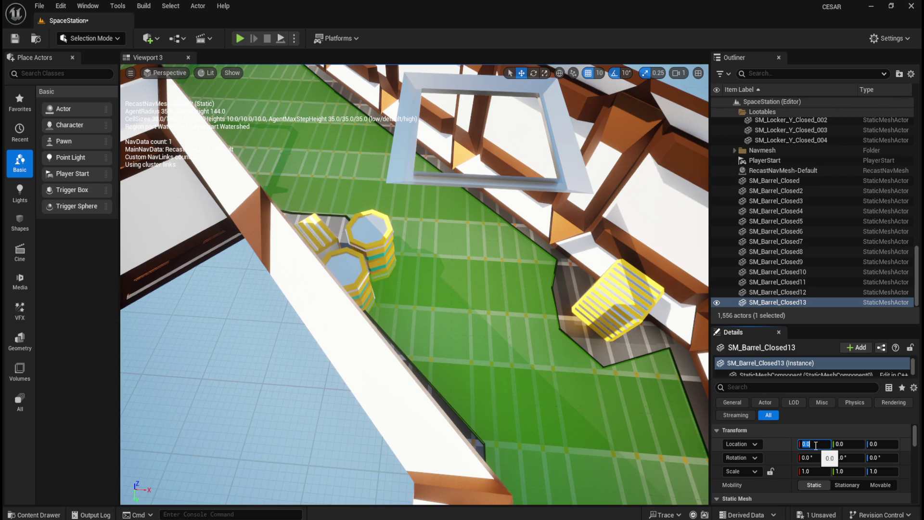
pyautogui.write('3190')
pyautogui.press('Tab')
pyautogui.write('-880')
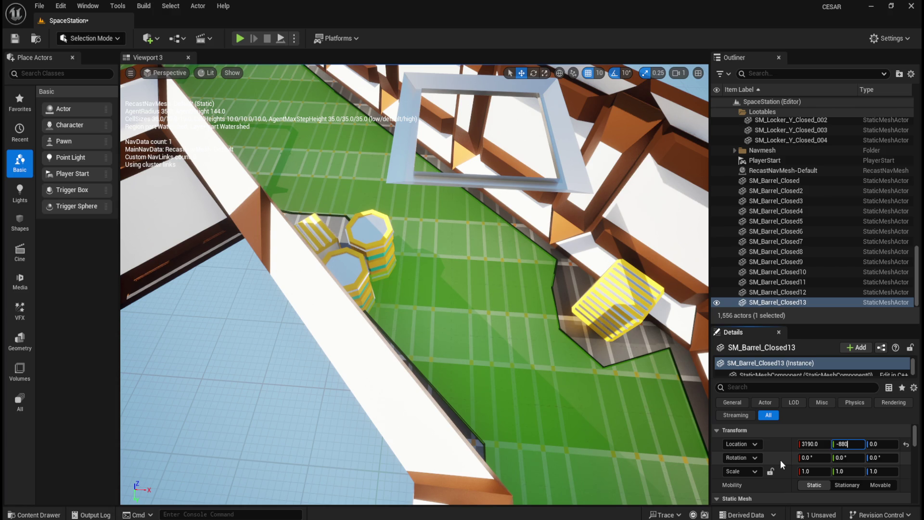
pyautogui.press('Return')
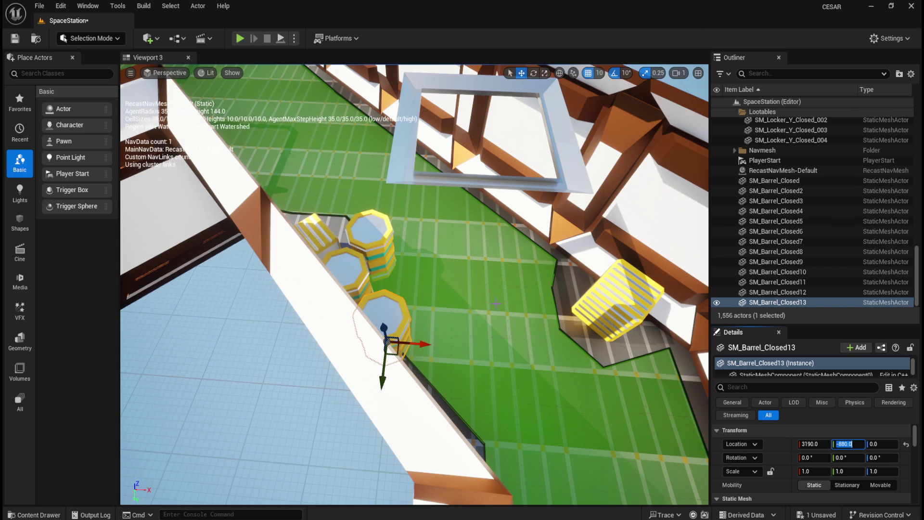
# Place SM_Barrel_Closed14 at 3655, -855, 0, frame it, then drop in another closed barrel.
pyautogui.hotkey('ctrl', 'space')
pyautogui.moveTo(491, 371); pyautogui.dragTo(477, 284)
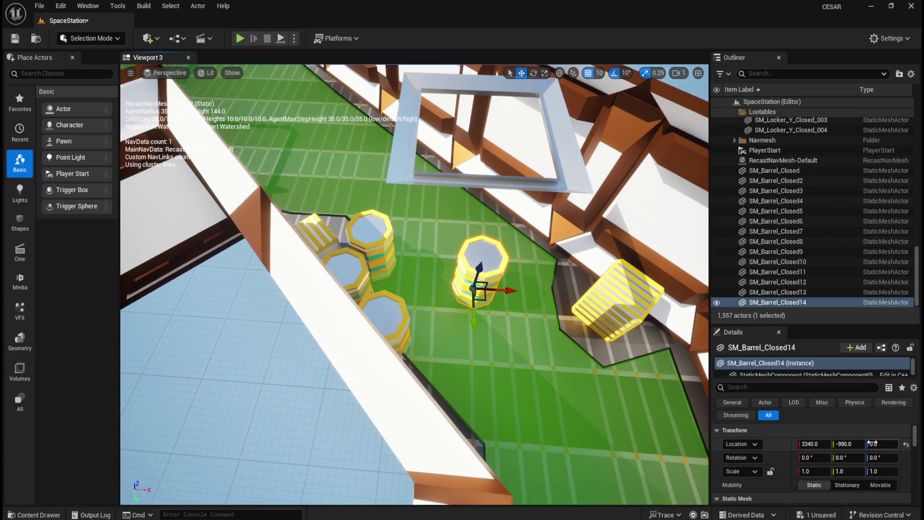
pyautogui.click(906, 443)
pyautogui.click(816, 444)
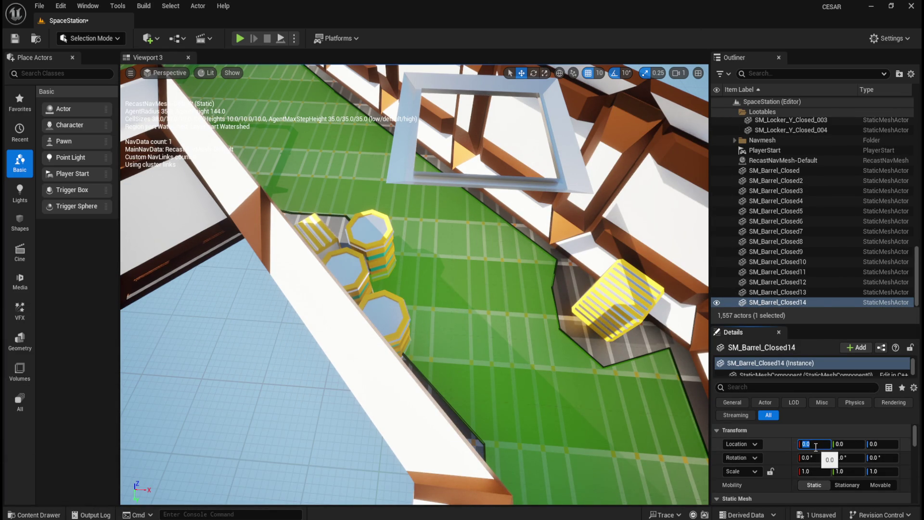
pyautogui.write('3655')
pyautogui.press('Tab')
pyautogui.write('855')
pyautogui.press('Return')
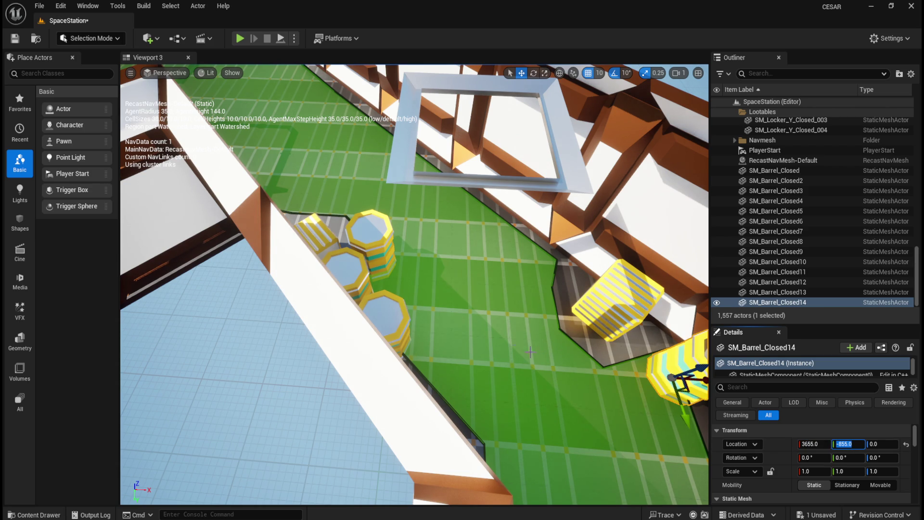
pyautogui.press('f')
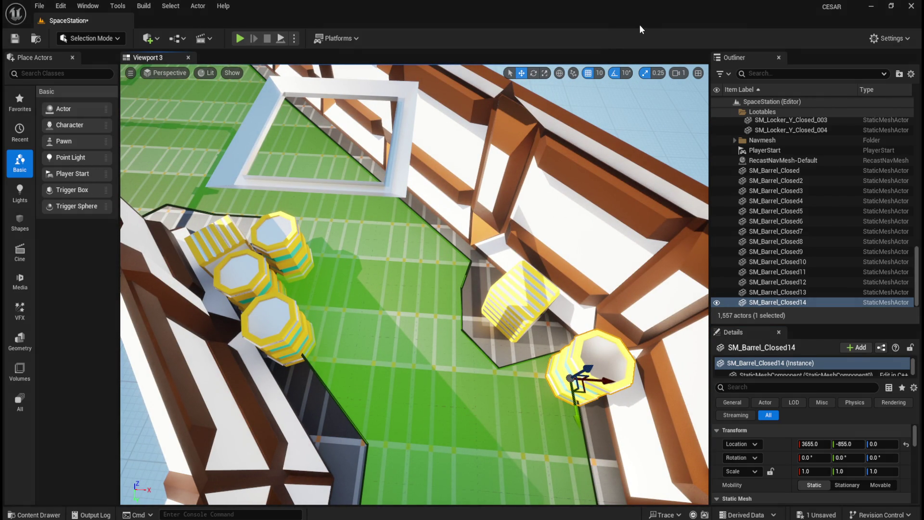
pyautogui.hotkey('ctrl', 'space')
pyautogui.moveTo(493, 375); pyautogui.dragTo(398, 302)
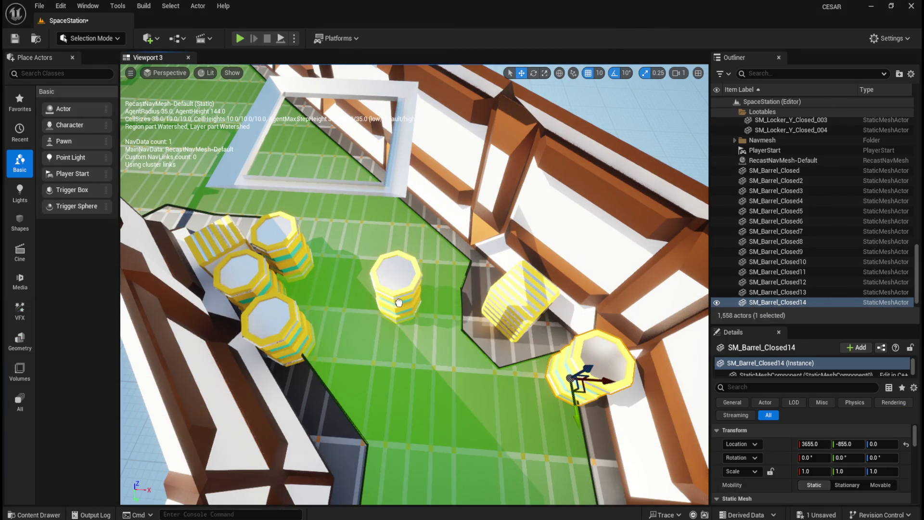
# Move SM_Barrel_Closed15 to location 3655, -745, 0.
pyautogui.click(906, 444)
pyautogui.click(817, 443)
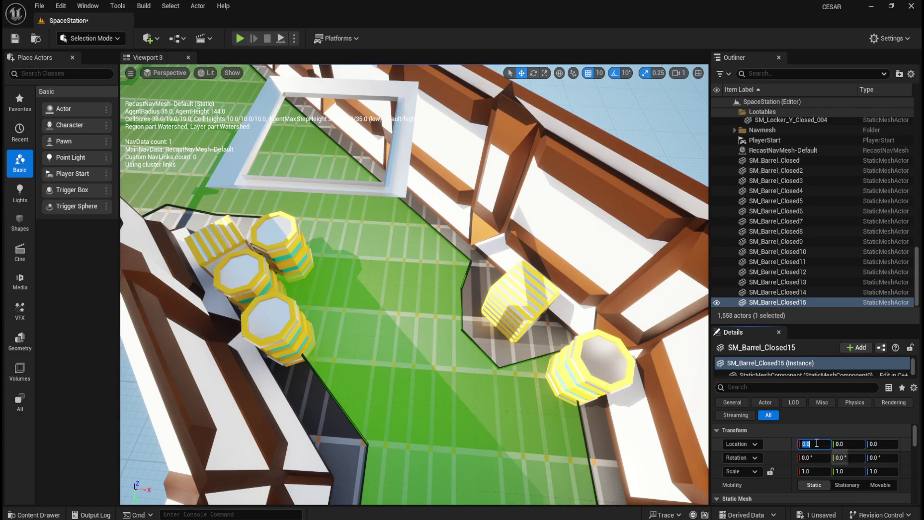
pyautogui.write('3655')
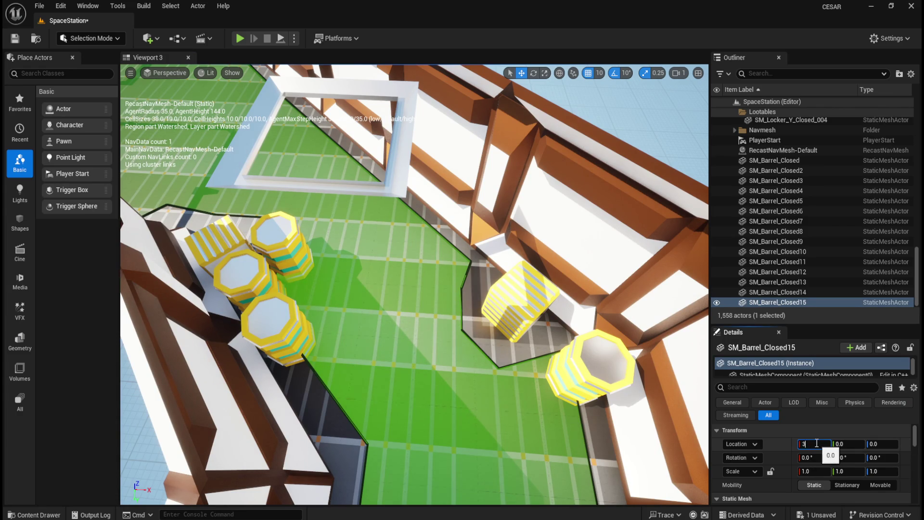
pyautogui.press('Tab')
pyautogui.write('-745')
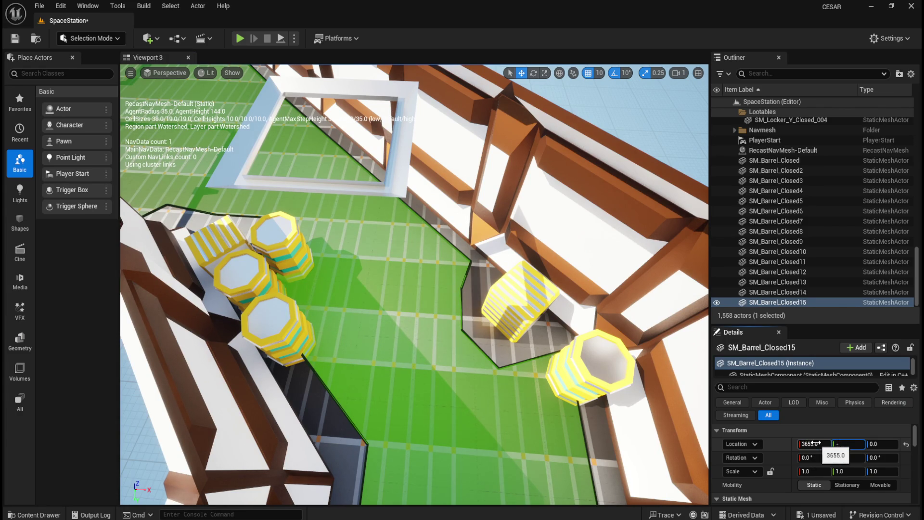
pyautogui.press('Return')
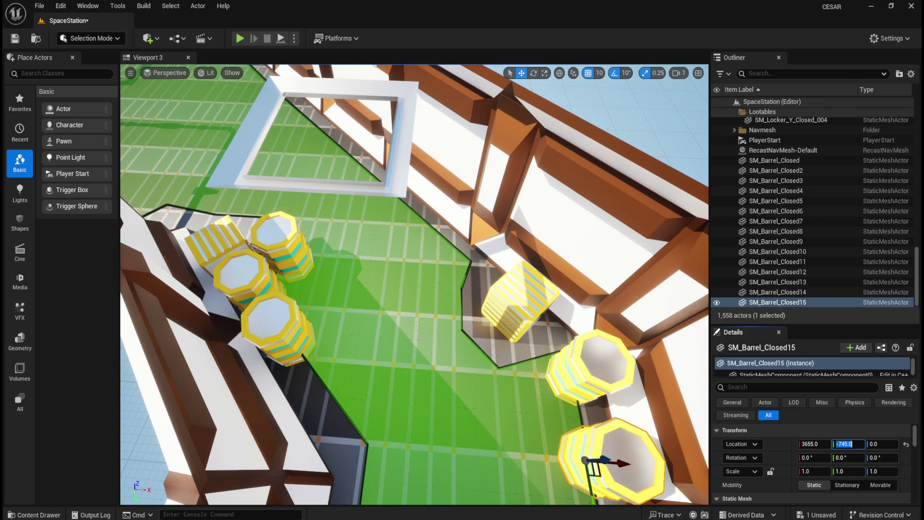
# Add SM_Barrel_Closed16 at X 899.79, Y -2754.
pyautogui.hotkey('ctrl', 'b')
pyautogui.moveTo(501, 382)
pyautogui.mouseDown()
pyautogui.moveTo(598, 464)
pyautogui.moveTo(399, 308)
pyautogui.mouseUp()
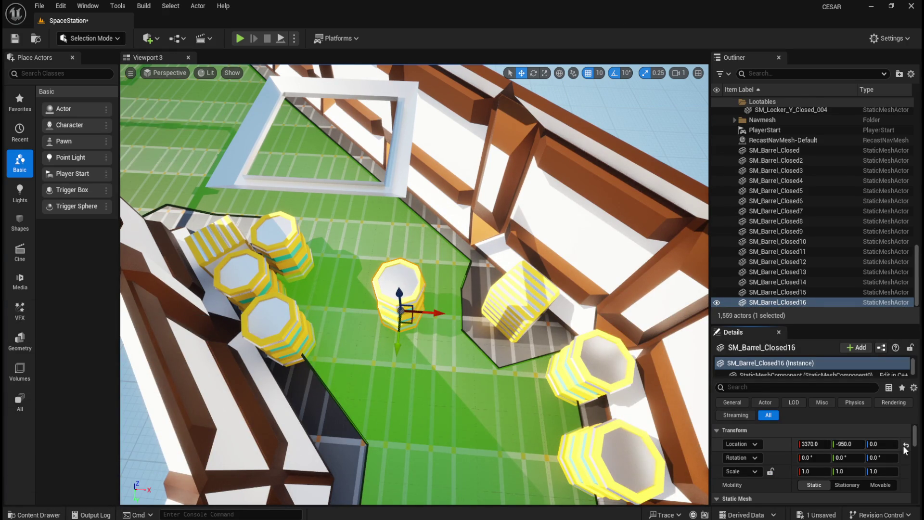
pyautogui.click(905, 446)
pyautogui.click(818, 443)
pyautogui.write('8')
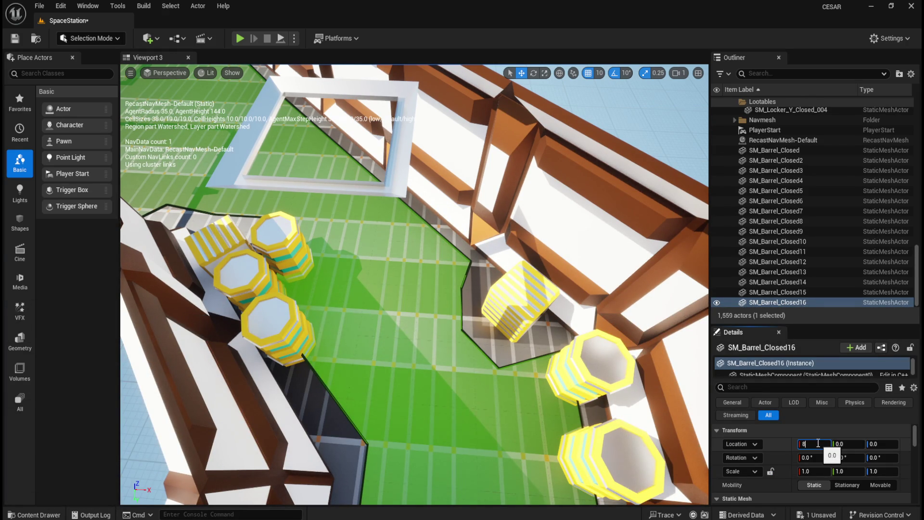
pyautogui.write('99.79')
pyautogui.press('Tab')
pyautogui.write('-2')
pyautogui.write('754')
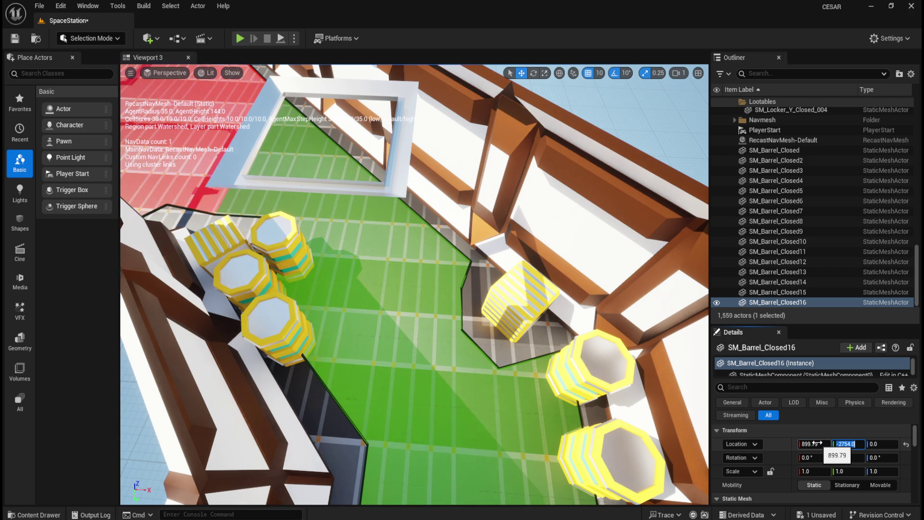
pyautogui.press('Return')
# Focus on SM_Barrel_Closed16 from the Outliner and zoom out for a station overview.
pyautogui.doubleClick(784, 299)
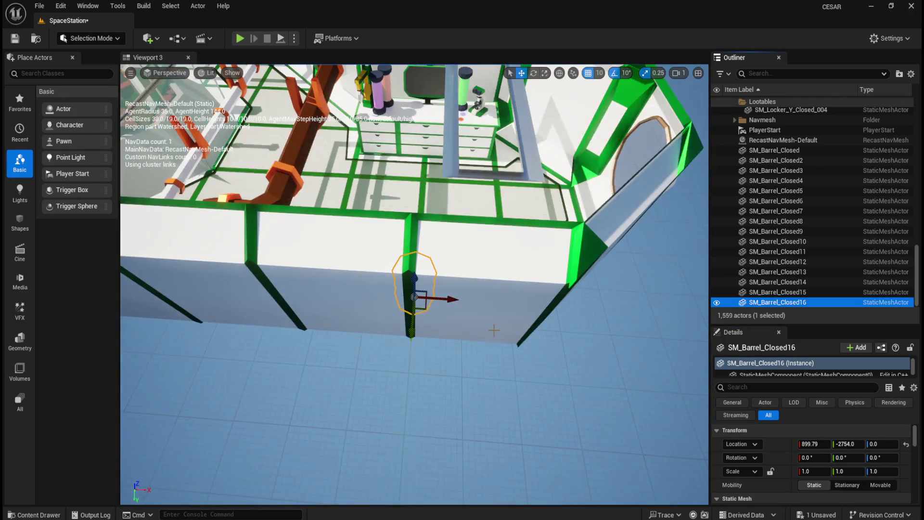
pyautogui.scroll(-3, 490, 329)
pyautogui.scroll(-6, 491, 329)
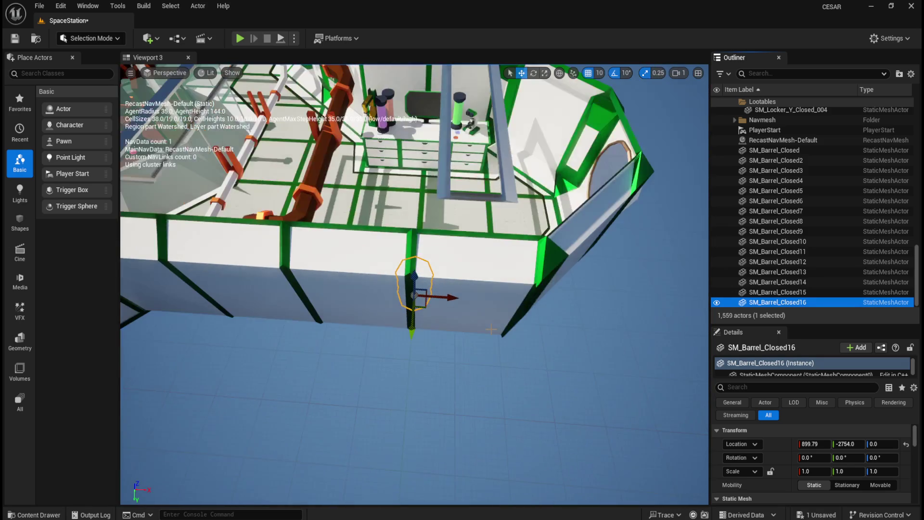
pyautogui.scroll(-5, 491, 316)
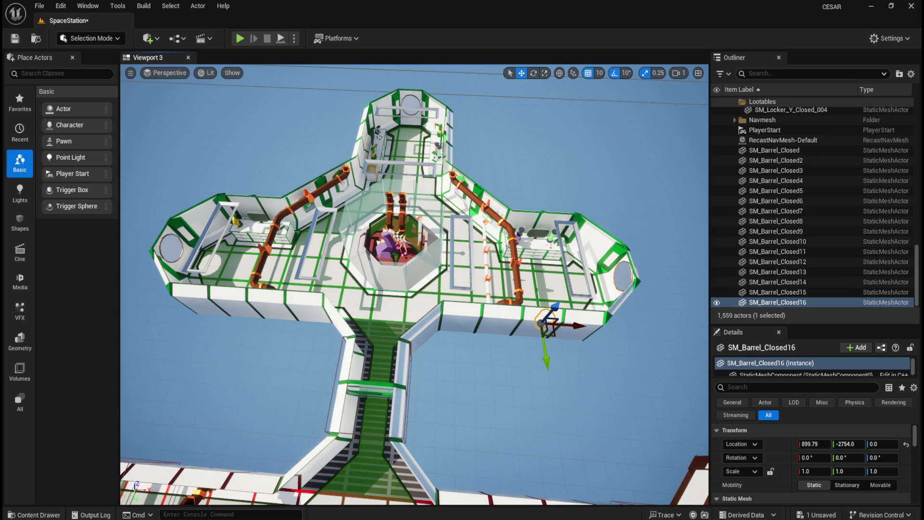
# Add SM_Barrel_Closed17 at 2606.1, 1931.1, 0 and frame it on the deck edge.
pyautogui.hotkey('ctrl', 'b')
pyautogui.moveTo(490, 367); pyautogui.dragTo(411, 308)
pyautogui.click(906, 444)
pyautogui.click(808, 443)
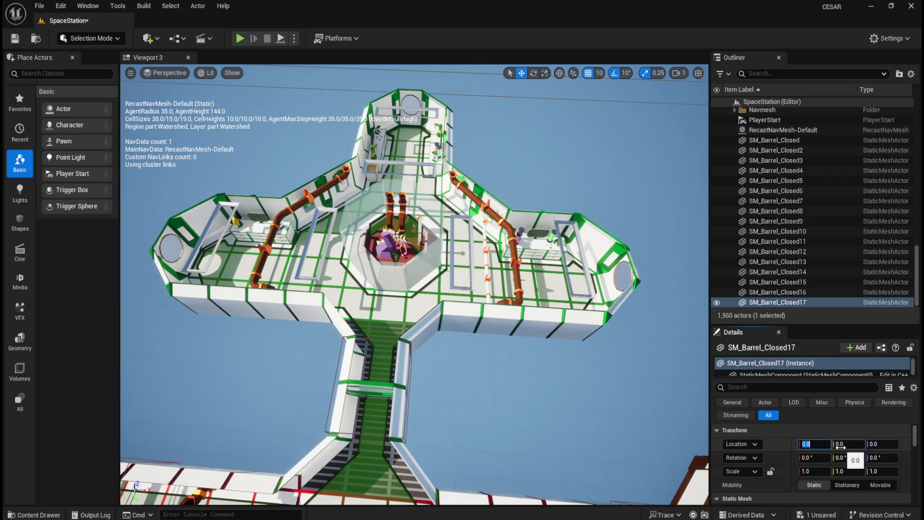
pyautogui.write('2606.1')
pyautogui.click(839, 444)
pyautogui.write('1931.1')
pyautogui.press('Return')
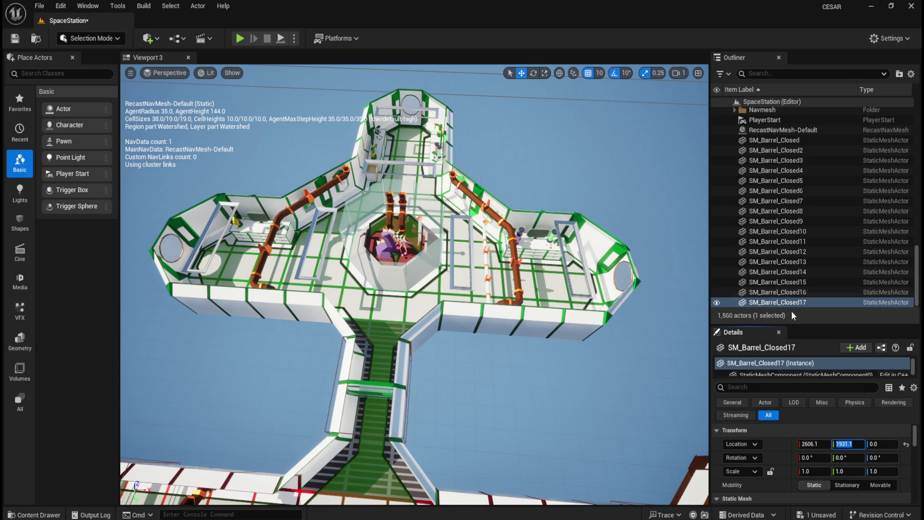
pyautogui.click(794, 303)
pyautogui.press('f')
pyautogui.scroll(-10, 587, 308)
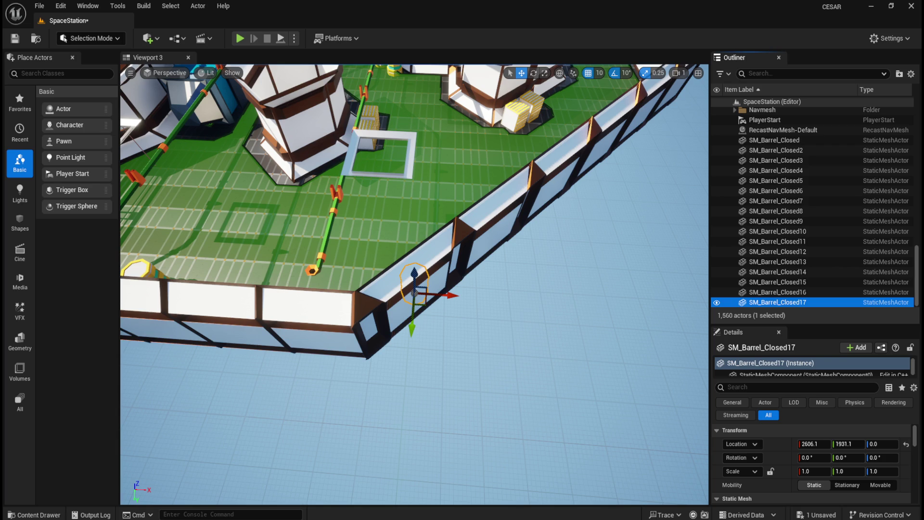
pyautogui.click(801, 292)
pyautogui.press('f')
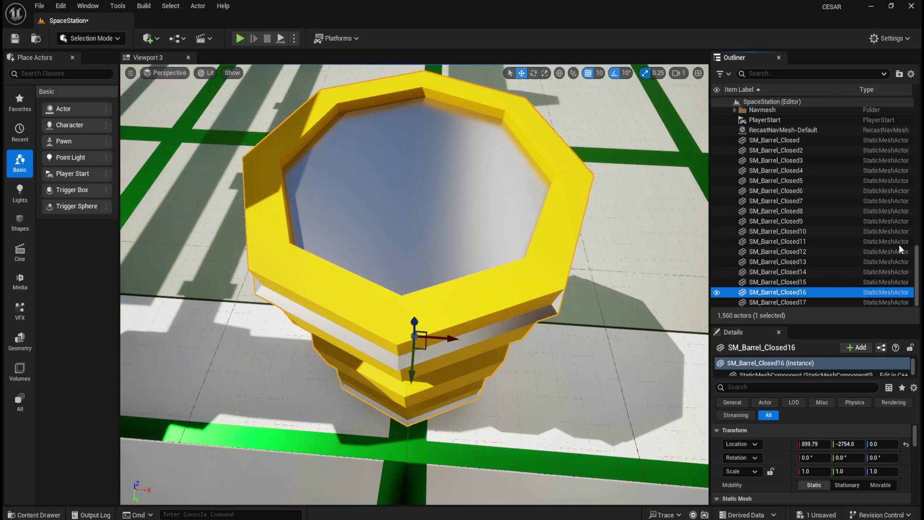
pyautogui.click(779, 303)
pyautogui.press('f')
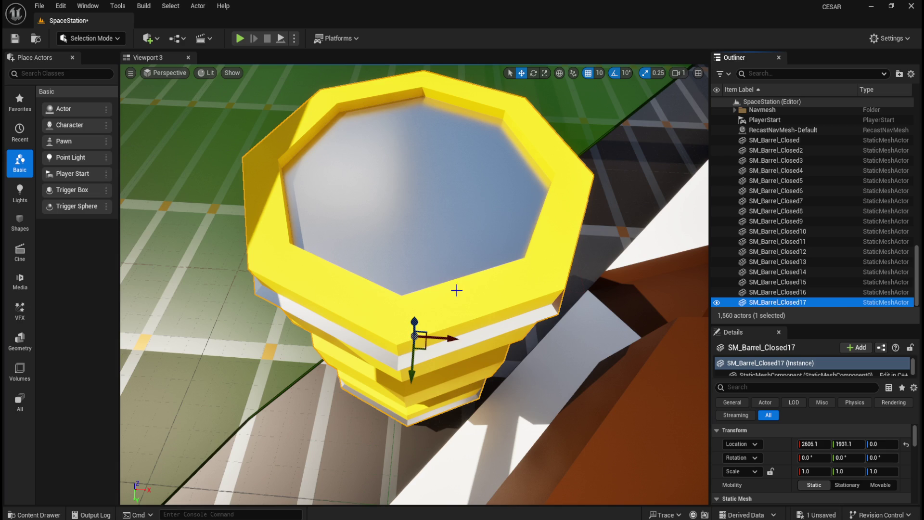
pyautogui.scroll(-5, 479, 269)
pyautogui.scroll(-5, 479, 270)
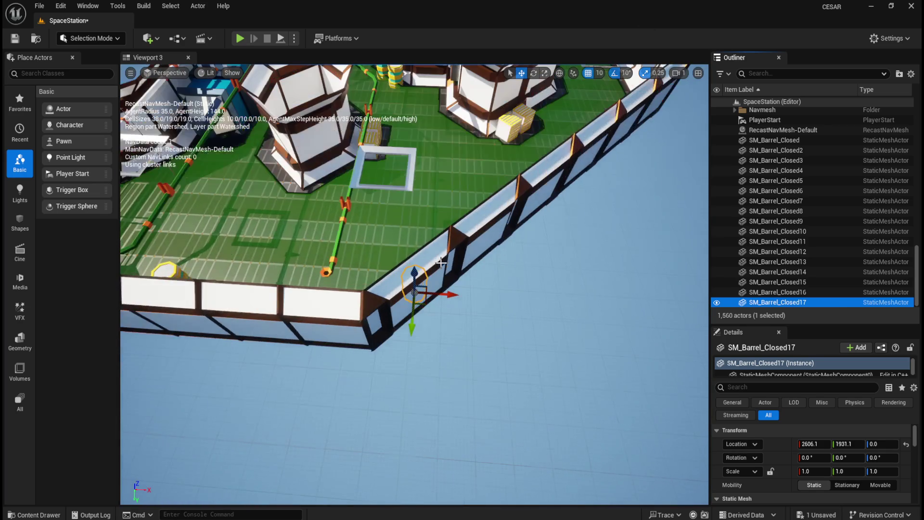
pyautogui.scroll(5, 414, 284)
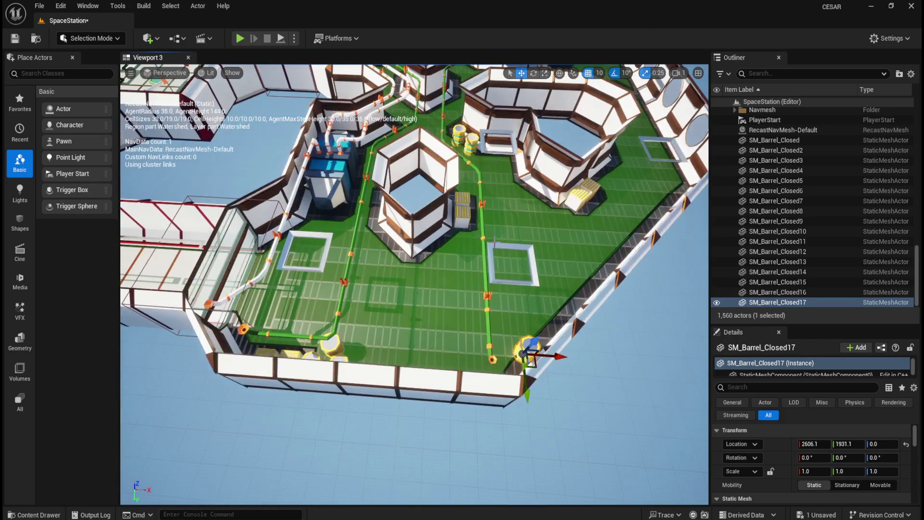
pyautogui.scroll(6, 414, 284)
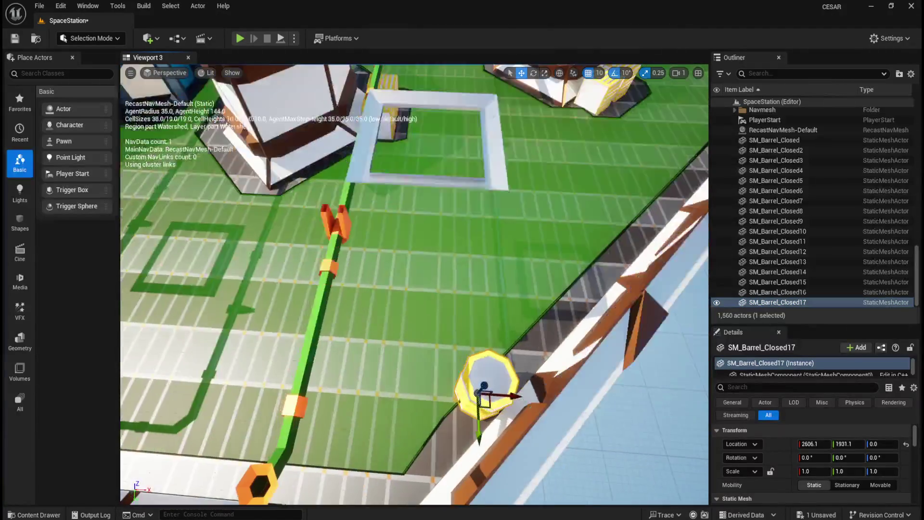
pyautogui.scroll(-8, 413, 284)
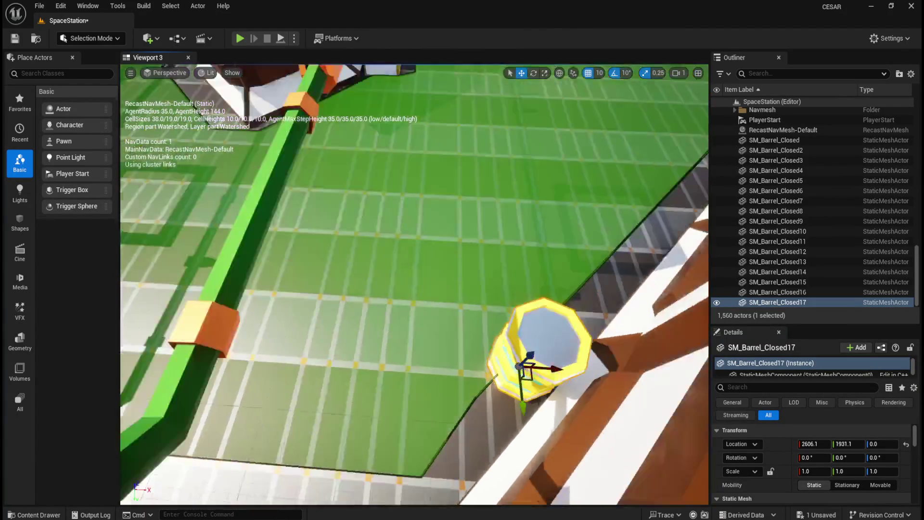
pyautogui.scroll(3, 414, 284)
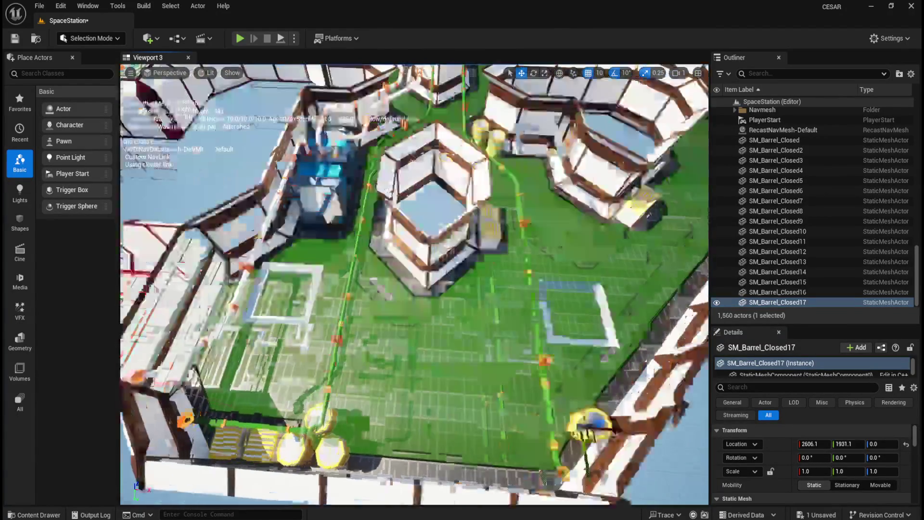
pyautogui.scroll(-4, 414, 284)
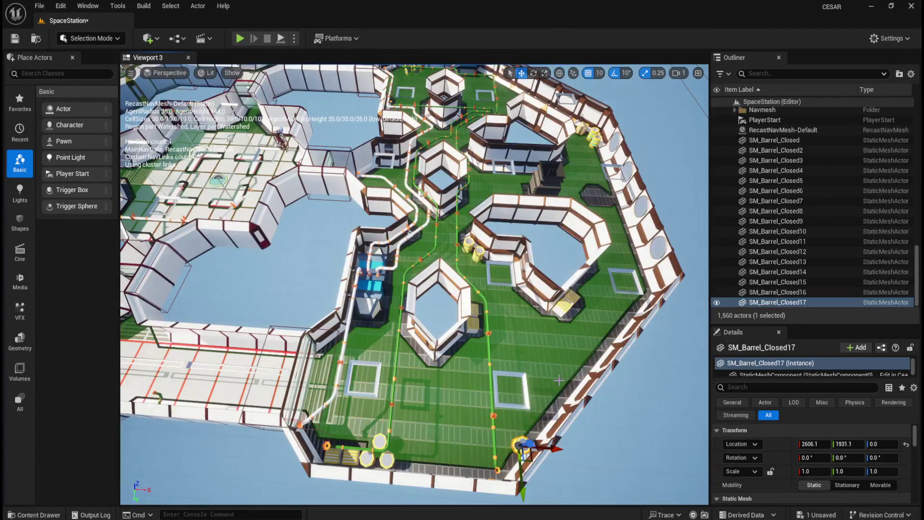
pyautogui.scroll(2, 594, 338)
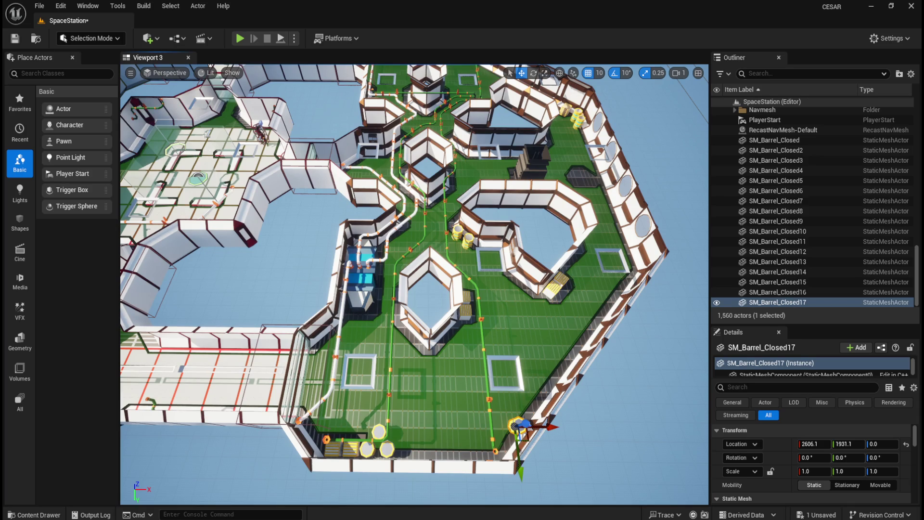
pyautogui.hotkey('ctrl', 'space')
# Place SM_Barrel_Closed18 at location 2676.1, 1861.1, 0.
pyautogui.moveTo(491, 368); pyautogui.dragTo(508, 330)
pyautogui.click(906, 444)
pyautogui.click(819, 447)
pyautogui.write('267')
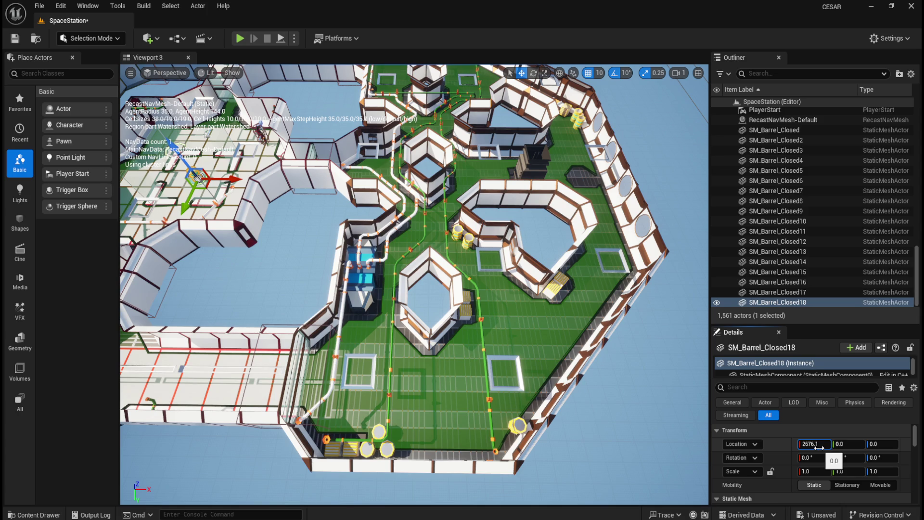
pyautogui.press('Tab')
pyautogui.write('1861.1')
pyautogui.press('Return')
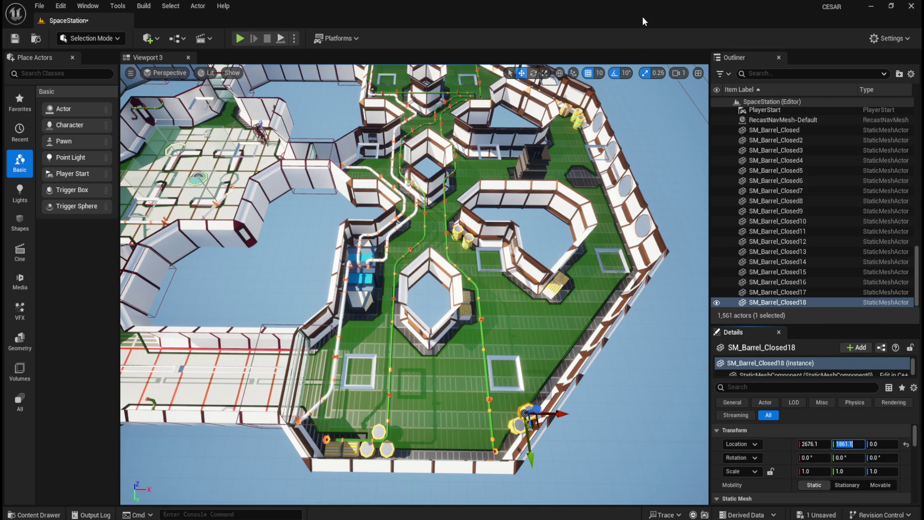
# Place SM_Barrel_Closed19 at location 2746.1, 1791.1, 0.
pyautogui.hotkey('ctrl', 'space')
pyautogui.moveTo(492, 392); pyautogui.dragTo(524, 273)
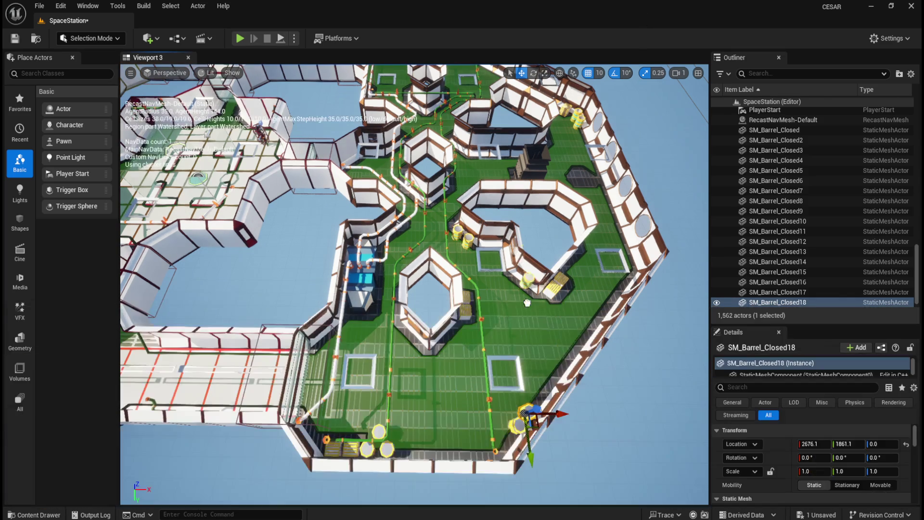
pyautogui.click(906, 444)
pyautogui.click(818, 445)
pyautogui.write('2746')
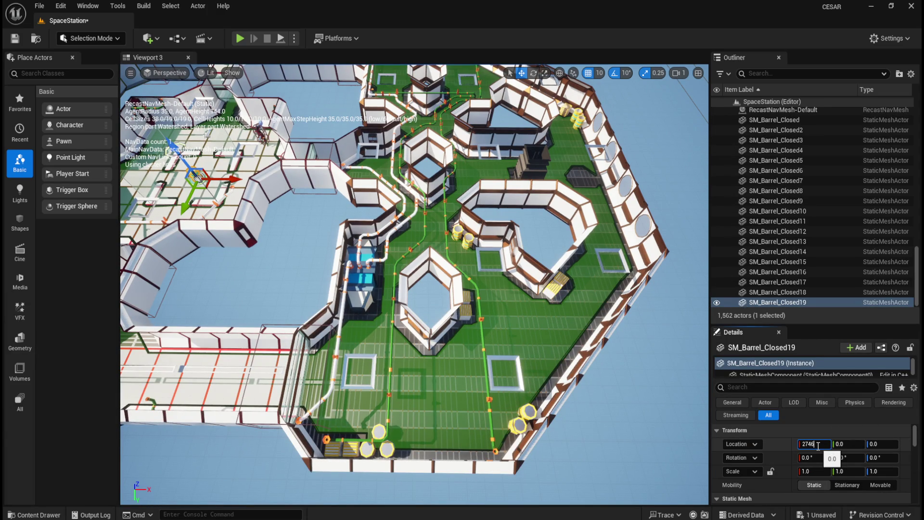
pyautogui.write('.1')
pyautogui.press('Tab')
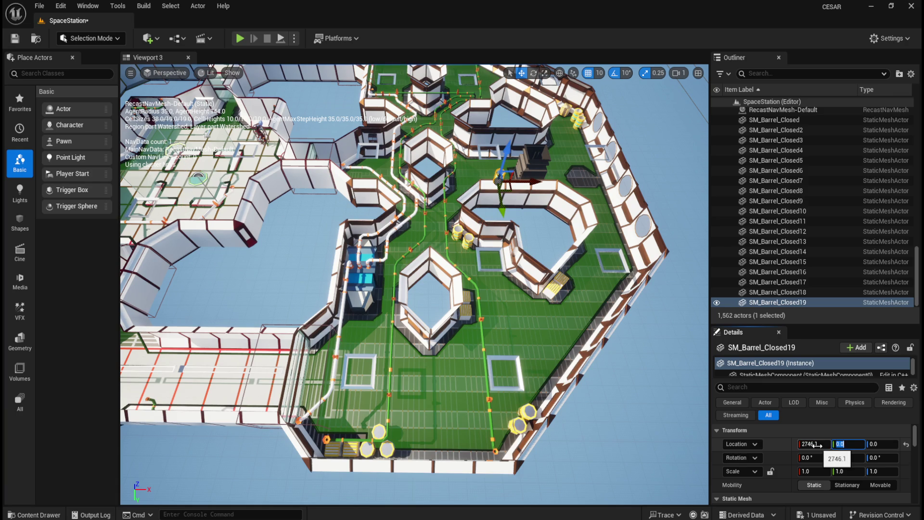
pyautogui.write('1791.1')
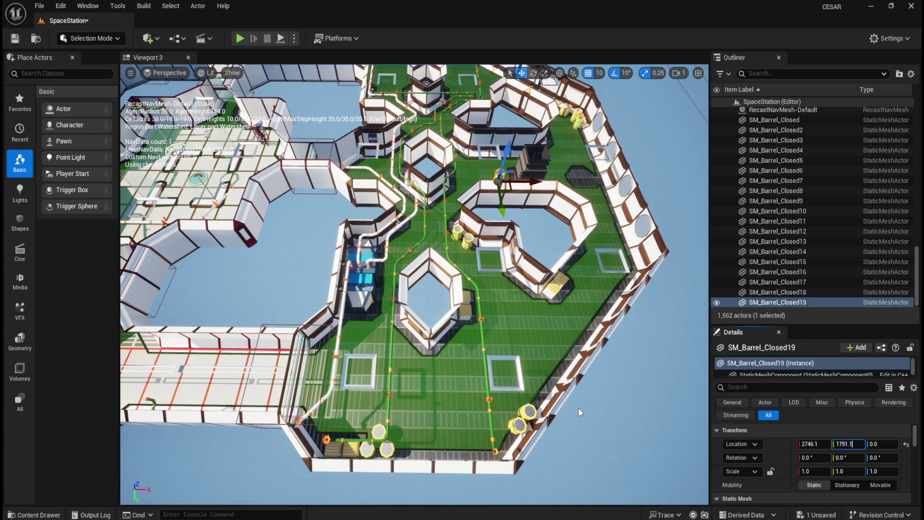
pyautogui.press('Return')
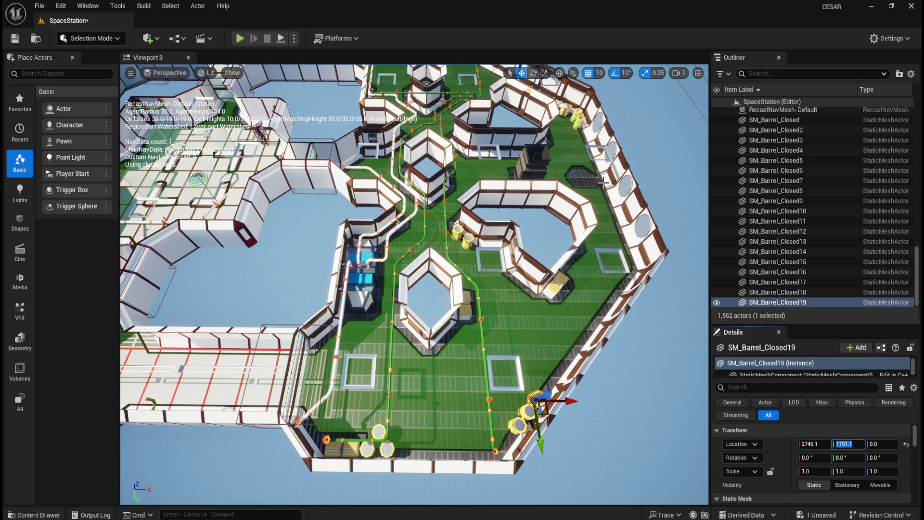
# Place SM_Barrel_Closed20 at location 2816.1, 1721.1.
pyautogui.hotkey('ctrl', 'space')
pyautogui.moveTo(495, 385); pyautogui.dragTo(510, 278)
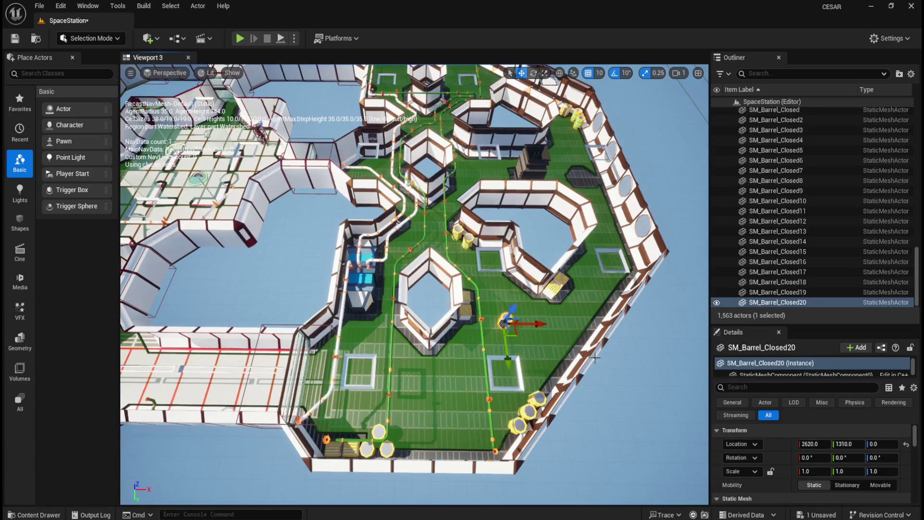
pyautogui.click(823, 448)
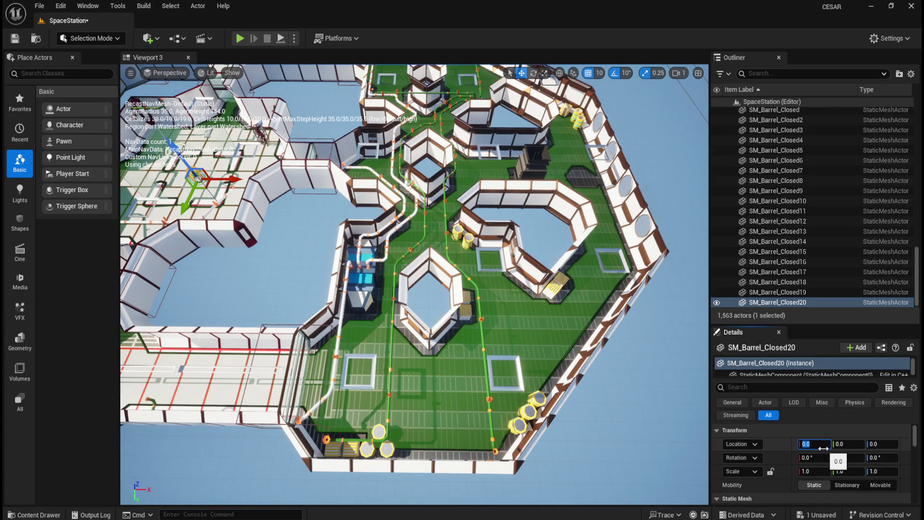
pyautogui.write('2816.')
pyautogui.write('1')
pyautogui.press('Tab')
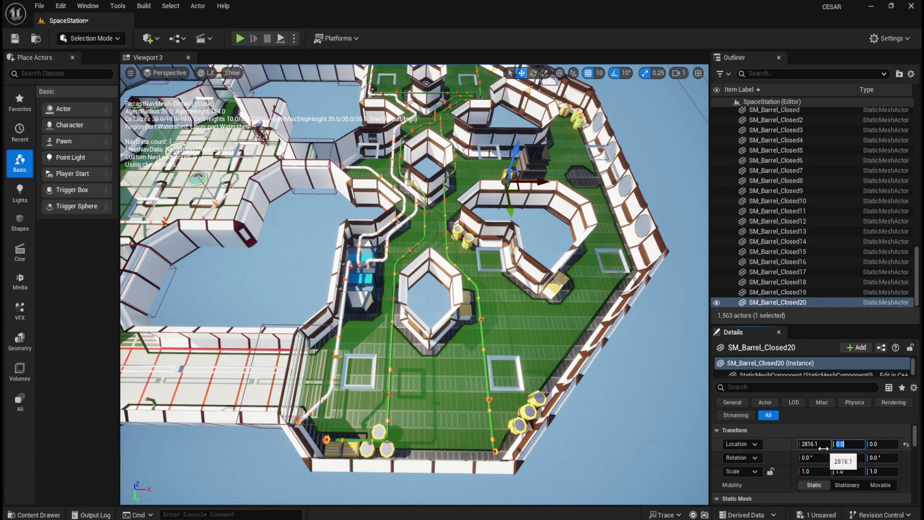
pyautogui.write('1721.1')
pyautogui.press('Return')
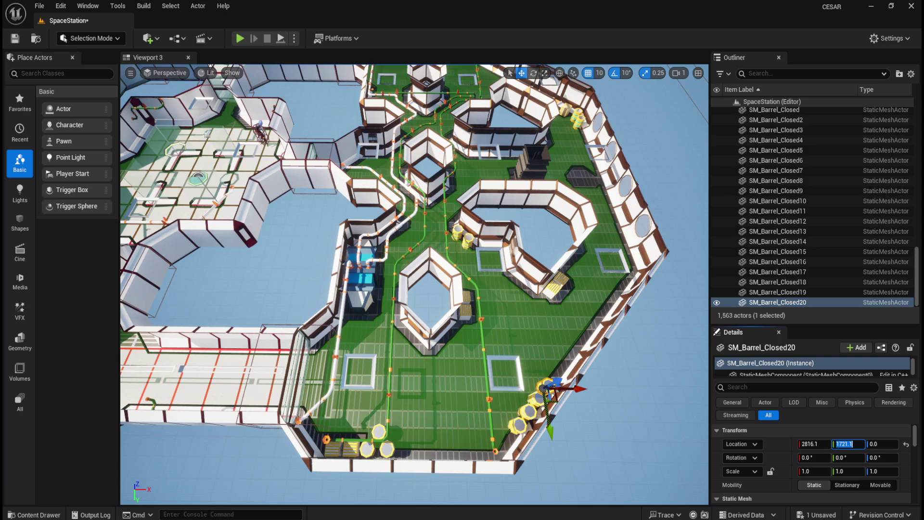
# Place SM_Barrel_Closed21 at location 989.79, -2754.0, 0.
pyautogui.hotkey('ctrl', 'space')
pyautogui.moveTo(493, 366); pyautogui.dragTo(513, 332)
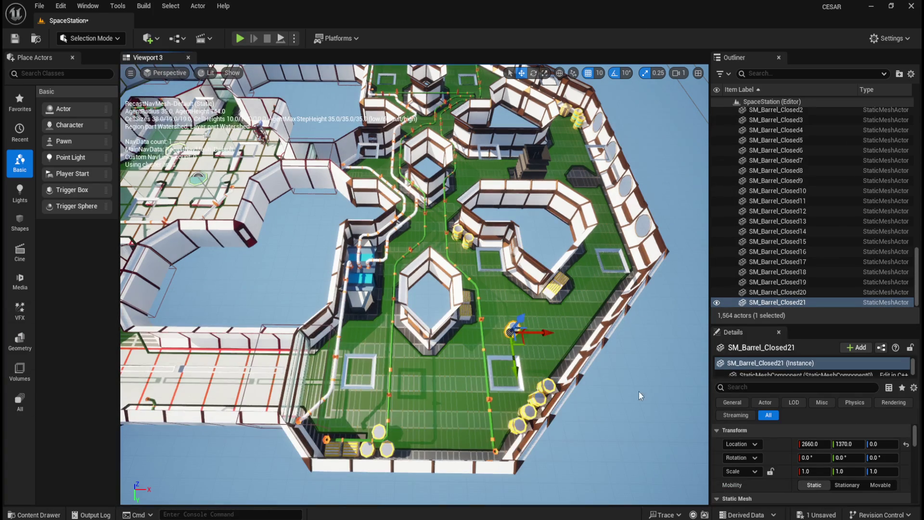
pyautogui.click(902, 445)
pyautogui.click(828, 442)
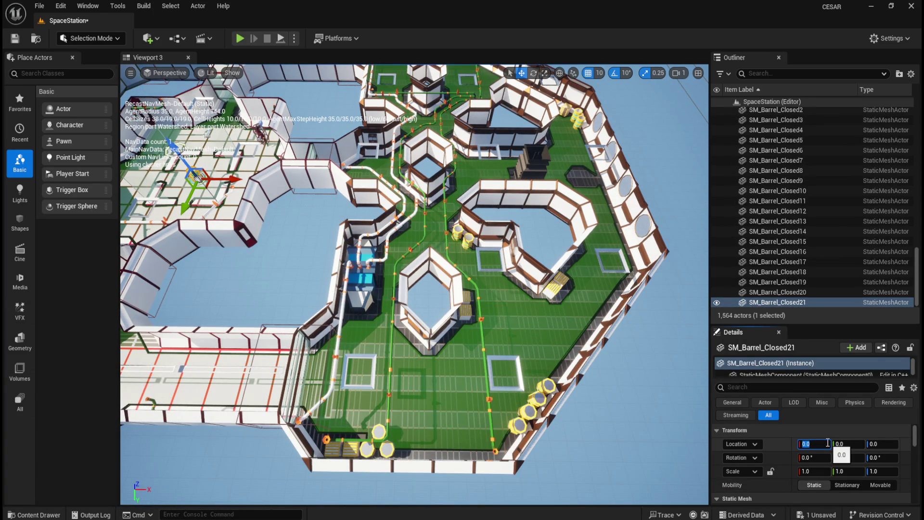
pyautogui.write('989')
pyautogui.write('.79')
pyautogui.press('Tab')
pyautogui.write('-')
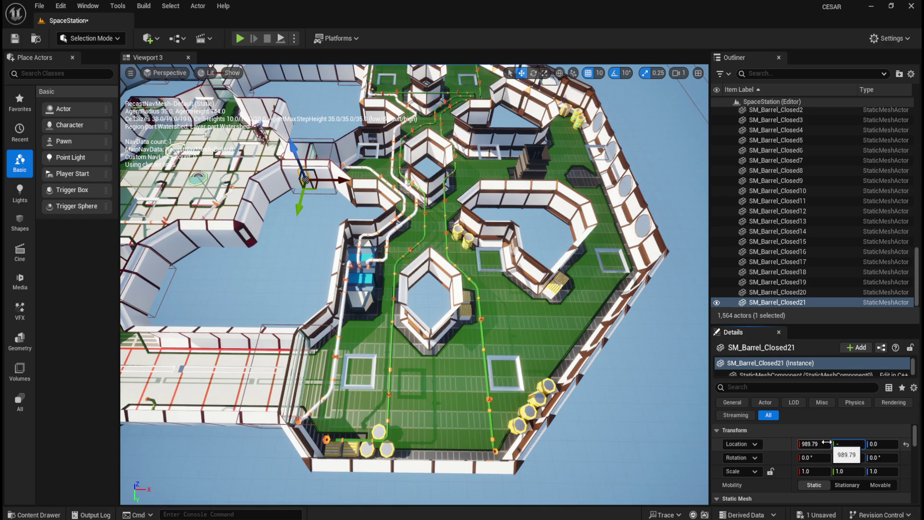
pyautogui.write('2754')
pyautogui.press('Return')
# Frame SM_Barrel_Closed21 from the Outliner and zoom out around it.
pyautogui.click(799, 303)
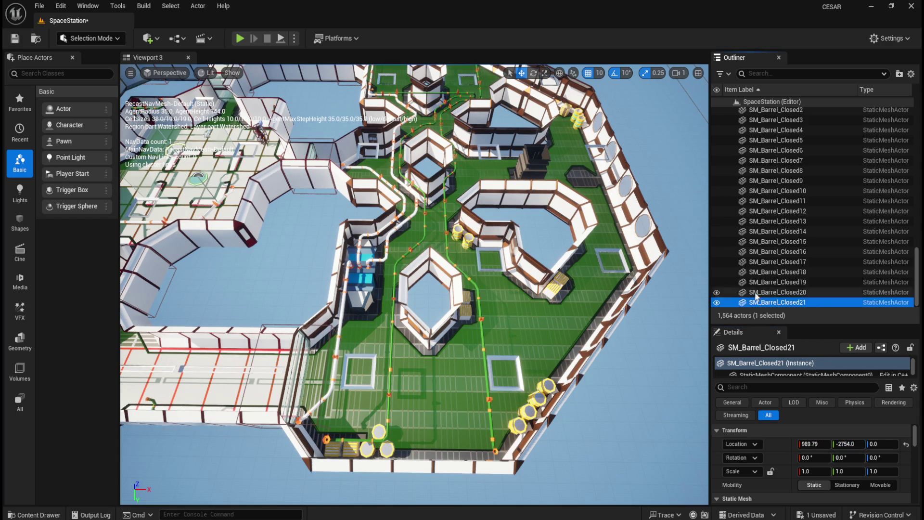
pyautogui.doubleClick(799, 303)
pyautogui.scroll(-5, 406, 356)
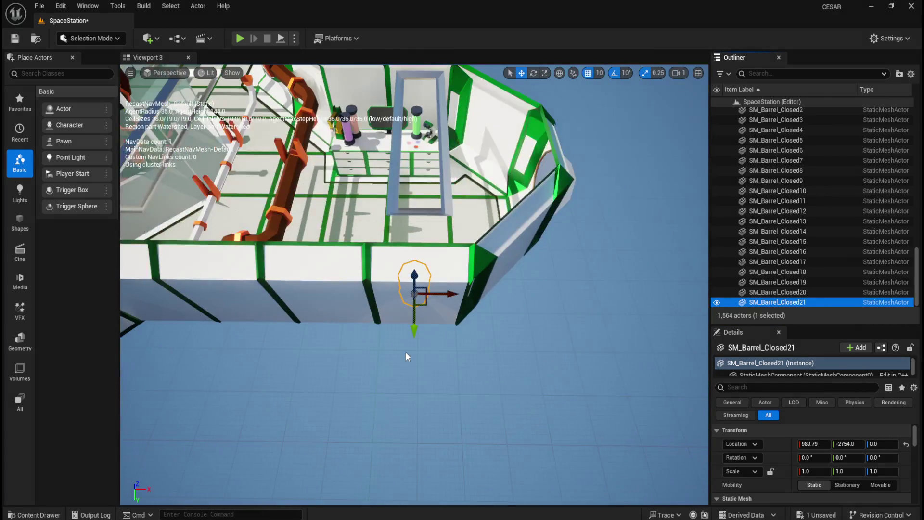
pyautogui.scroll(-3, 406, 356)
pyautogui.scroll(-10, 406, 356)
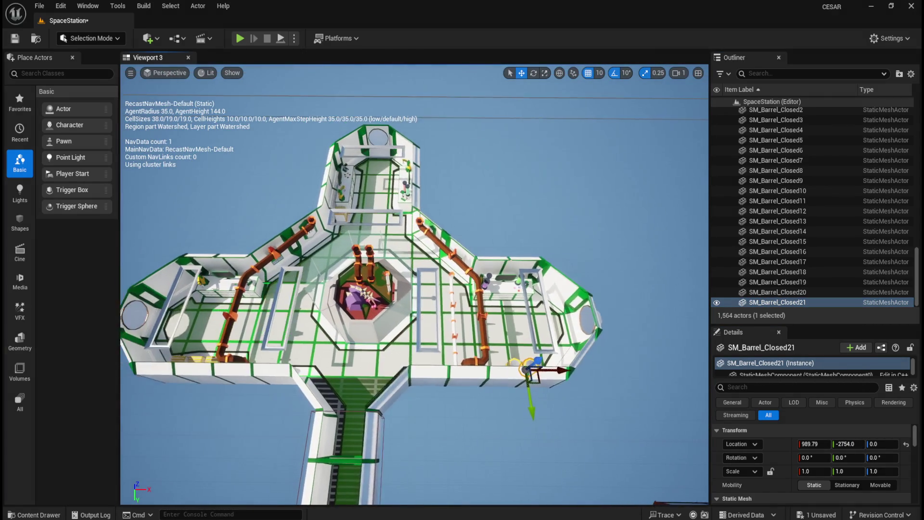
pyautogui.scroll(1, 405, 356)
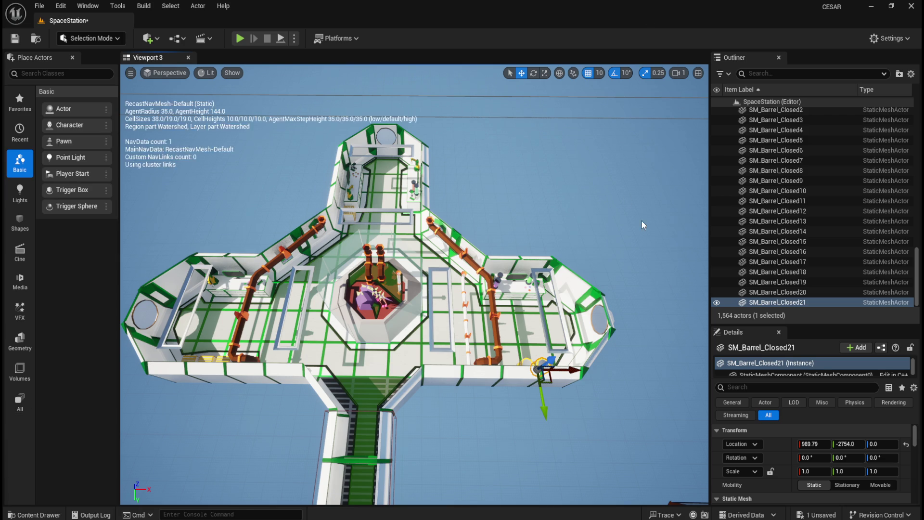
# Place SM_Barrel_Closed22 at location 2656.1, 1771.1, 0.
pyautogui.hotkey('ctrl', 'space')
pyautogui.moveTo(498, 378); pyautogui.dragTo(445, 343)
pyautogui.click(906, 444)
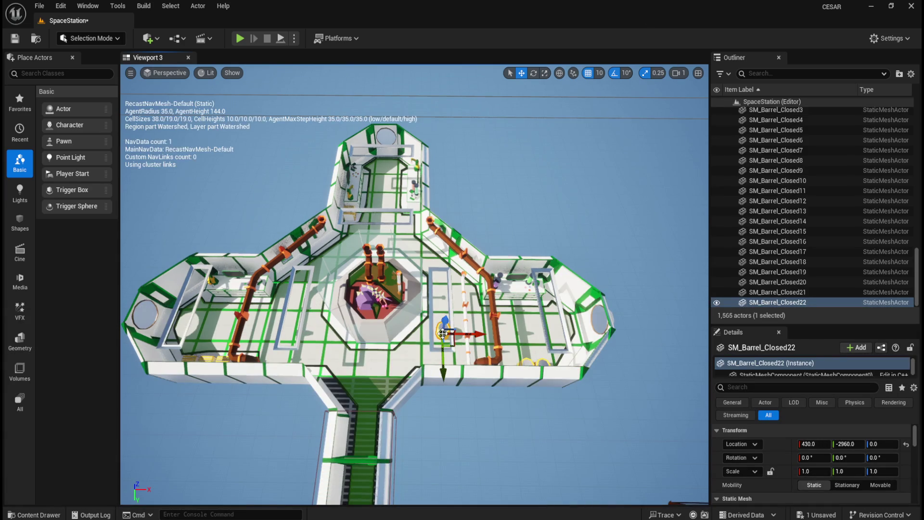
pyautogui.click(827, 444)
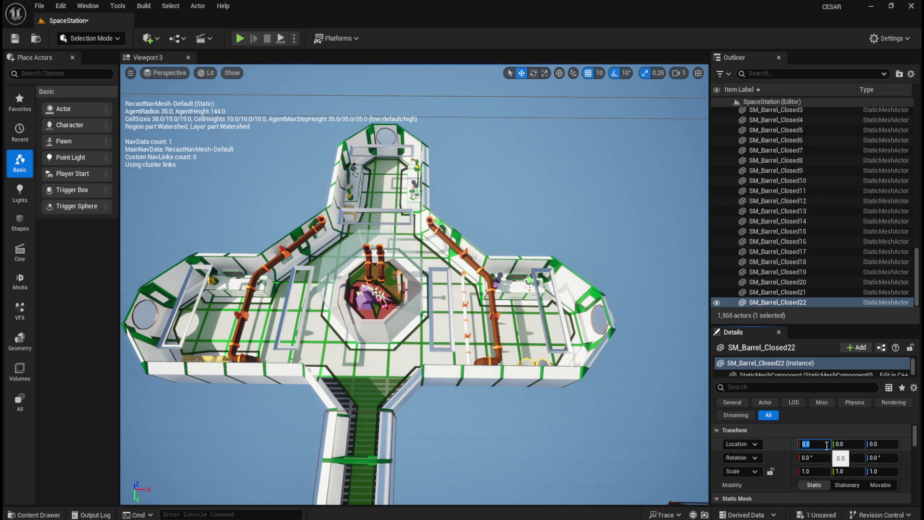
pyautogui.write('2656.1')
pyautogui.press('Tab')
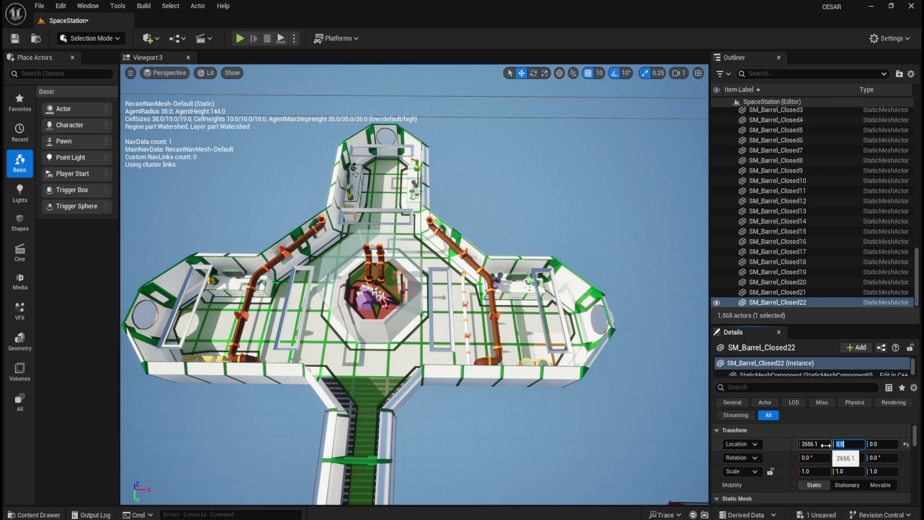
pyautogui.write('1771.1')
pyautogui.press('Return')
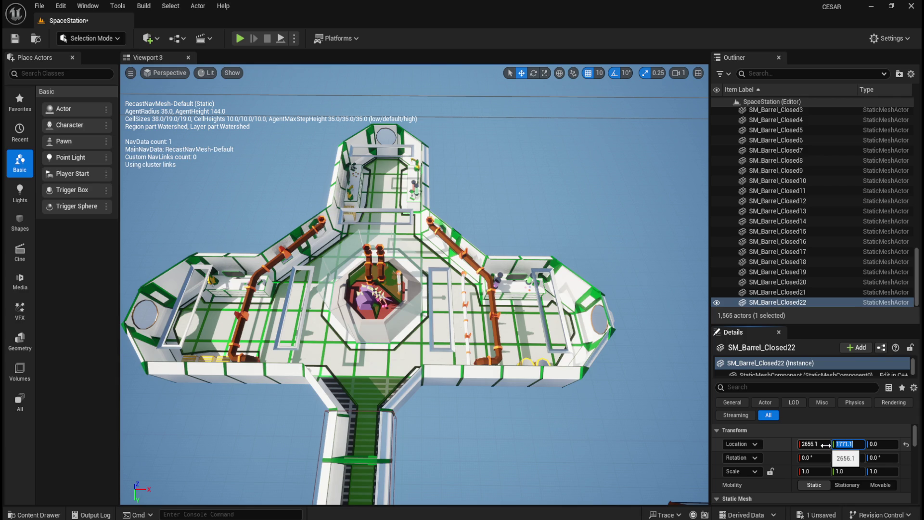
# Frame SM_Barrel_Closed22, then pull back to an overhead view of the station.
pyautogui.click(798, 302)
pyautogui.press('f')
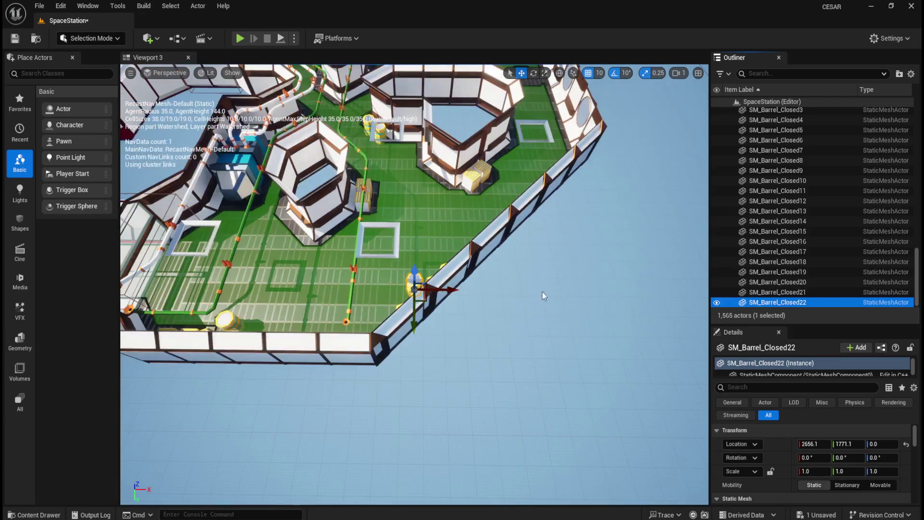
pyautogui.moveTo(542, 291); pyautogui.dragTo(500, 277)
pyautogui.moveTo(552, 351); pyautogui.dragTo(553, 344)
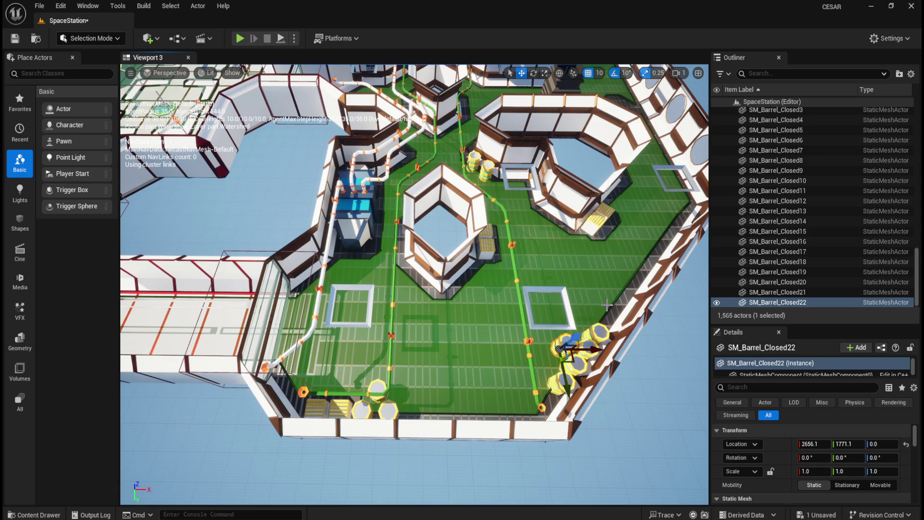
pyautogui.scroll(-5, 607, 304)
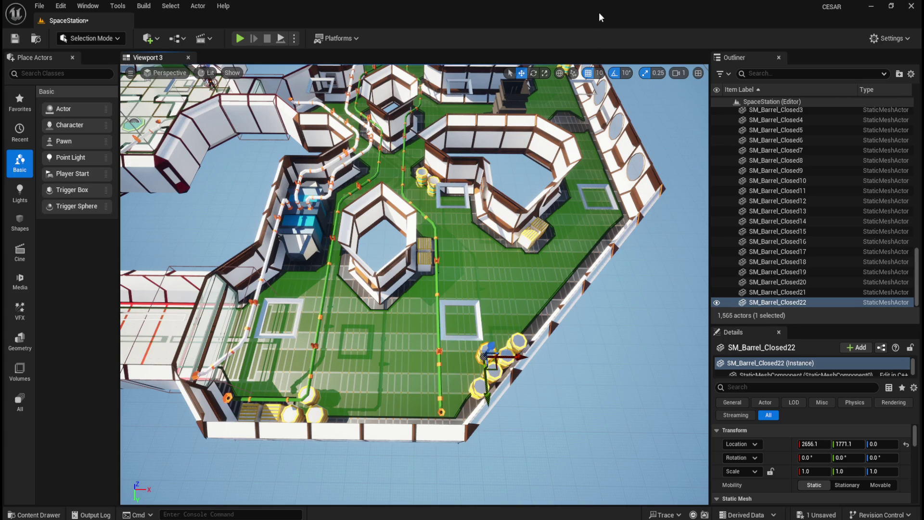
# Place SM_Barrel_Closed23 at location 2726.1, 1701.1, 0.
pyautogui.hotkey('ctrl', 'space')
pyautogui.moveTo(493, 366); pyautogui.dragTo(495, 299)
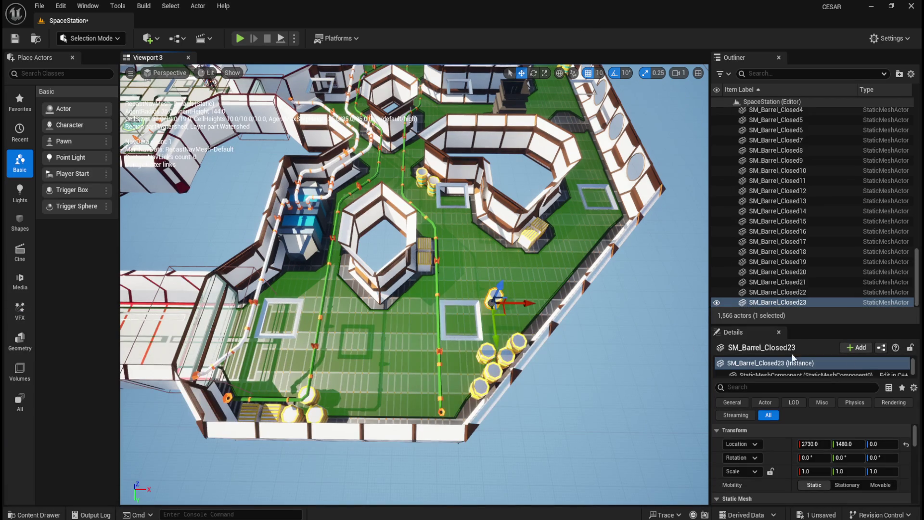
pyautogui.click(906, 444)
pyautogui.click(826, 443)
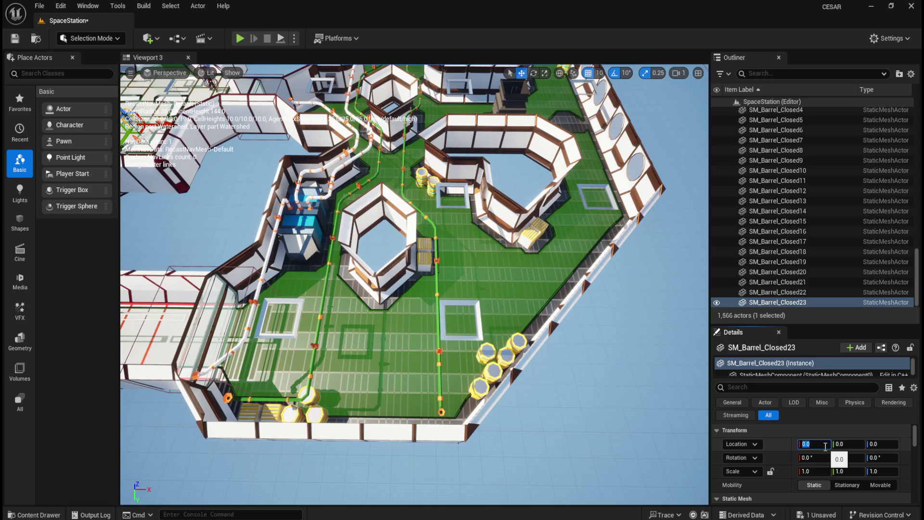
pyautogui.write('2726.1')
pyautogui.press('Tab')
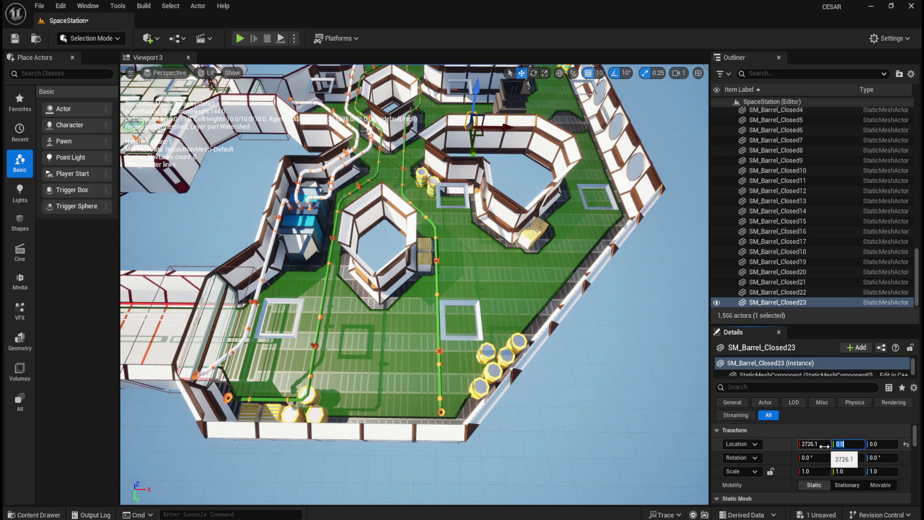
pyautogui.write('1701.1')
pyautogui.press('Return')
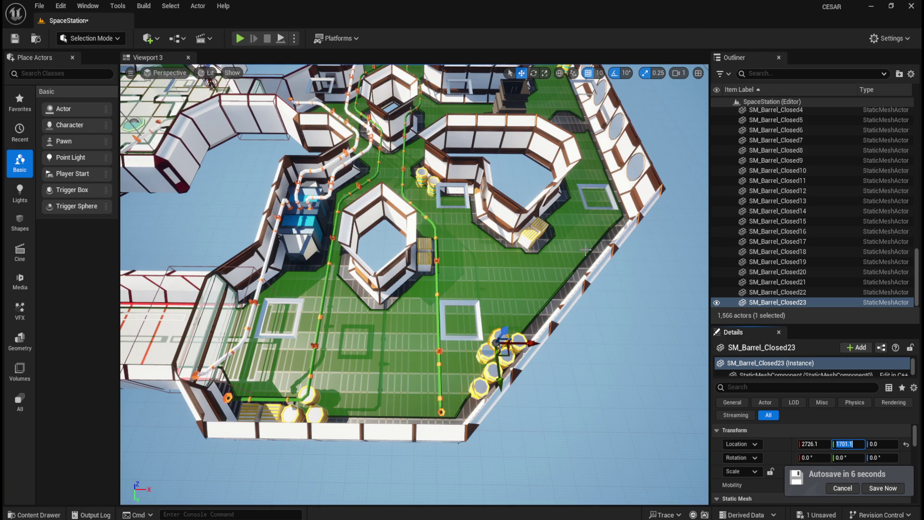
# Place SM_Barrel_Closed24 at location 809.79, -2754.0, 0.
pyautogui.hotkey('ctrl', 'space')
pyautogui.moveTo(491, 372)
pyautogui.mouseDown()
pyautogui.moveTo(495, 268)
pyautogui.moveTo(481, 277)
pyautogui.mouseUp()
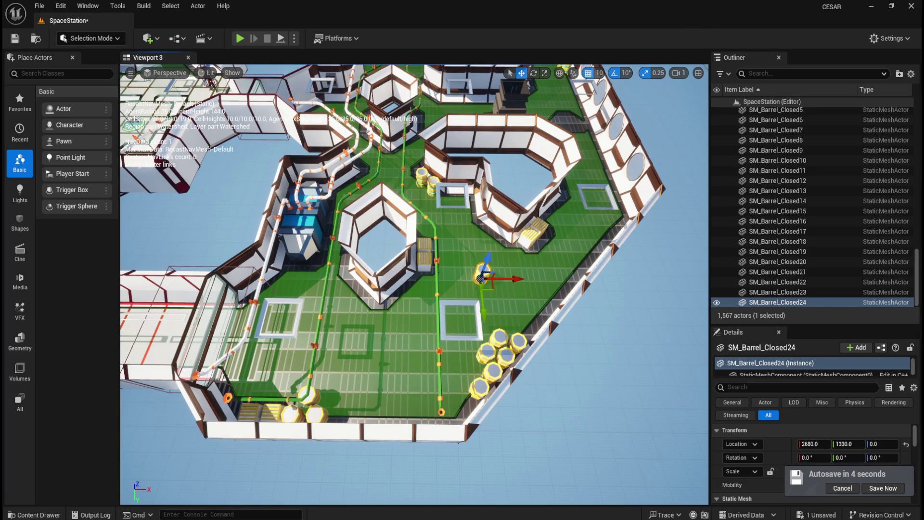
pyautogui.click(906, 445)
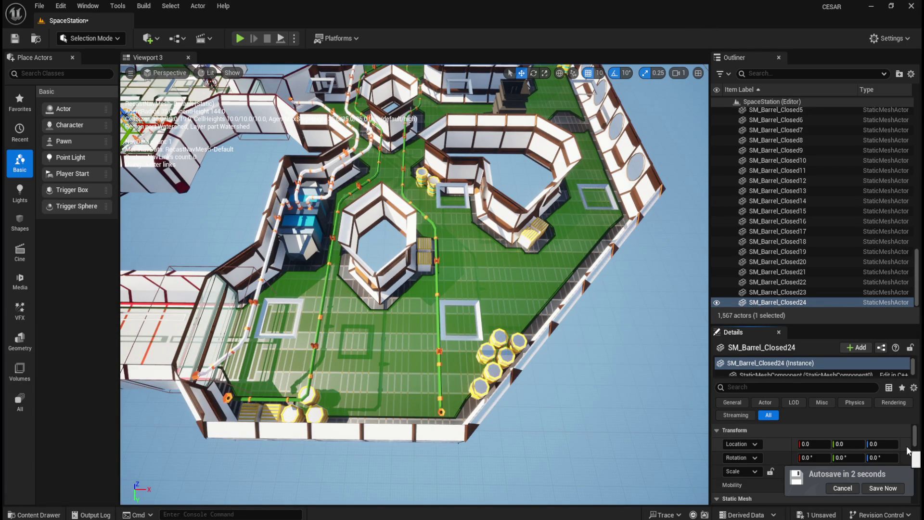
pyautogui.click(817, 445)
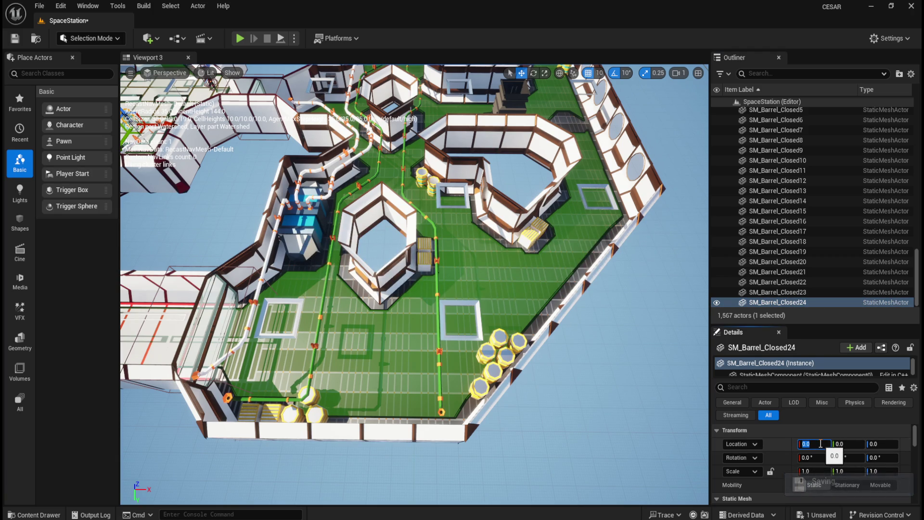
pyautogui.write('809')
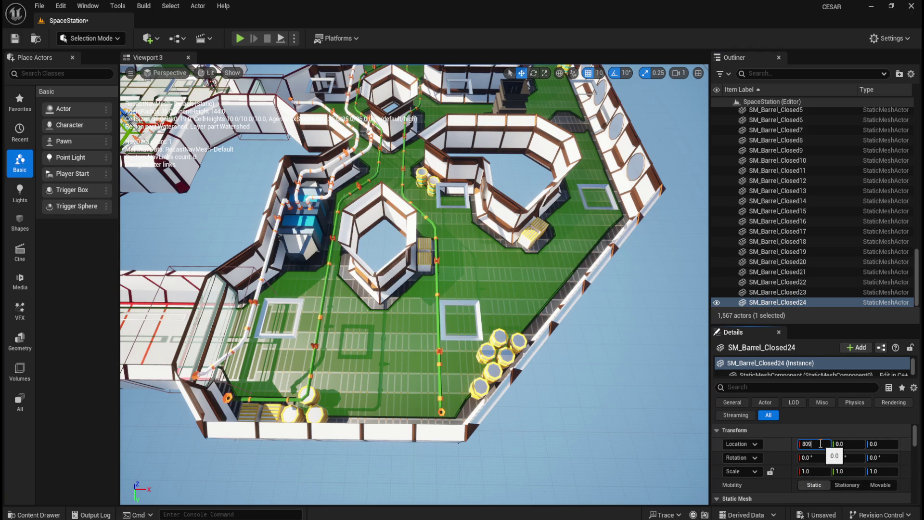
pyautogui.write('.79')
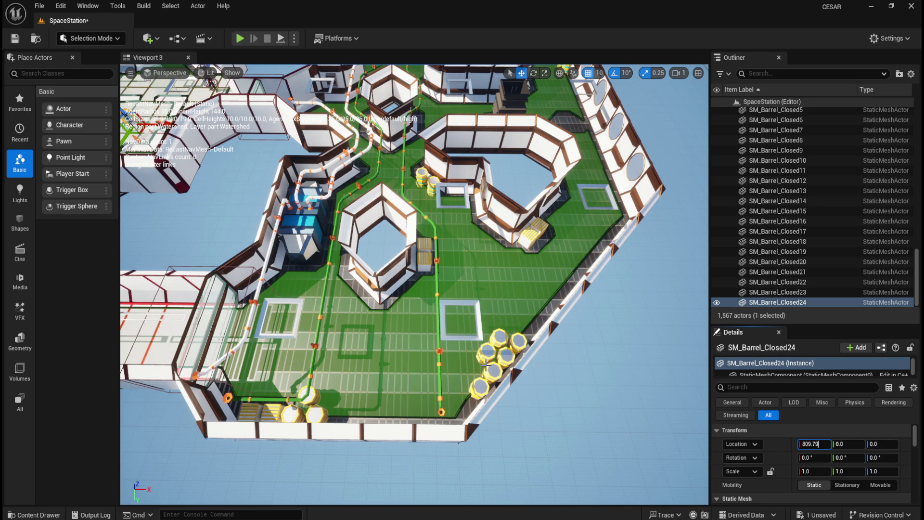
pyautogui.press('Tab')
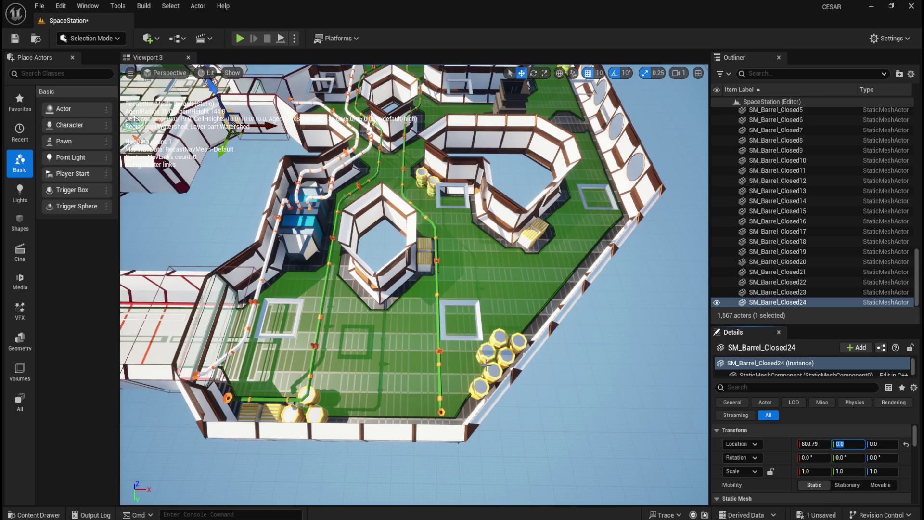
pyautogui.write('-2754')
pyautogui.press('Return')
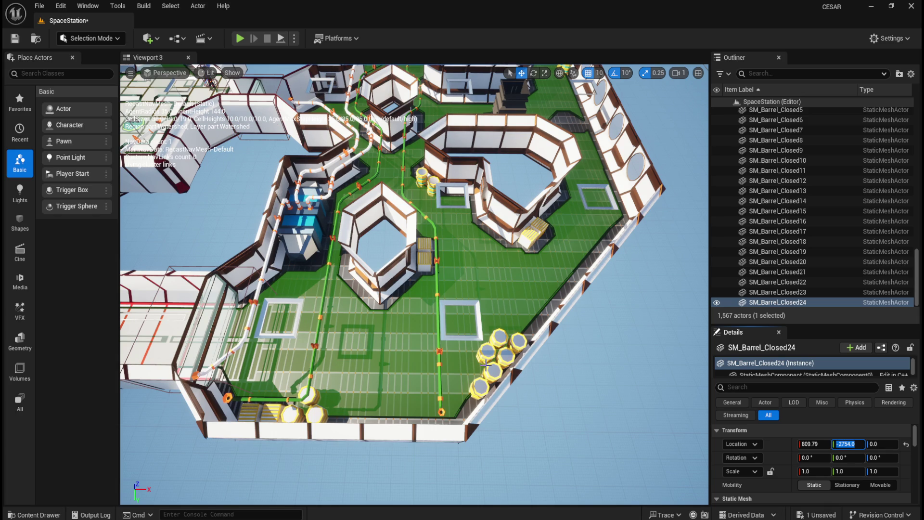
# Frame SM_Barrel_Closed24 and zoom out to view the lower-right floor.
pyautogui.click(797, 304)
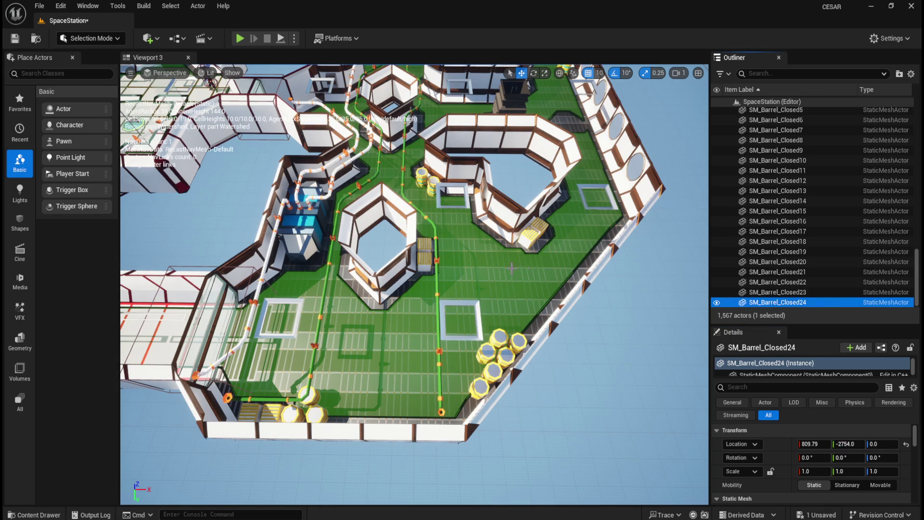
pyautogui.press('f')
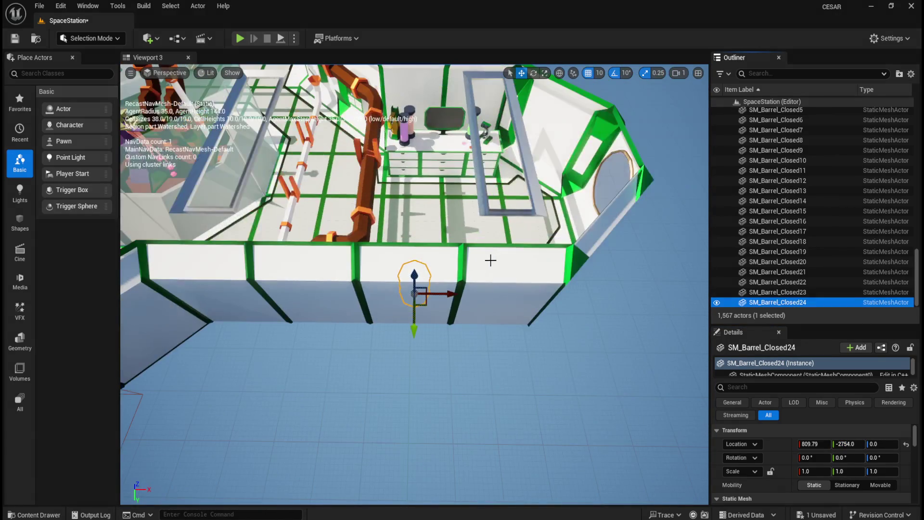
pyautogui.scroll(-5, 491, 260)
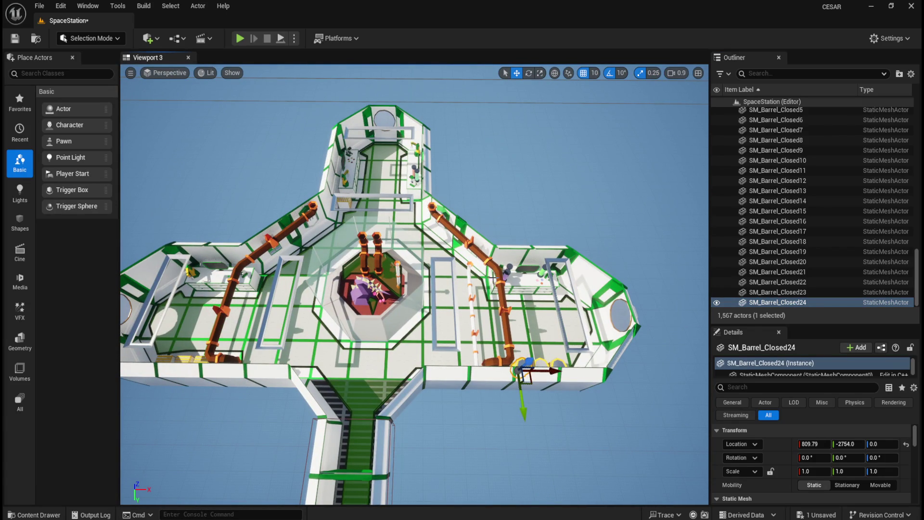
pyautogui.scroll(-5, 493, 279)
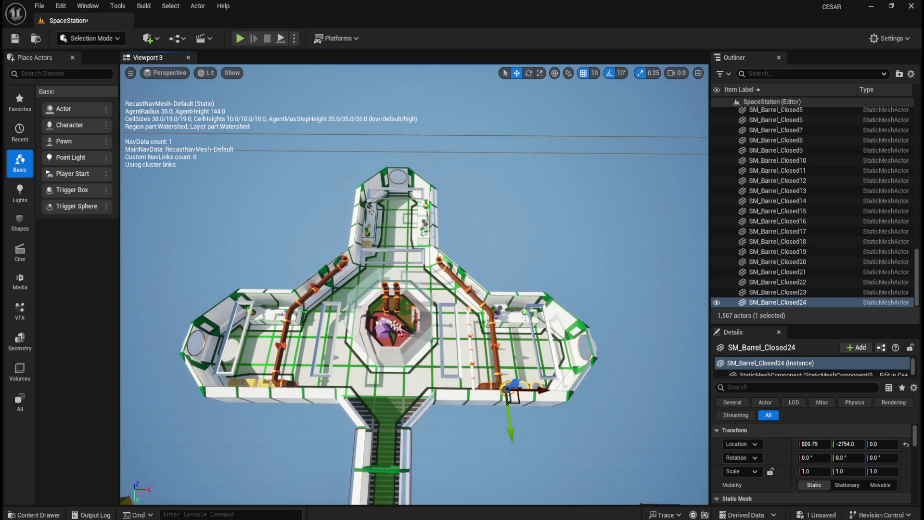
pyautogui.hotkey('ctrl', 'space')
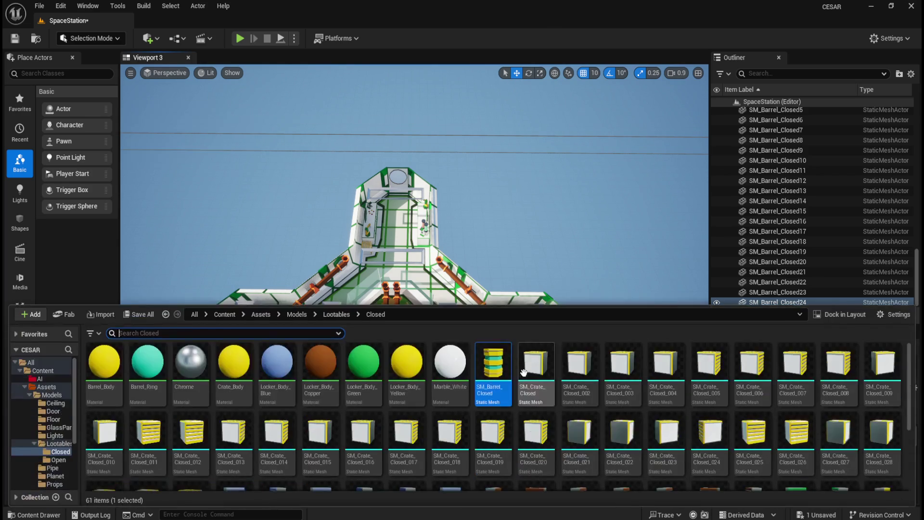
# Place barrel Closed25 at X 949.79, Y -2834 beside the lower-right wall.
pyautogui.moveTo(493, 373)
pyautogui.mouseDown()
pyautogui.moveTo(448, 321)
pyautogui.moveTo(457, 334)
pyautogui.mouseUp()
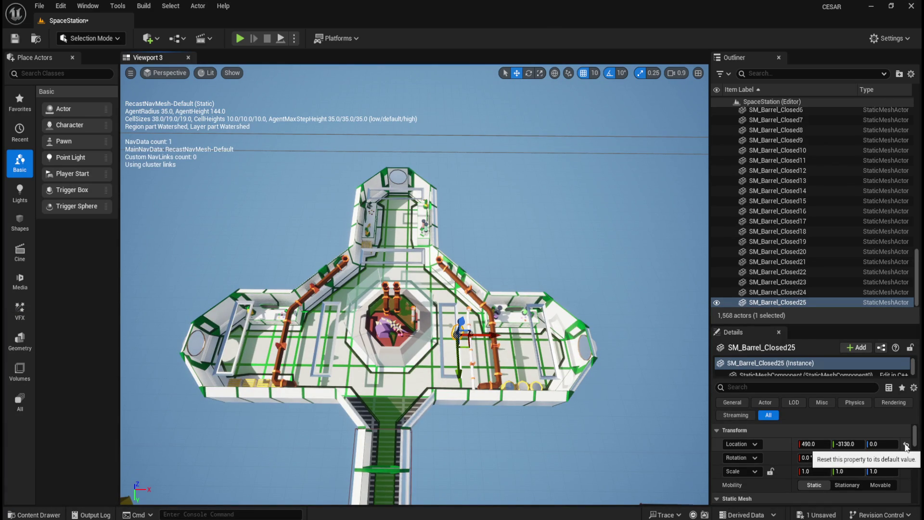
pyautogui.click(906, 447)
pyautogui.click(811, 444)
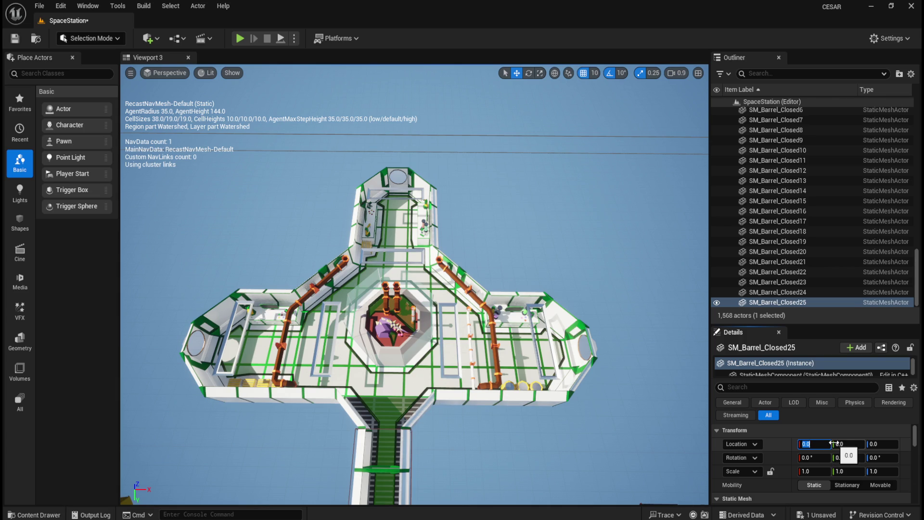
pyautogui.write('949.')
pyautogui.write('79')
pyautogui.press('Tab')
pyautogui.write('434')
pyautogui.press('Return')
pyautogui.scroll(5, 496, 360)
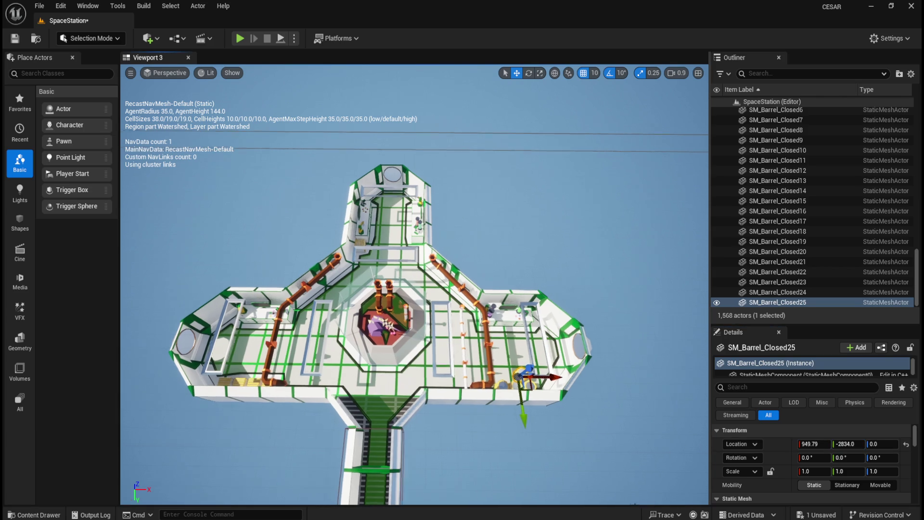
pyautogui.moveTo(493, 361); pyautogui.dragTo(506, 393)
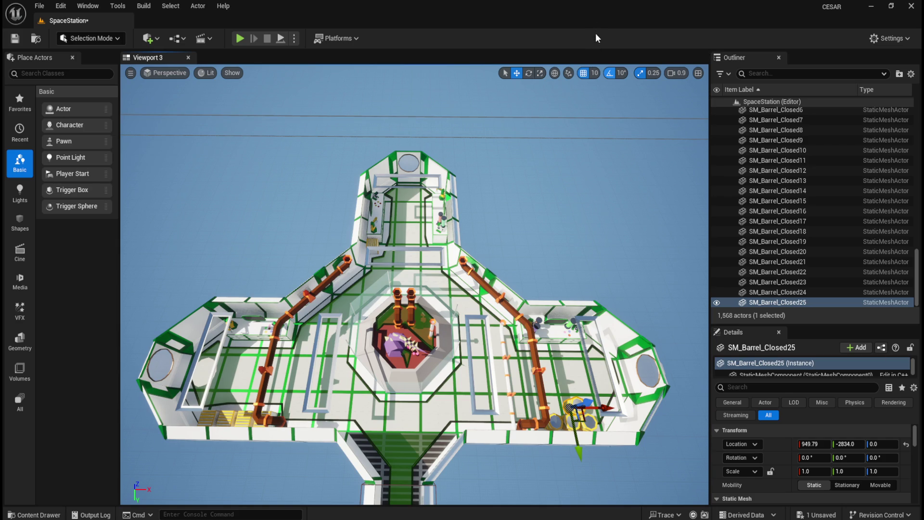
# Place barrel Closed26 at X 859.79, Y -2834 and frame it in the viewport.
pyautogui.hotkey('ctrl', 'space')
pyautogui.moveTo(491, 385); pyautogui.dragTo(492, 382)
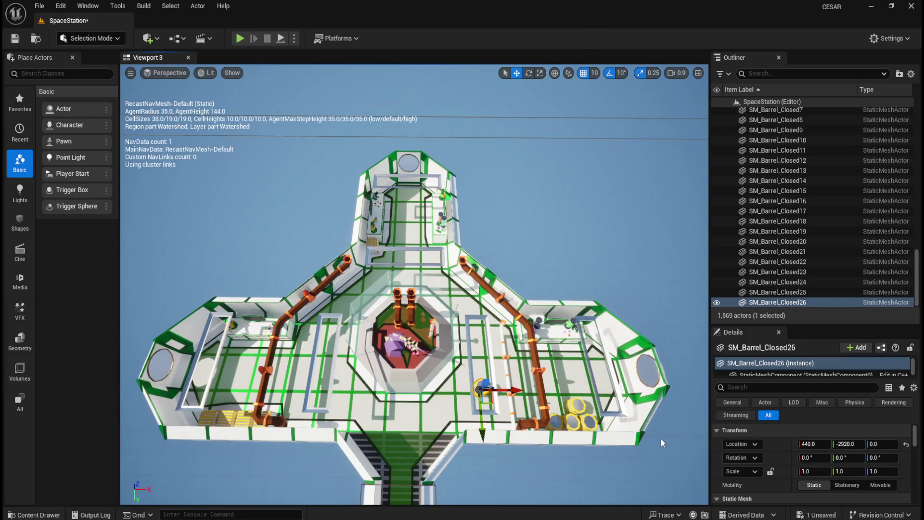
pyautogui.click(820, 445)
pyautogui.write('859.79')
pyautogui.press('Tab')
pyautogui.write('-2834')
pyautogui.press('Return')
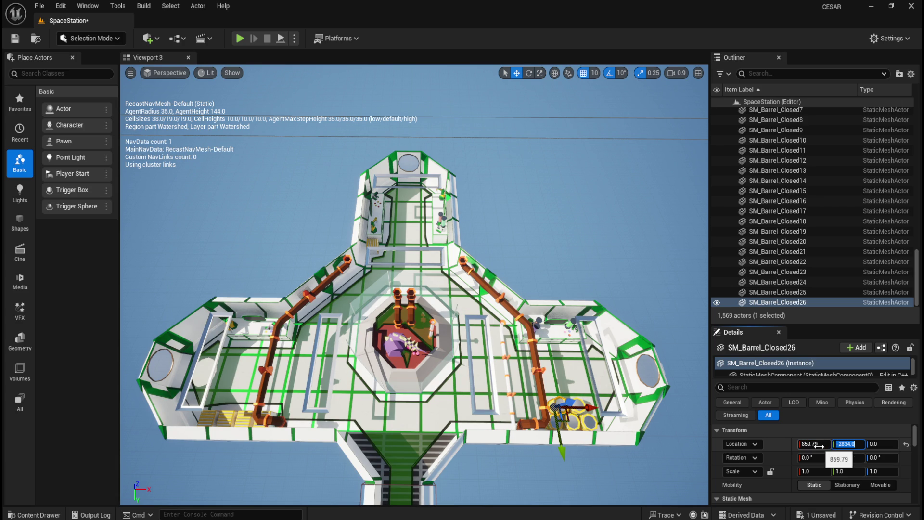
pyautogui.press('f')
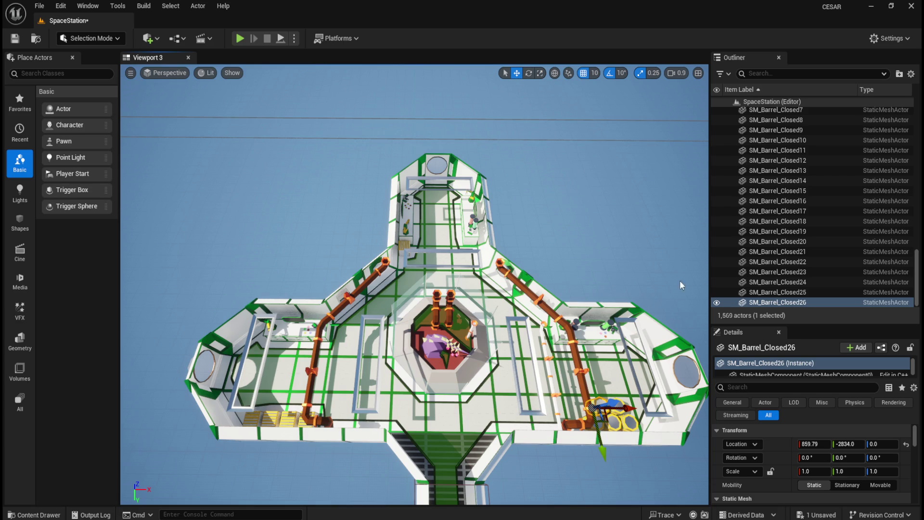
# Place barrel Closed27 at X -550.21, Y -2754 at the lower-left.
pyautogui.hotkey('ctrl', 'space')
pyautogui.moveTo(495, 369); pyautogui.dragTo(503, 375)
pyautogui.click(906, 444)
pyautogui.click(814, 444)
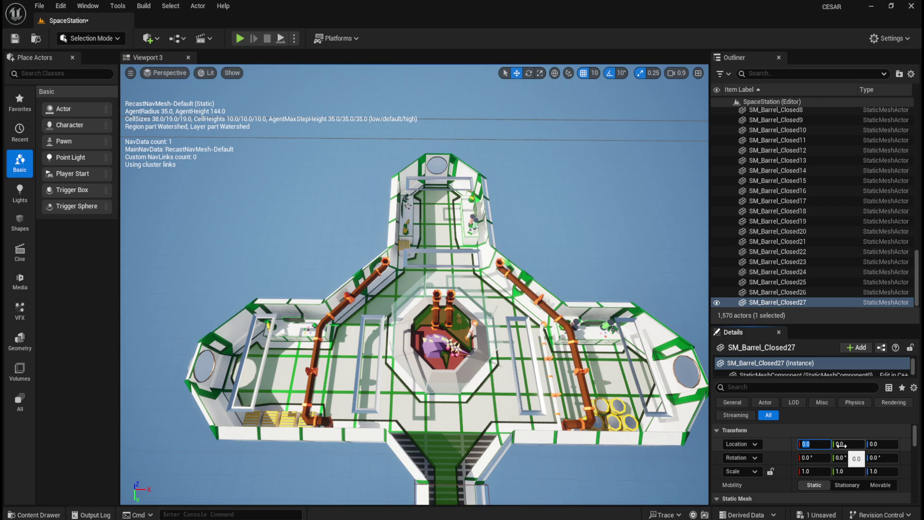
pyautogui.write('-550.21')
pyautogui.click(841, 444)
pyautogui.write('27')
pyautogui.write('54')
pyautogui.press('Return')
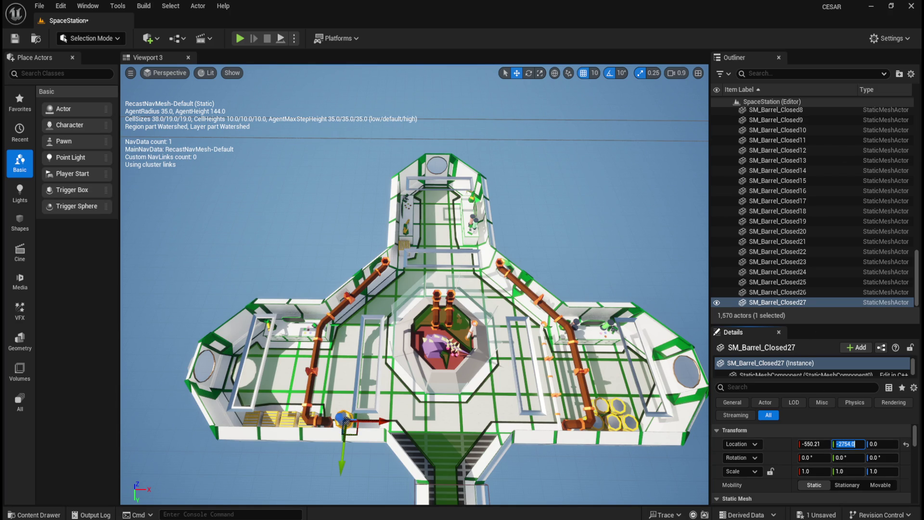
# Place barrel Closed28 at X -640.21, Y -2754 beside Closed27.
pyautogui.hotkey('ctrl', 'space')
pyautogui.press('p')
pyautogui.hotkey('ctrl', 'space')
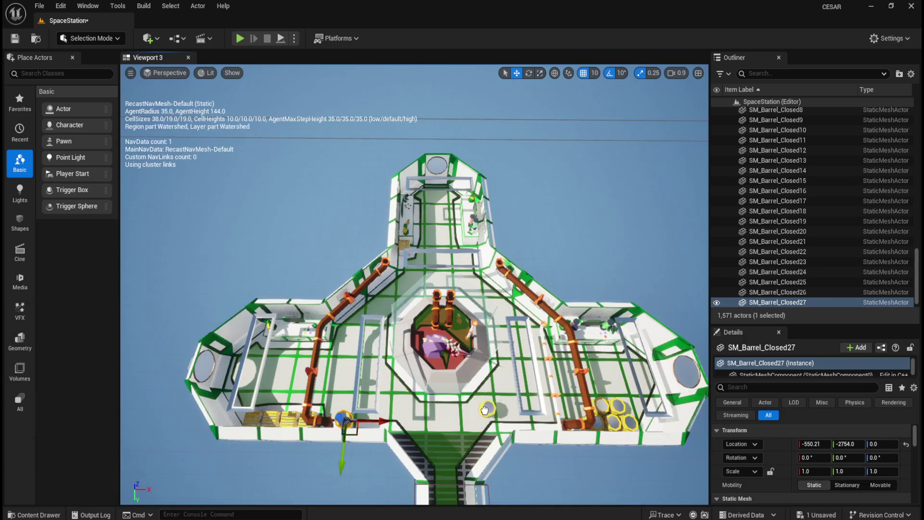
pyautogui.moveTo(485, 407); pyautogui.dragTo(485, 407)
pyautogui.click(906, 443)
pyautogui.click(823, 445)
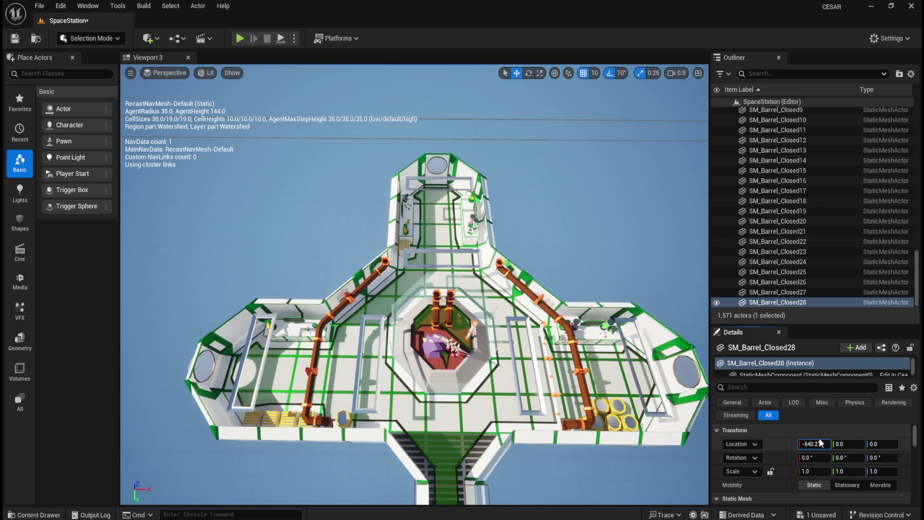
pyautogui.press('Tab')
pyautogui.write('754')
pyautogui.press('Return')
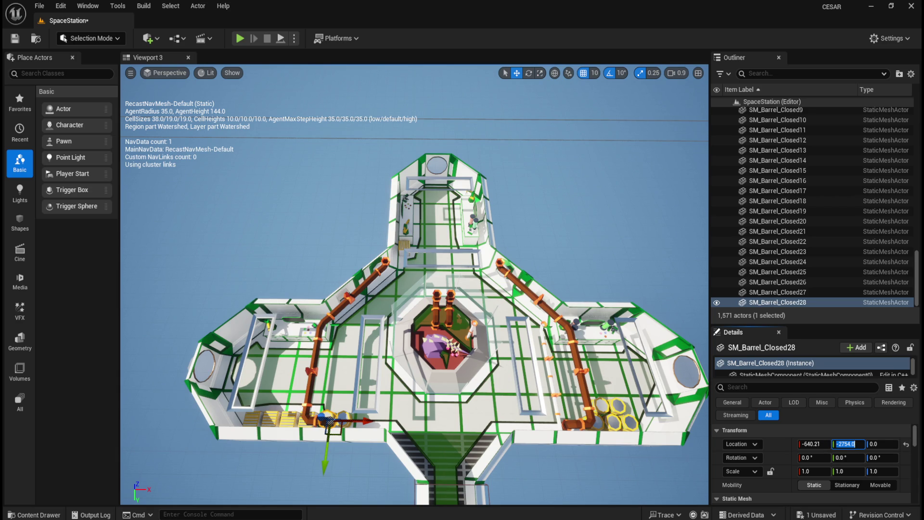
# Place barrel Closed29 at X -590.21, Y -2834 in the lower-left cluster.
pyautogui.hotkey('ctrl', 'space')
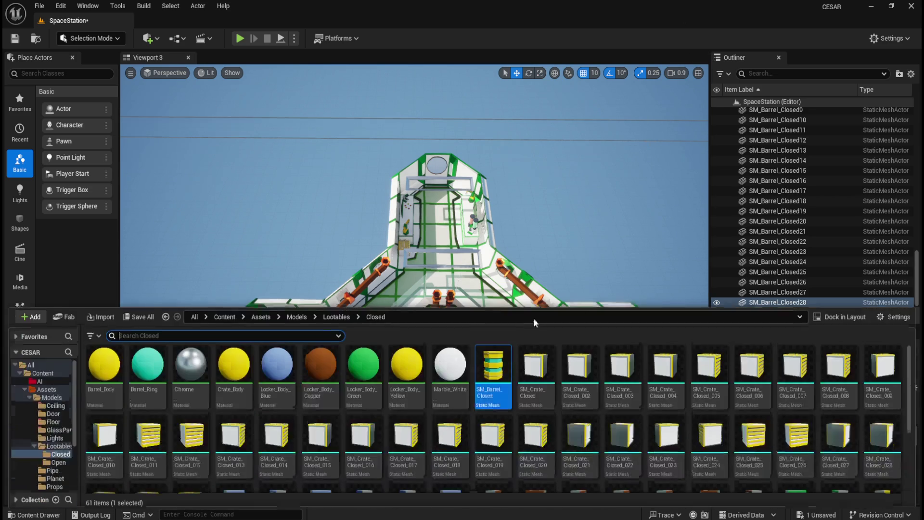
pyautogui.moveTo(494, 385); pyautogui.dragTo(501, 404)
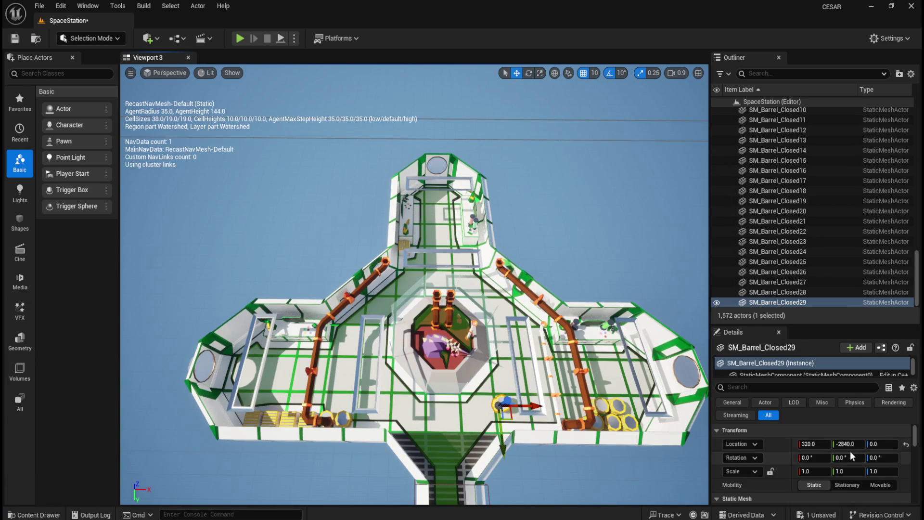
pyautogui.click(906, 444)
pyautogui.click(821, 444)
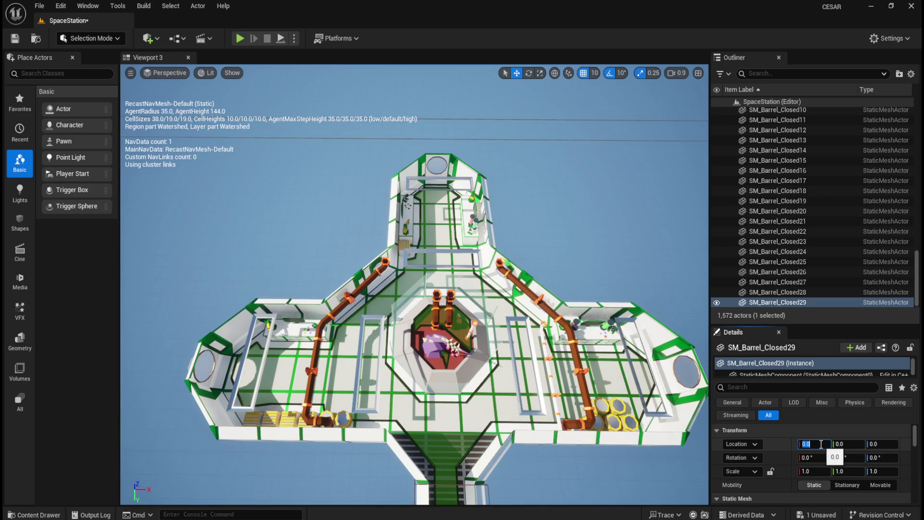
pyautogui.write('-590.21')
pyautogui.press('Tab')
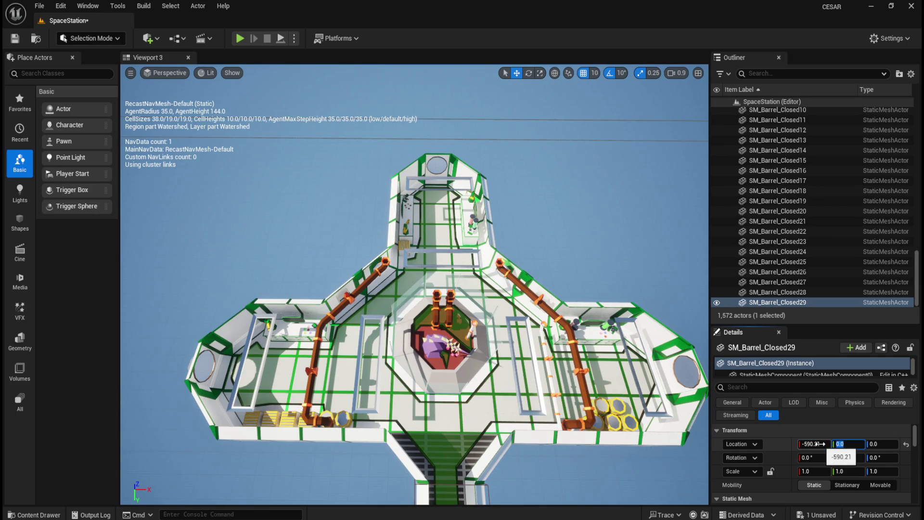
pyautogui.write('-2834')
pyautogui.press('Return')
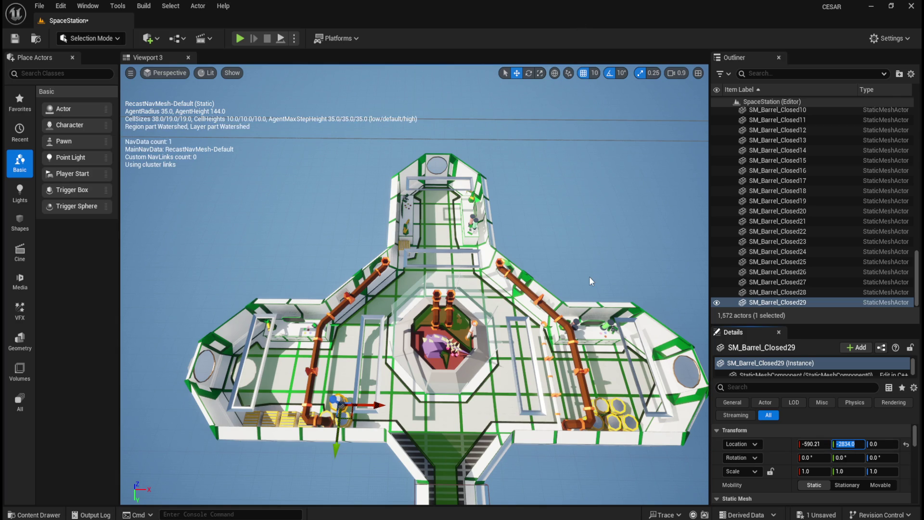
# Place barrel Closed30 at X 244.79, Y -3849 near the upper corridor.
pyautogui.hotkey('ctrl', 'space')
pyautogui.moveTo(492, 371); pyautogui.dragTo(500, 407)
pyautogui.click(907, 445)
pyautogui.click(828, 447)
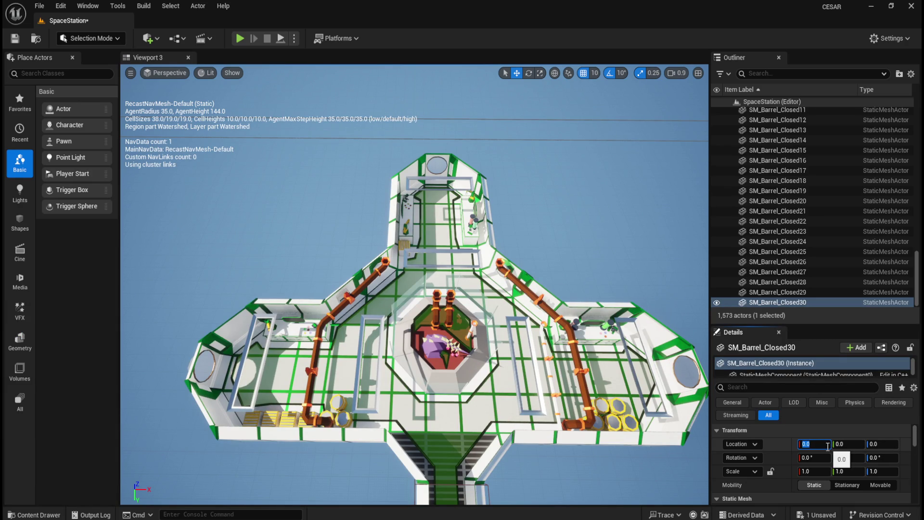
pyautogui.write('244.79')
pyautogui.press('Tab')
pyautogui.write('-3849')
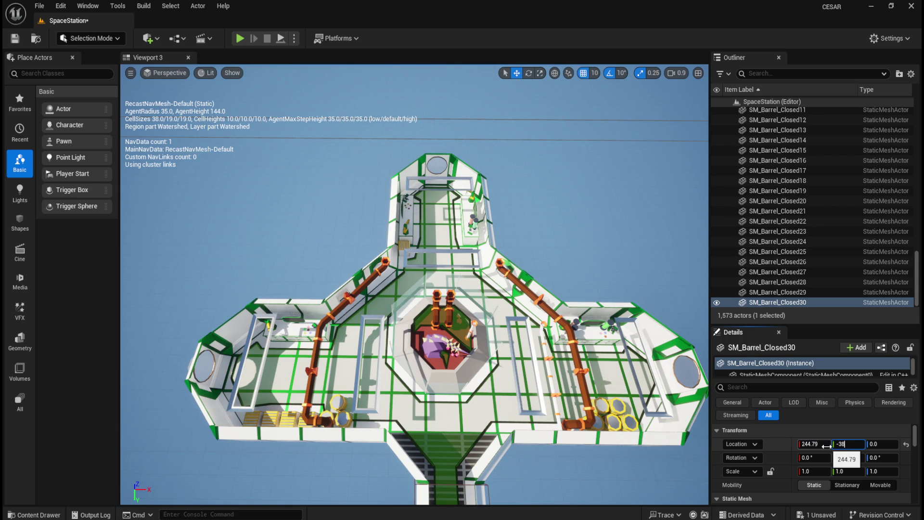
pyautogui.press('Return')
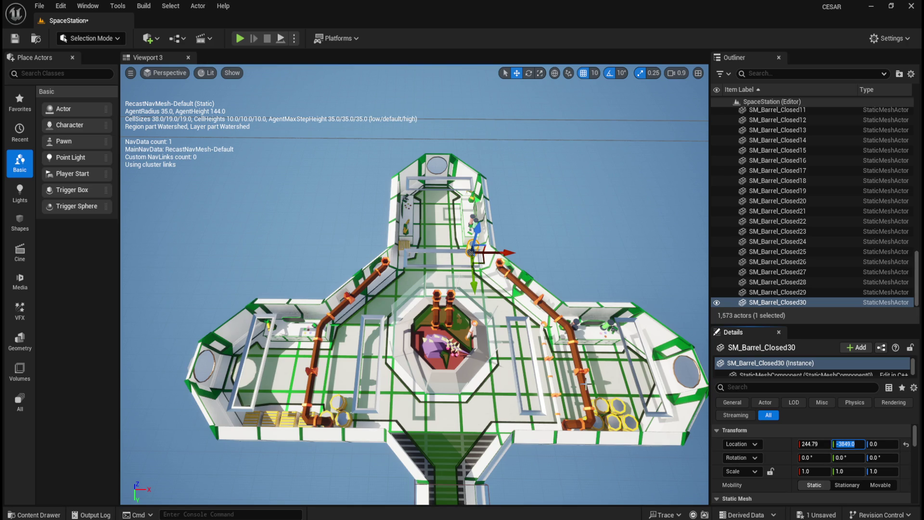
pyautogui.scroll(3, 811, 243)
pyautogui.scroll(3, 811, 242)
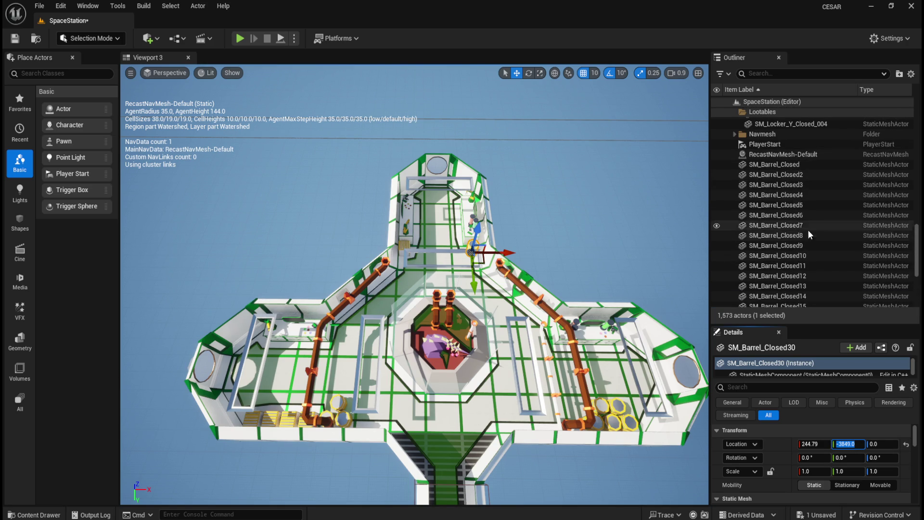
# Select SM_Barrel_Closed through SM_Barrel_Closed30 in the Outliner and open their context menu.
pyautogui.click(807, 167)
pyautogui.scroll(-5, 807, 254)
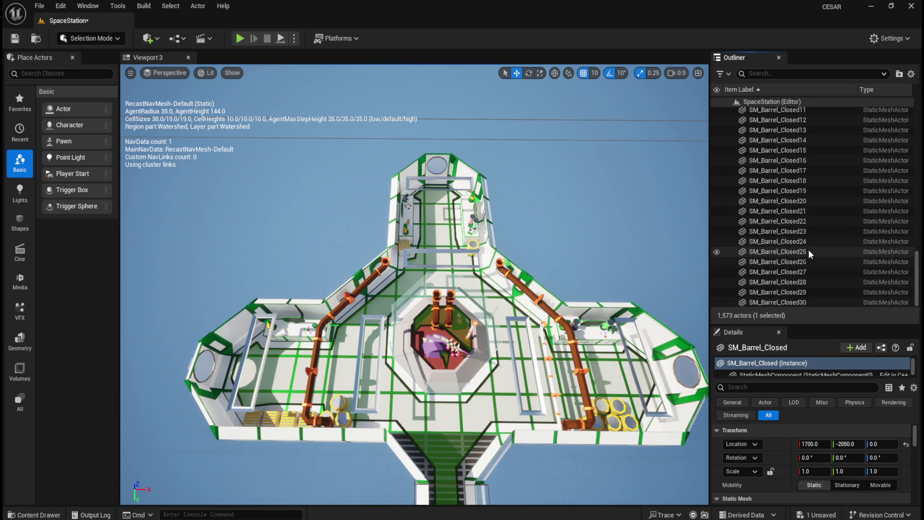
pyautogui.keyDown('shift'); pyautogui.click(804, 302); pyautogui.keyUp('shift')
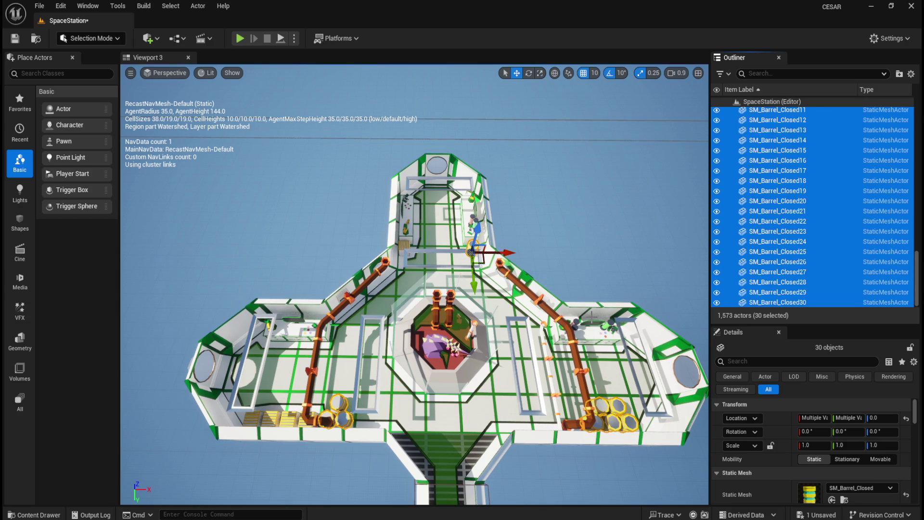
pyautogui.scroll(5, 829, 274)
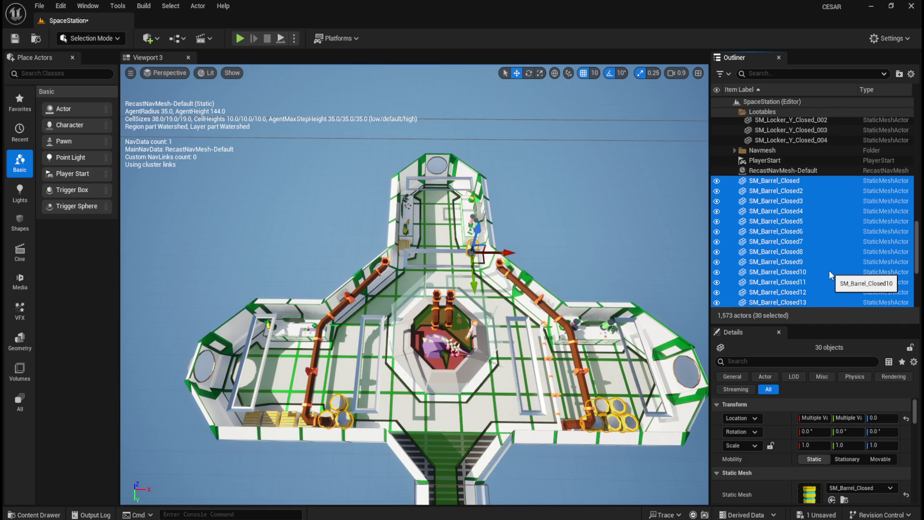
pyautogui.scroll(-5, 829, 270)
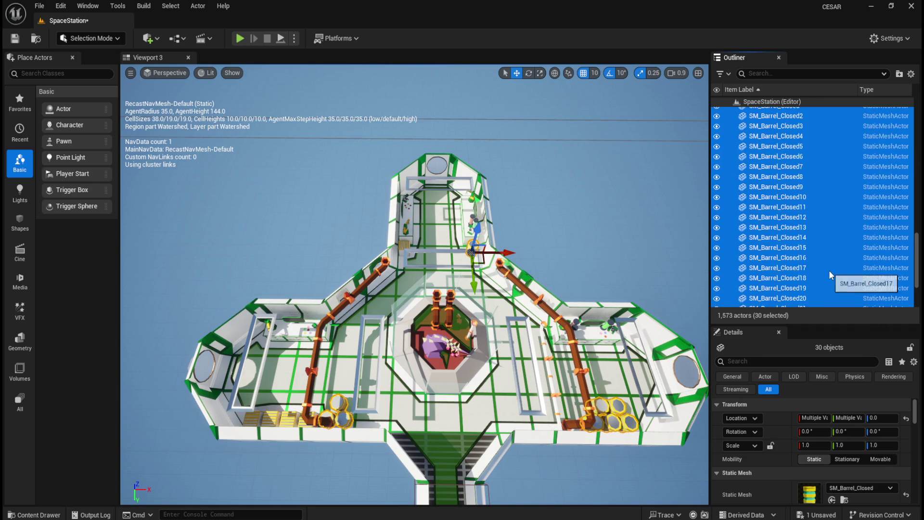
pyautogui.scroll(6, 828, 270)
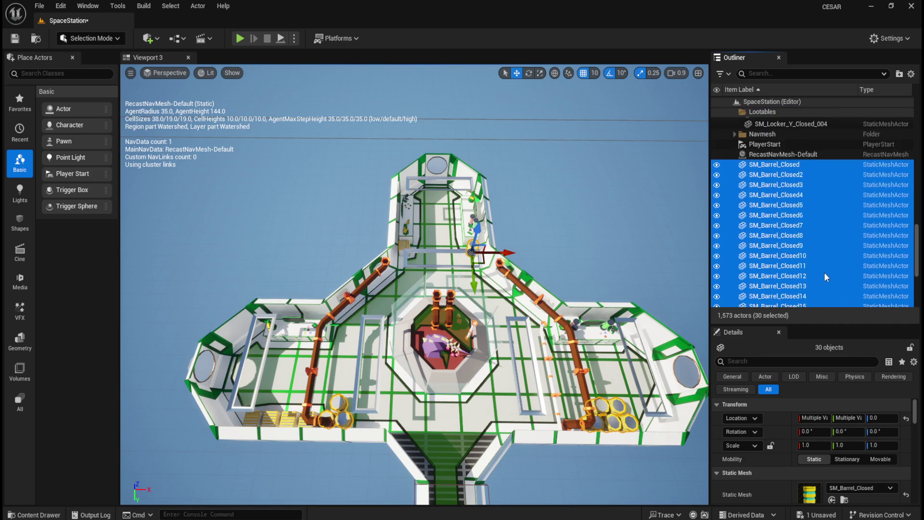
pyautogui.rightClick(779, 264)
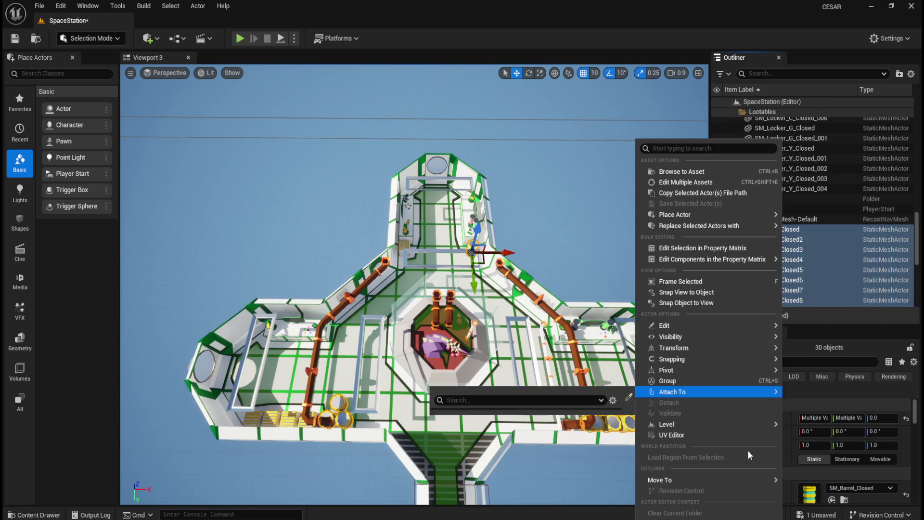
# Move the selected barrels into Lootables > Barrel, check the folder, and save the level.
pyautogui.moveTo(699, 480)
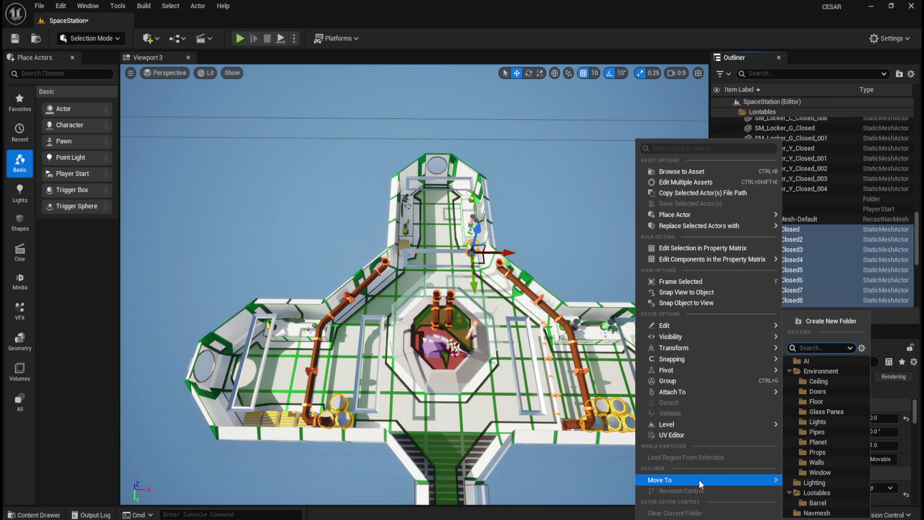
pyautogui.click(818, 503)
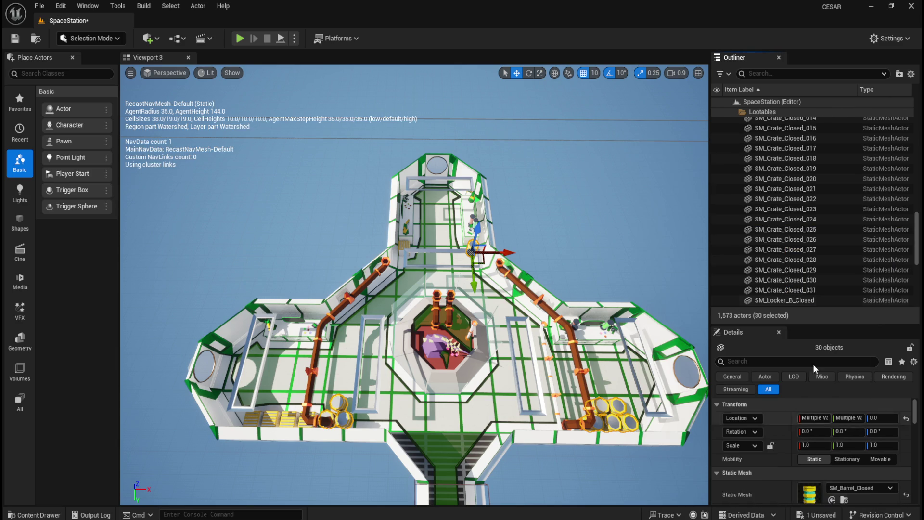
pyautogui.scroll(10, 810, 205)
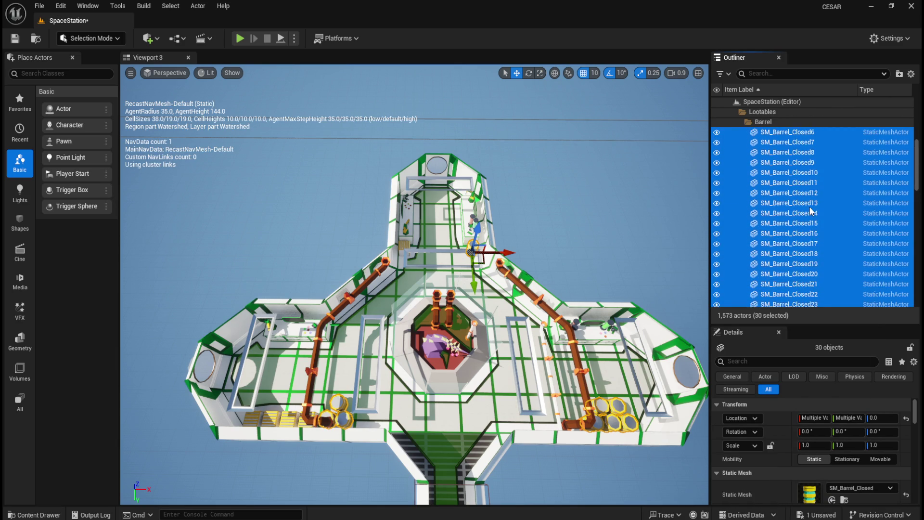
pyautogui.click(741, 207)
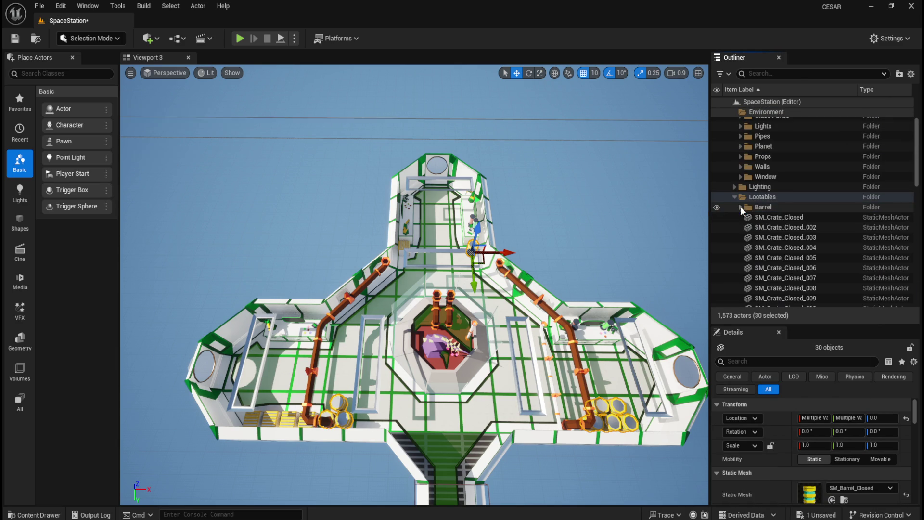
pyautogui.click(717, 208)
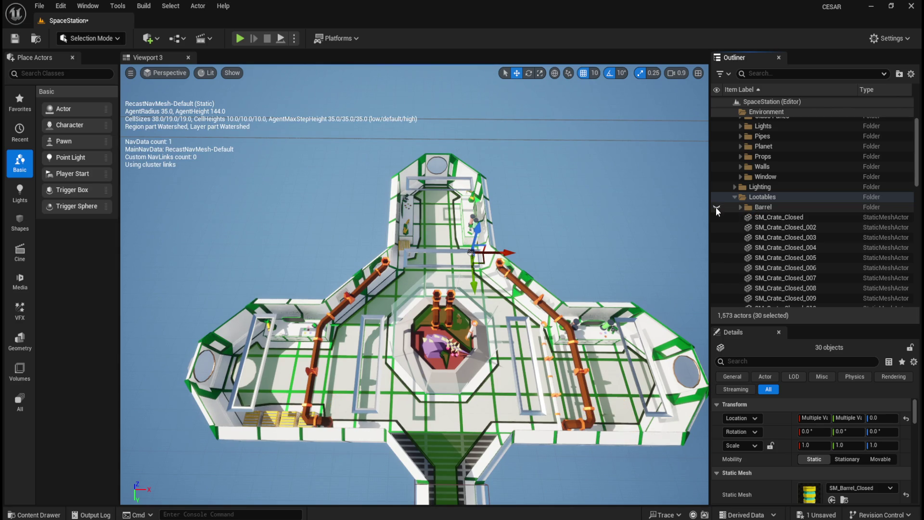
pyautogui.click(741, 207)
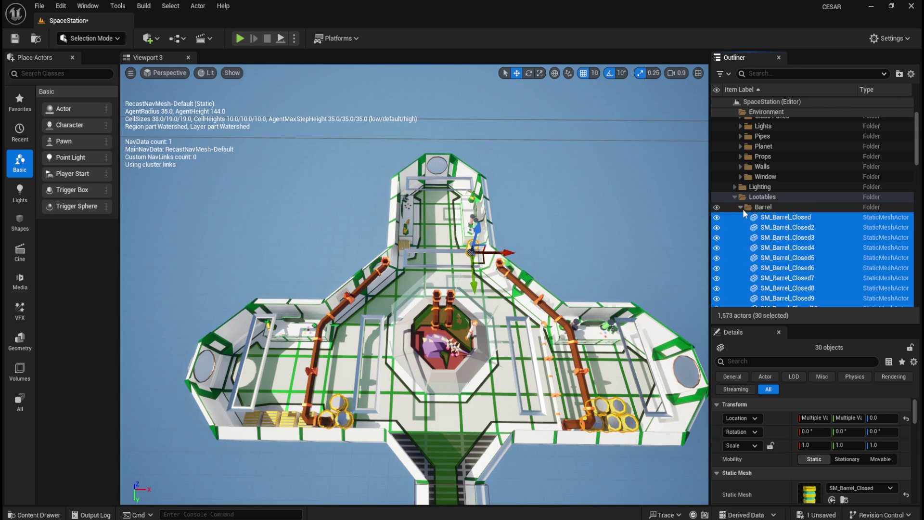
pyautogui.click(741, 208)
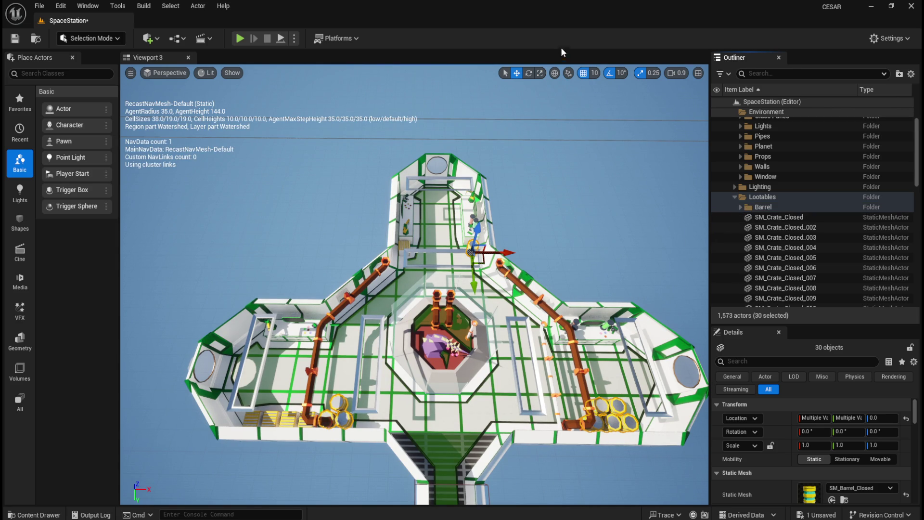
pyautogui.hotkey('ctrl', 's')
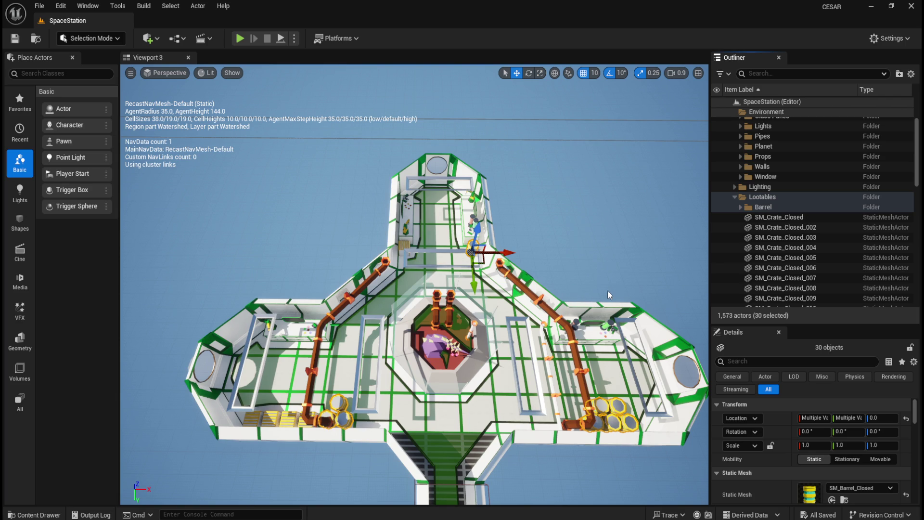
# Select SM_Crate_Closed through SM_Crate_Closed_031 in the Content Drawer, then select SM_Barrel_Closed27.
pyautogui.hotkey('ctrl', 'space')
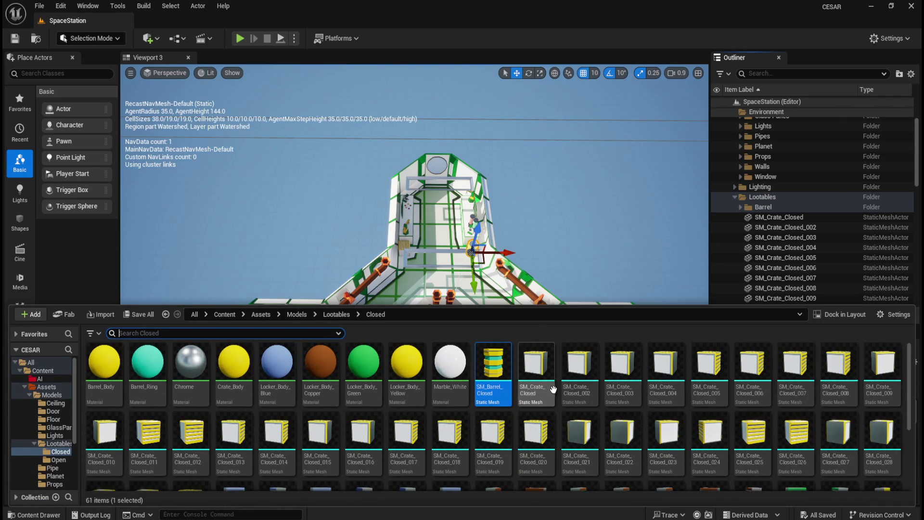
pyautogui.scroll(-1, 580, 376)
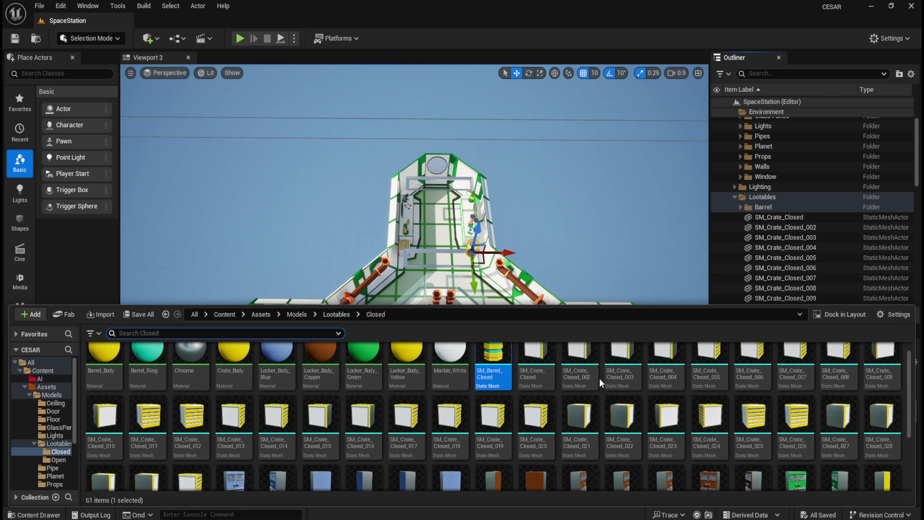
pyautogui.click(536, 364)
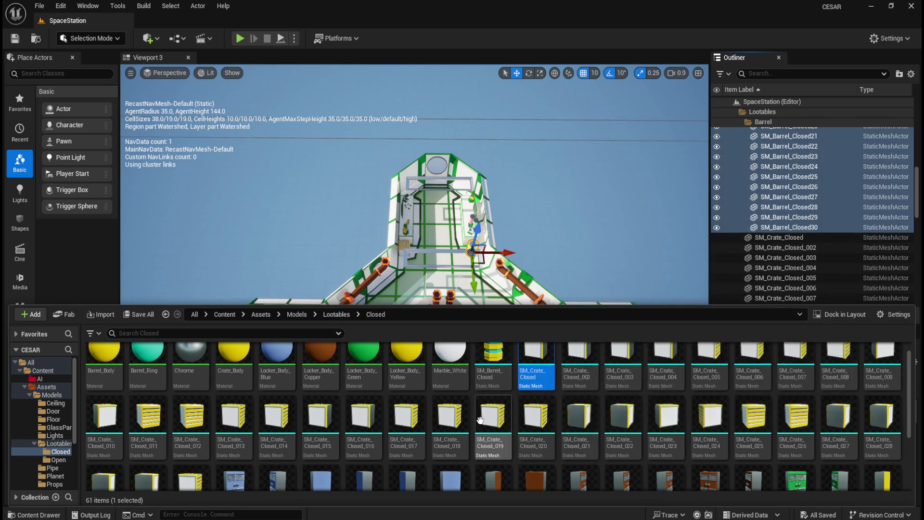
pyautogui.scroll(-1, 480, 420)
pyautogui.keyDown('shift'); pyautogui.click(179, 452); pyautogui.keyUp('shift')
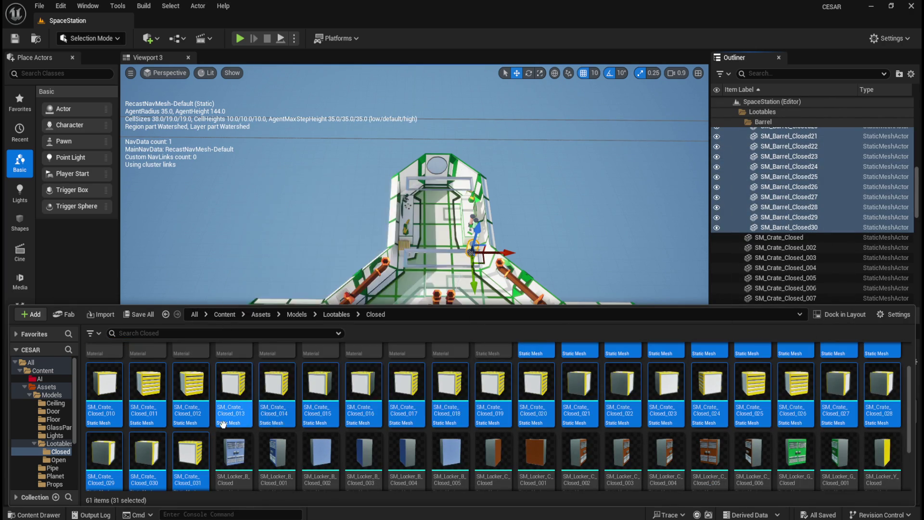
pyautogui.scroll(2, 385, 424)
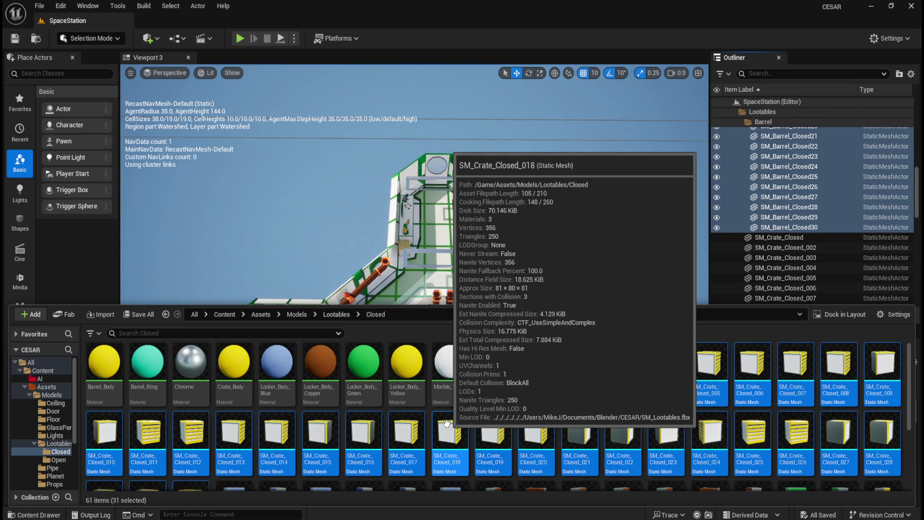
pyautogui.click(757, 197)
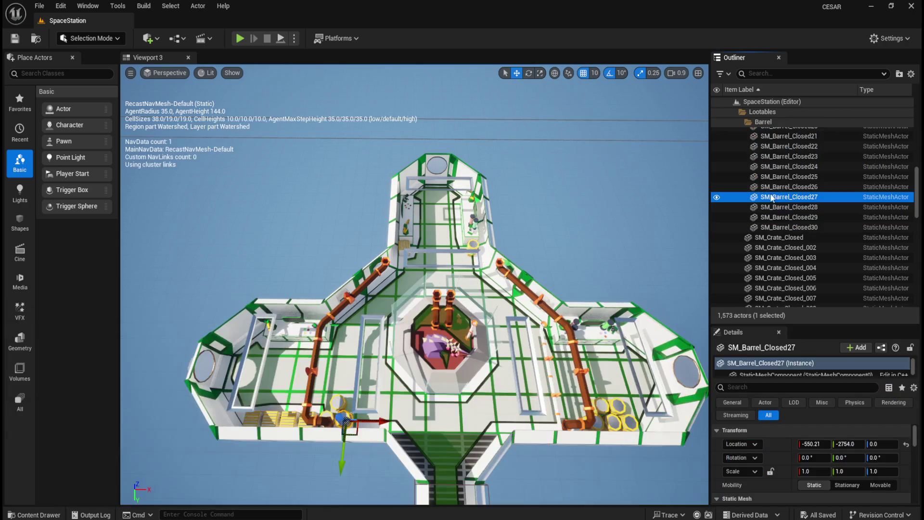
pyautogui.rightClick(757, 198)
pyautogui.moveTo(807, 249)
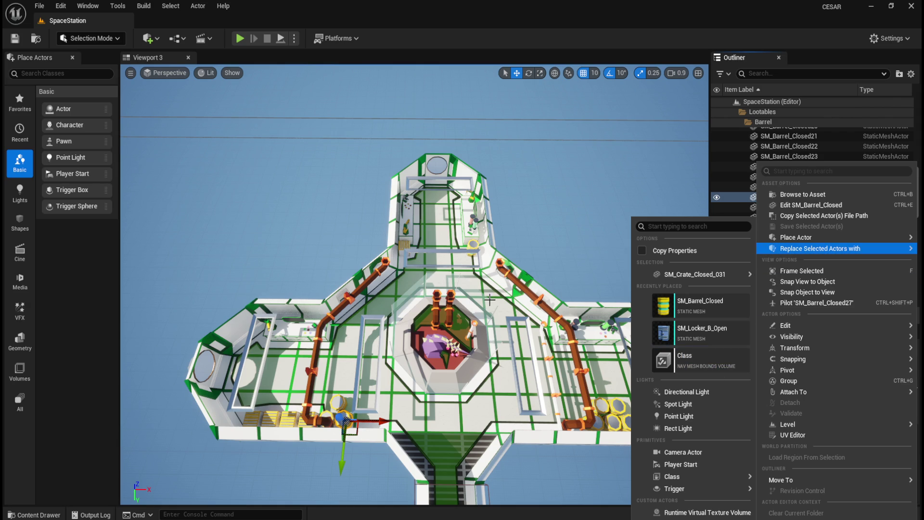
pyautogui.rightClick(476, 248)
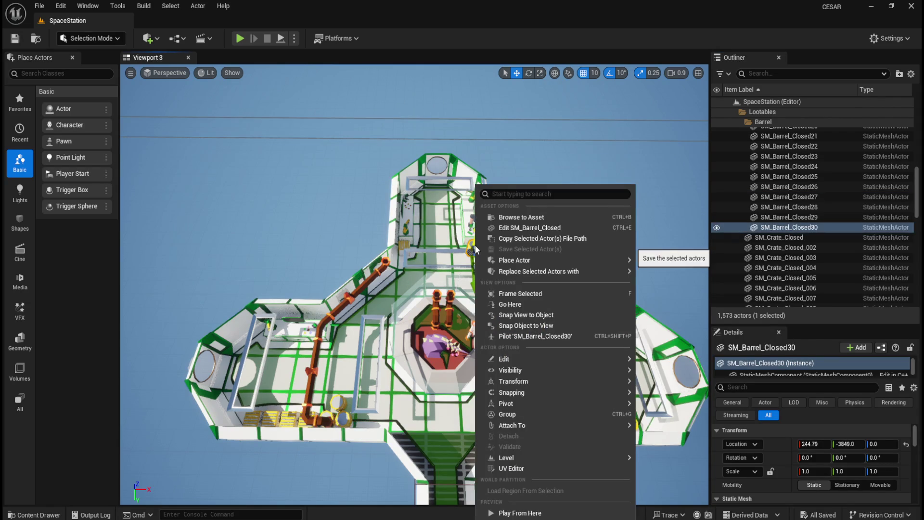
pyautogui.moveTo(536, 272)
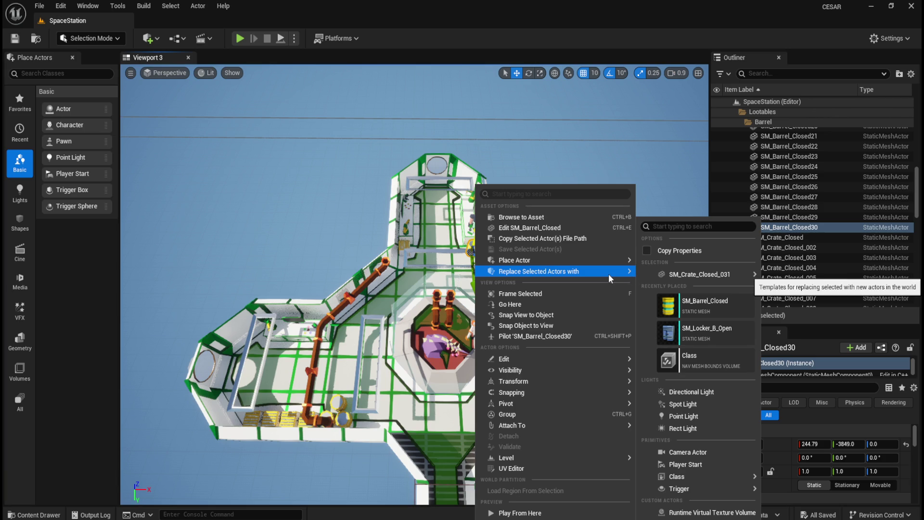
pyautogui.moveTo(553, 260)
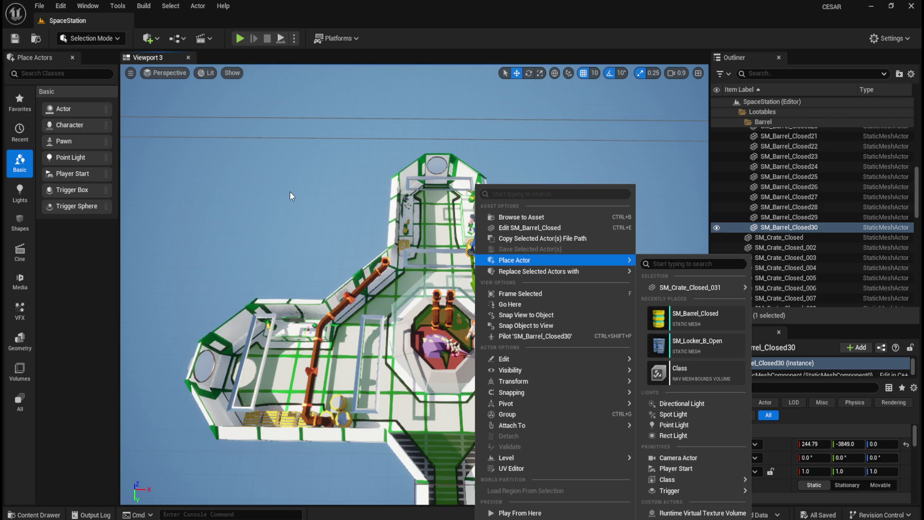
pyautogui.click(400, 22)
pyautogui.click(348, 206)
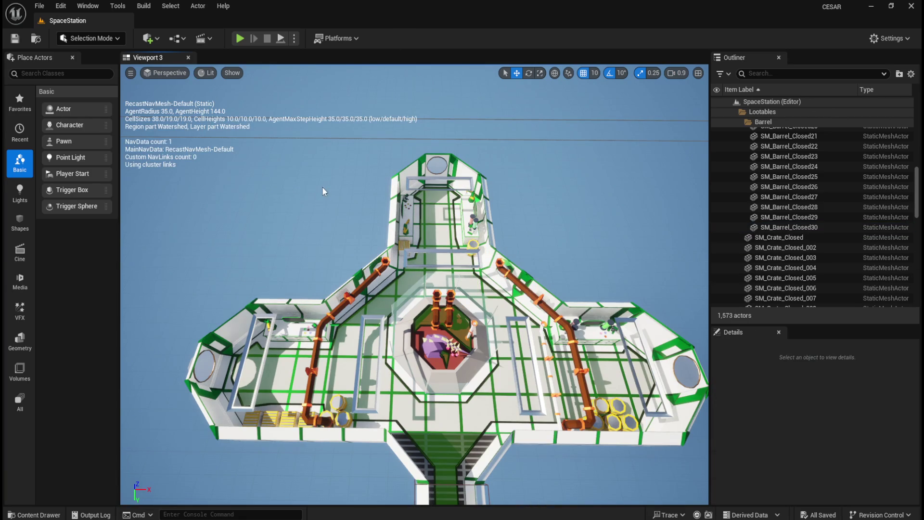
pyautogui.scroll(4, 815, 235)
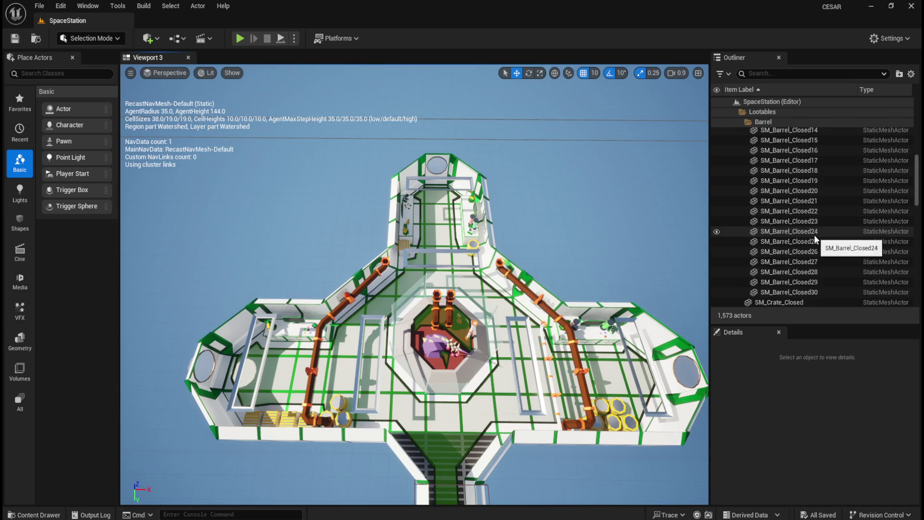
pyautogui.scroll(8, 815, 227)
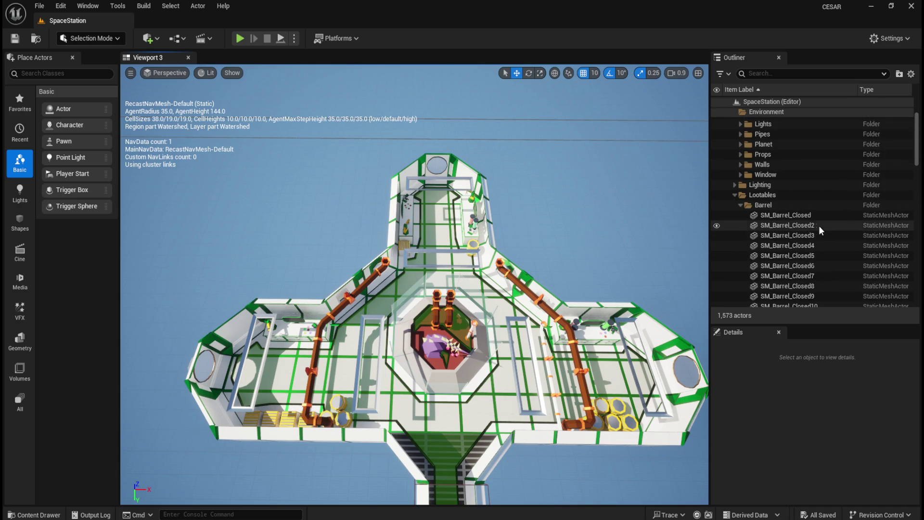
# Collapse the Barrel folder and create a 'Crate' subfolder under Lootables.
pyautogui.click(740, 205)
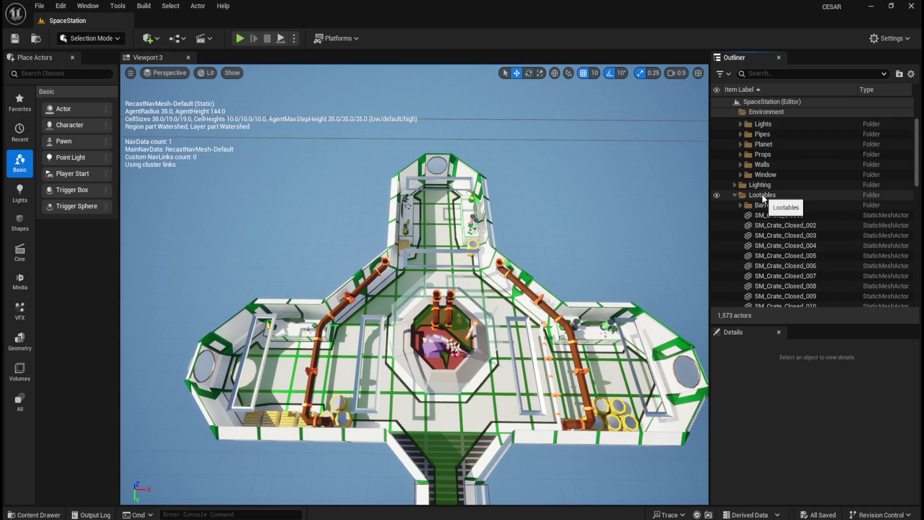
pyautogui.rightClick(762, 194)
pyautogui.click(796, 217)
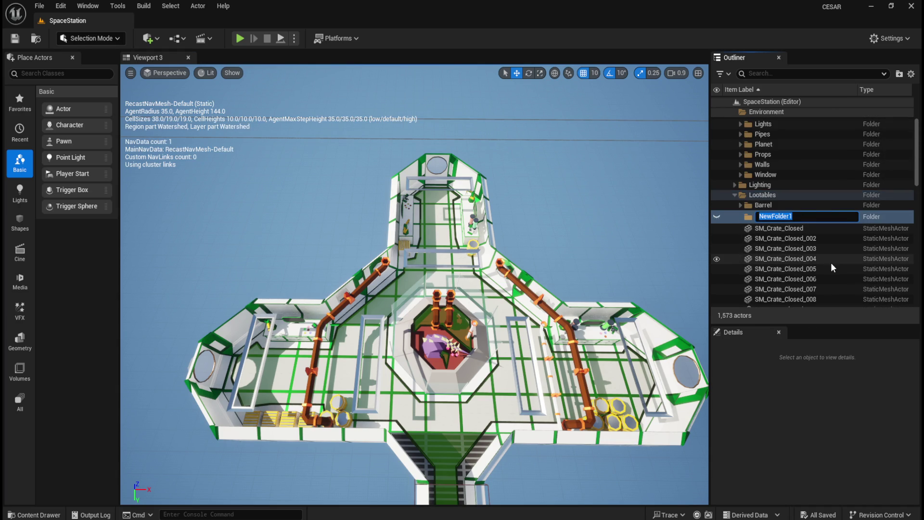
pyautogui.write('Crate')
pyautogui.press('Return')
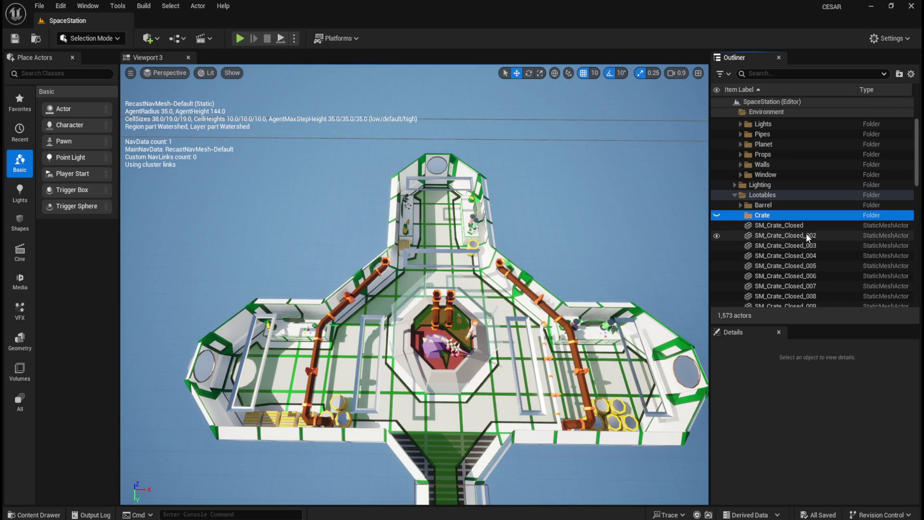
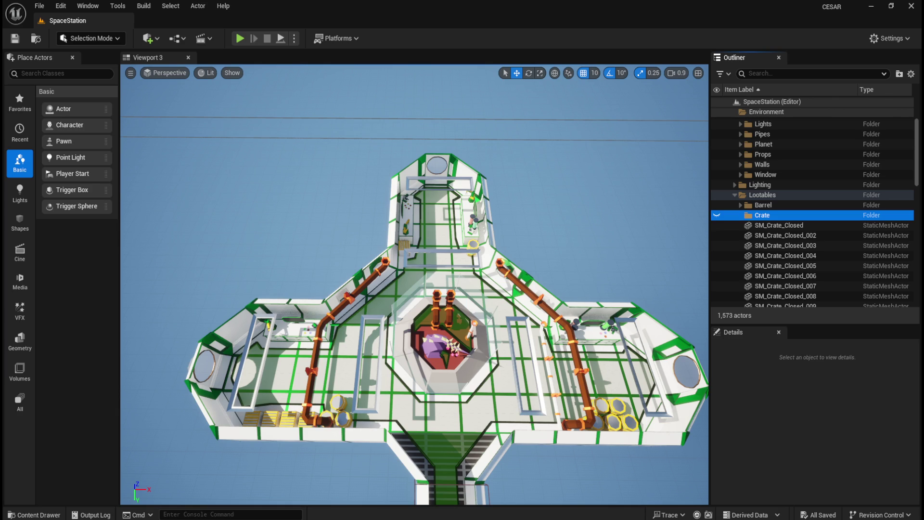
# Show the navmesh stats, then browse the Content Drawer through Lootables to the Closed folder.
pyautogui.press('p')
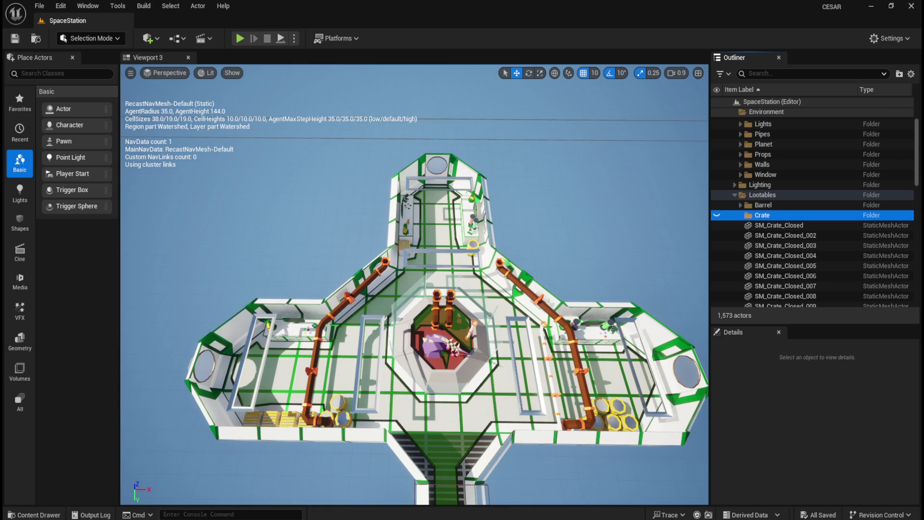
pyautogui.hotkey('ctrl', 'space')
pyautogui.click(336, 313)
pyautogui.click(144, 361)
pyautogui.doubleClick(144, 361)
pyautogui.moveTo(482, 360)
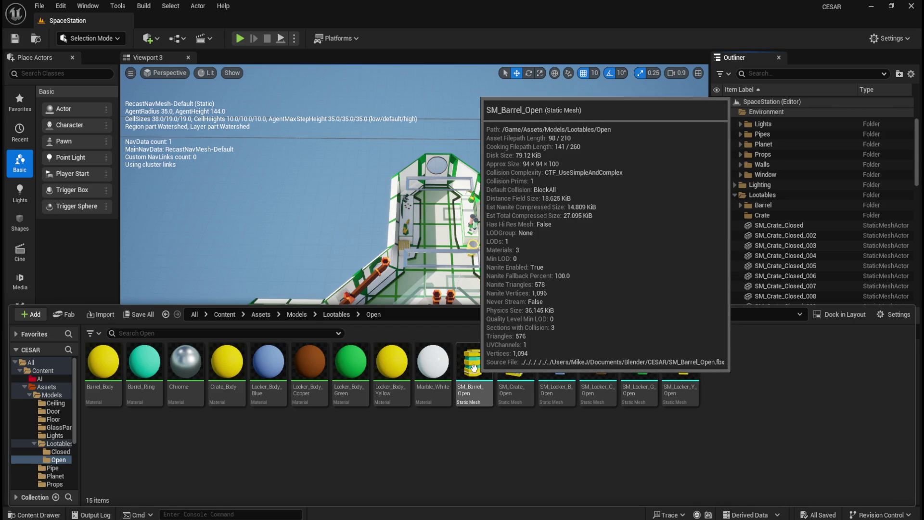
pyautogui.click(336, 315)
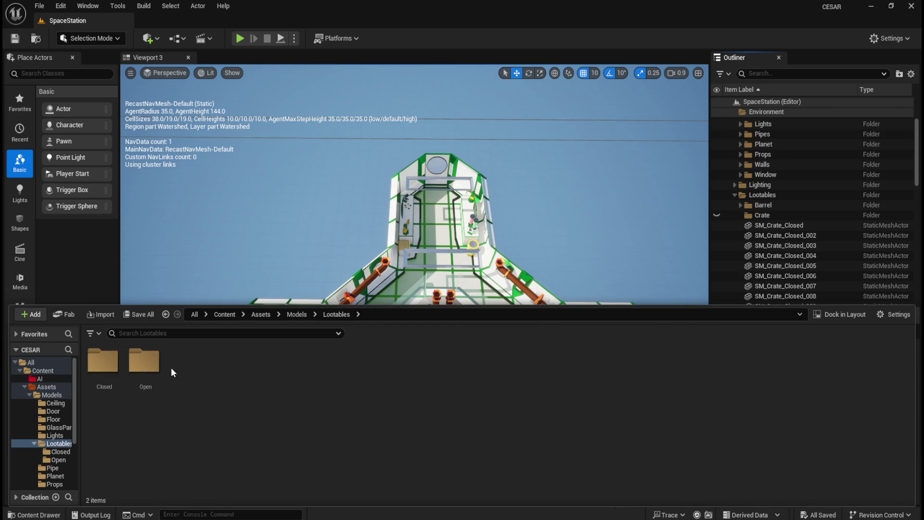
pyautogui.doubleClick(113, 361)
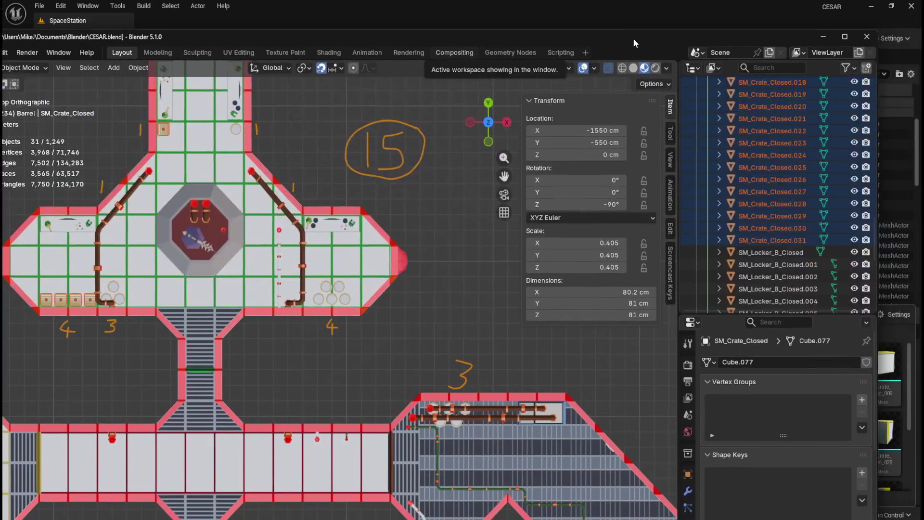
# Select the exported barrel SM_Barrel_Closed.031 and frame it in the viewport.
pyautogui.scroll(10, 800, 191)
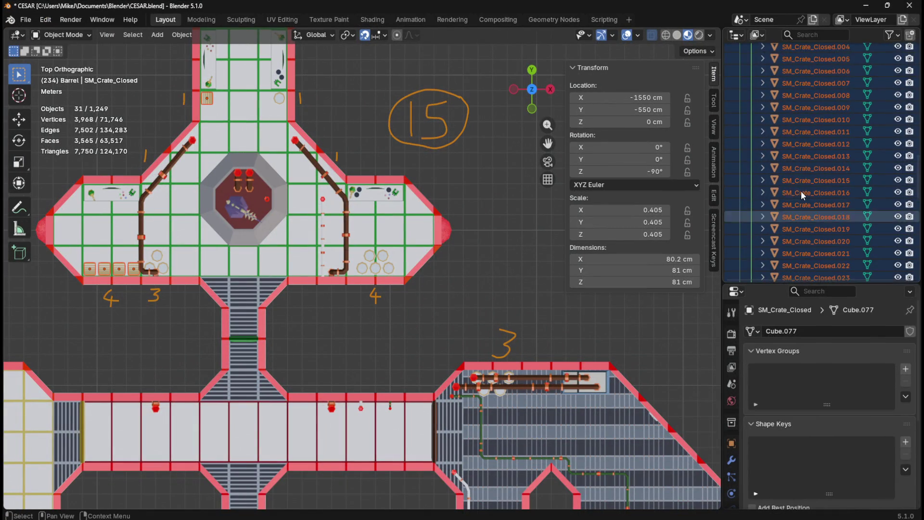
pyautogui.scroll(-10, 813, 159)
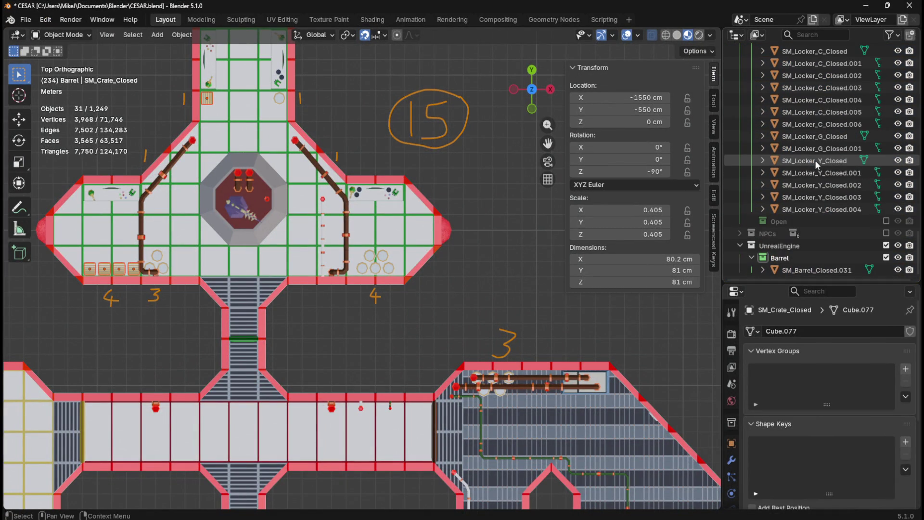
pyautogui.click(822, 270)
pyautogui.press('KP_Decimal')
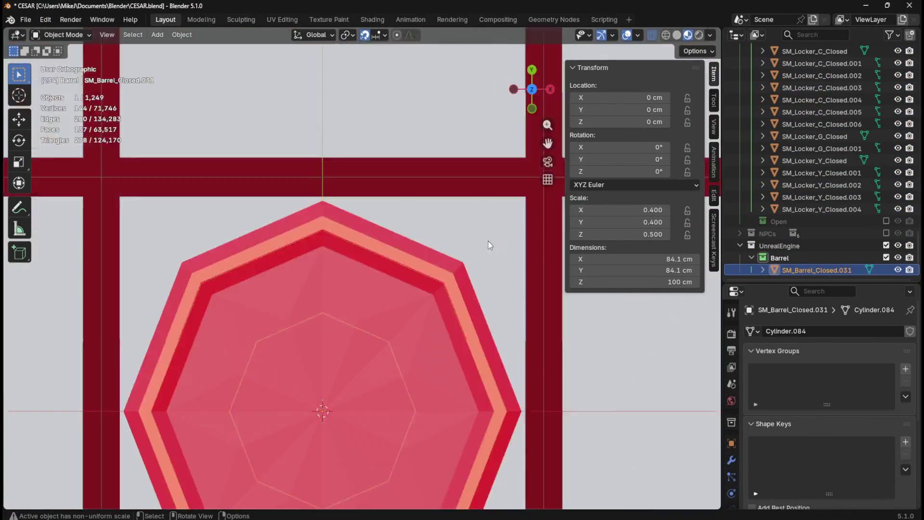
# Select the original SM_Crate_Closed in the Outliner, frame it, and zoom out.
pyautogui.scroll(-3, 471, 242)
pyautogui.scroll(1, 472, 242)
pyautogui.scroll(8, 826, 237)
pyautogui.scroll(6, 826, 237)
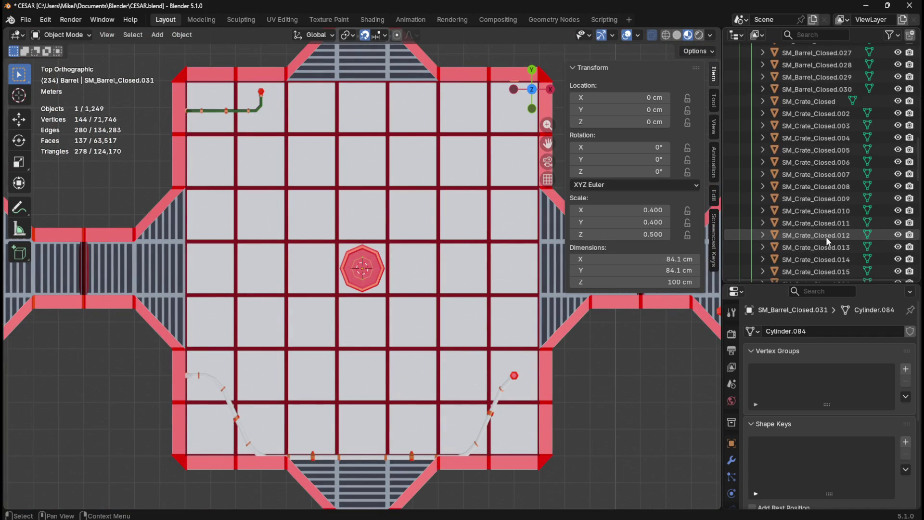
pyautogui.click(825, 197)
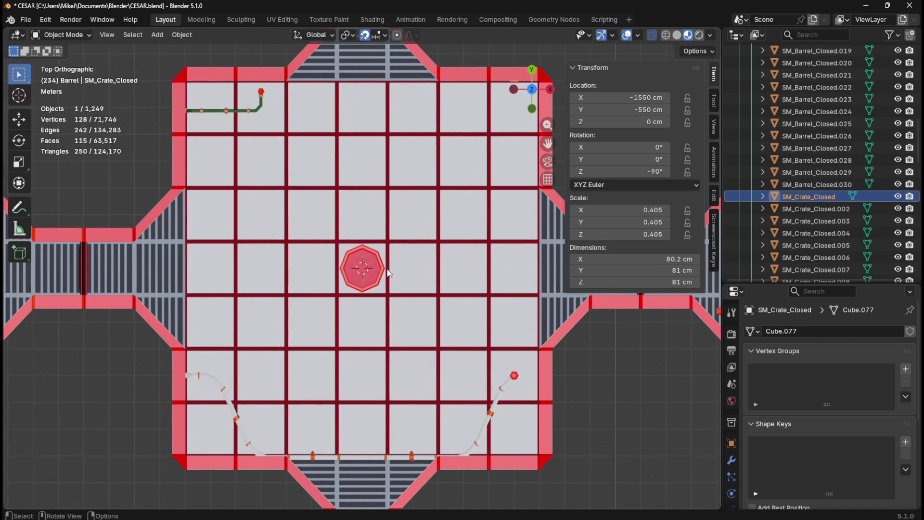
pyautogui.press('KP_Decimal')
pyautogui.scroll(-6, 395, 247)
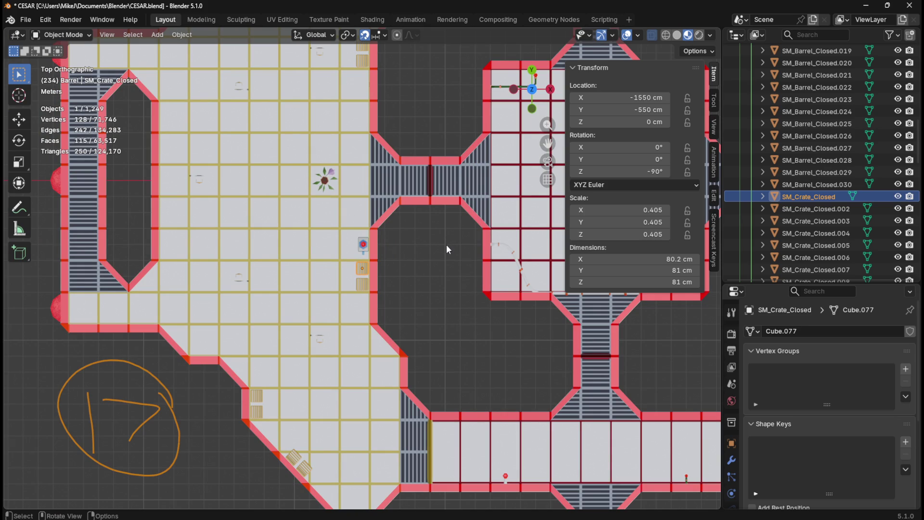
pyautogui.press('shift')
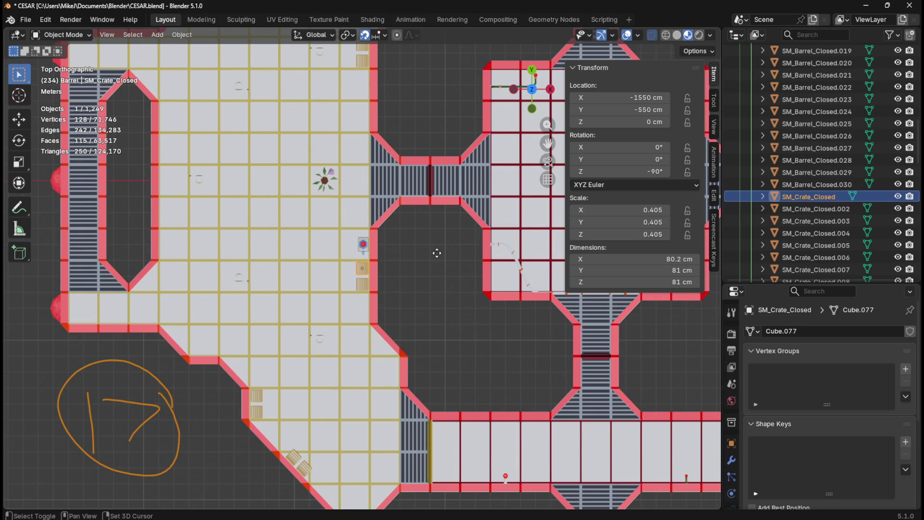
# Duplicate the crate in place and move the copy into the UnrealEngine collection.
pyautogui.hotkey('shift', 'd')
pyautogui.rightClick(437, 257)
pyautogui.press('m')
pyautogui.moveTo(427, 257)
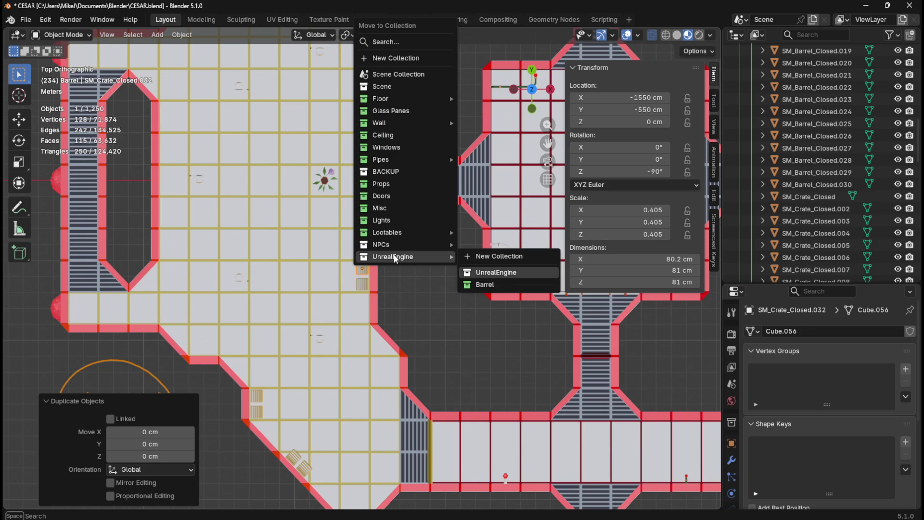
pyautogui.moveTo(394, 260)
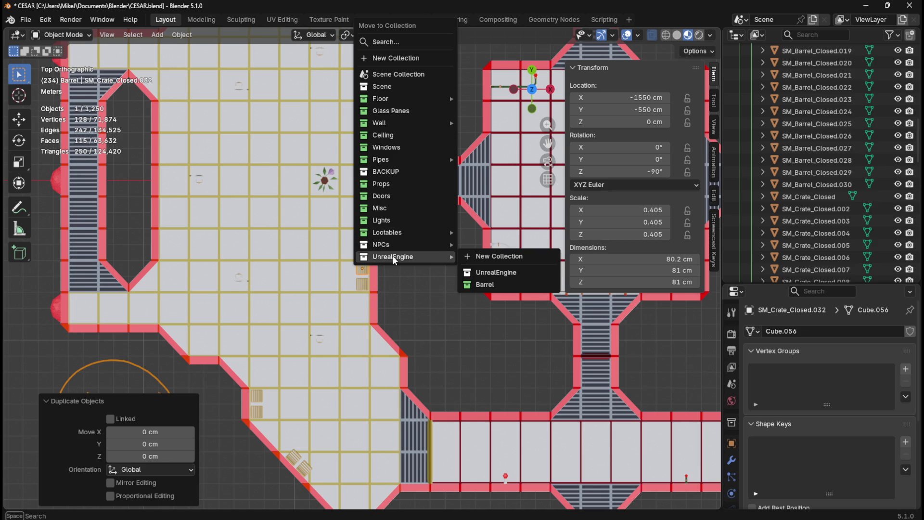
pyautogui.click(482, 272)
# Add a new collection inside UnrealEngine and rename it 'Crate'.
pyautogui.scroll(-6, 801, 200)
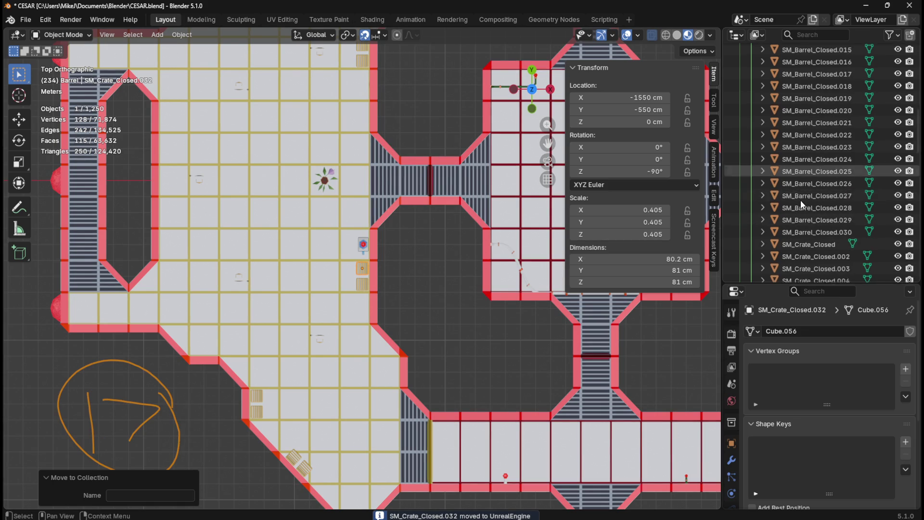
pyautogui.scroll(-10, 805, 201)
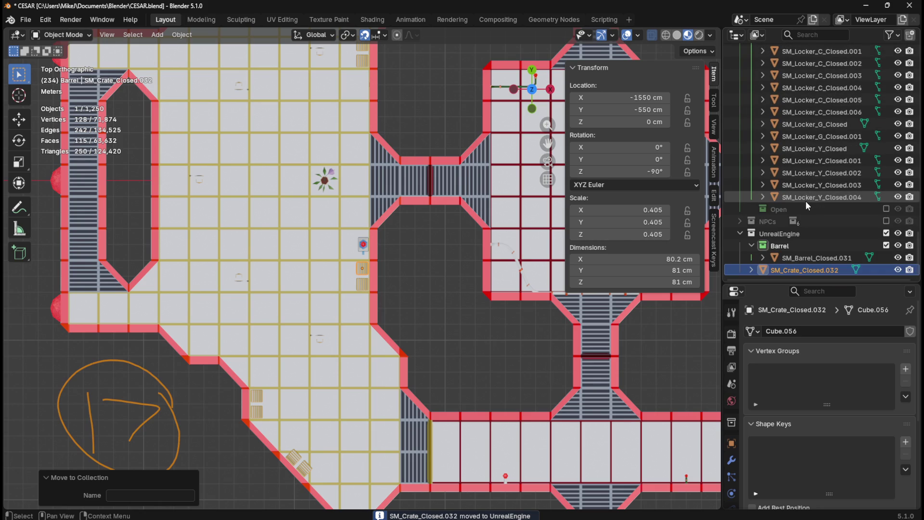
pyautogui.rightClick(785, 234)
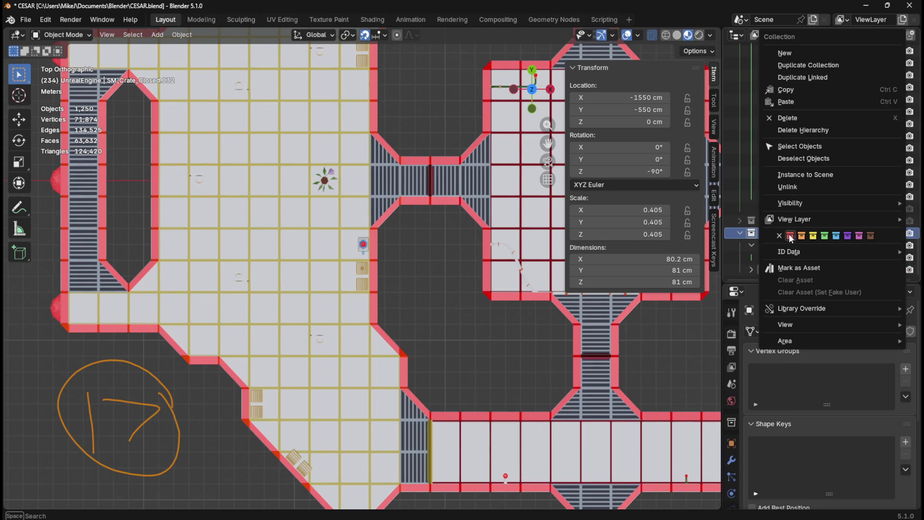
pyautogui.click(798, 53)
pyautogui.scroll(-1, 813, 244)
pyautogui.click(803, 260)
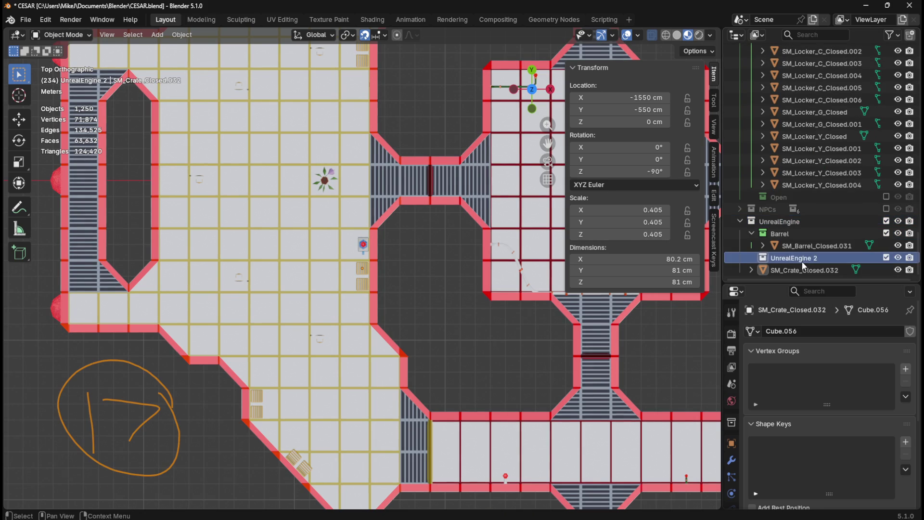
pyautogui.doubleClick(809, 260)
pyautogui.write('Crate')
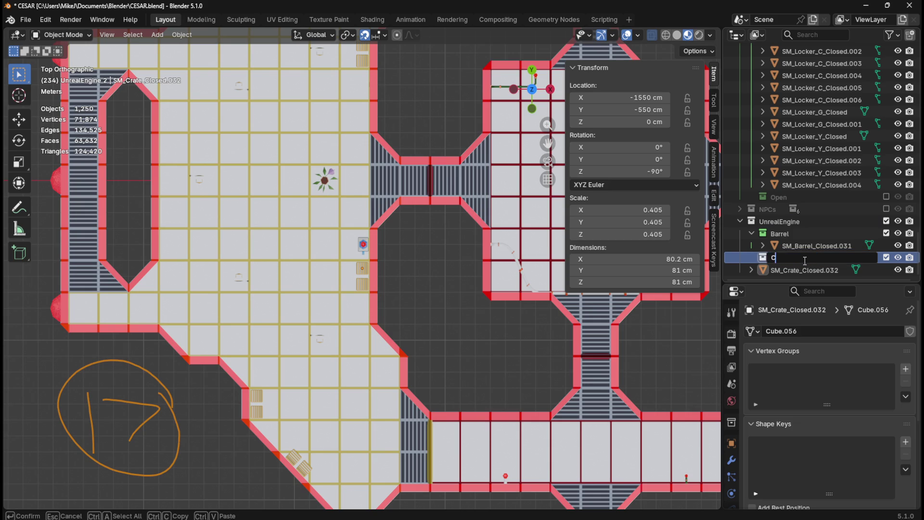
pyautogui.press('Return')
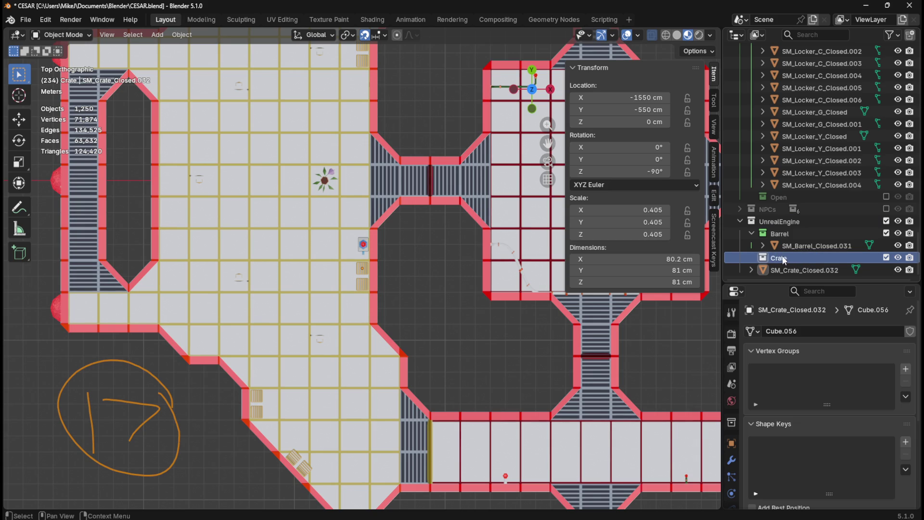
# Tag Crate green, drag SM_Crate_Closed.032 into it, and isolate that crate in local view.
pyautogui.rightClick(779, 259)
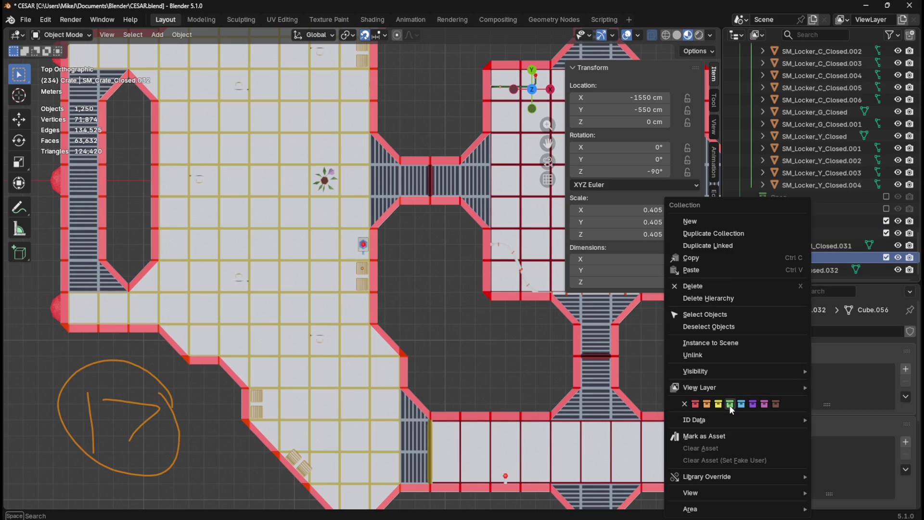
pyautogui.click(729, 405)
pyautogui.click(781, 269)
pyautogui.moveTo(782, 269); pyautogui.dragTo(784, 258)
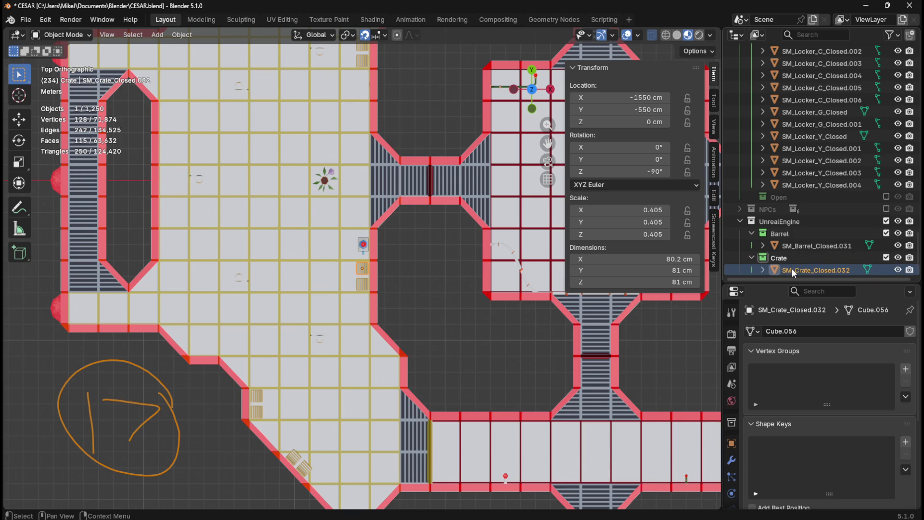
pyautogui.click(796, 270)
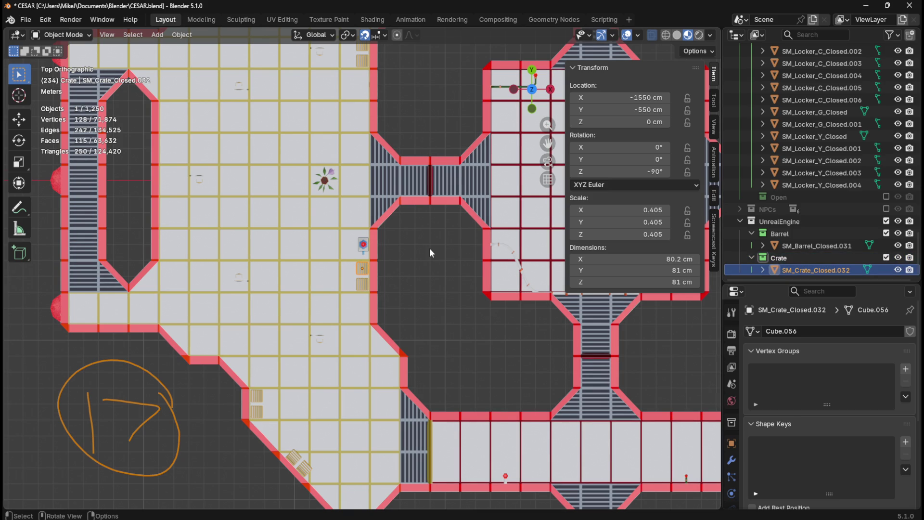
pyautogui.press('KP_Divide')
# Set the crate's Z rotation to 0°.
pyautogui.click(655, 171)
pyautogui.write('0')
pyautogui.press('Return')
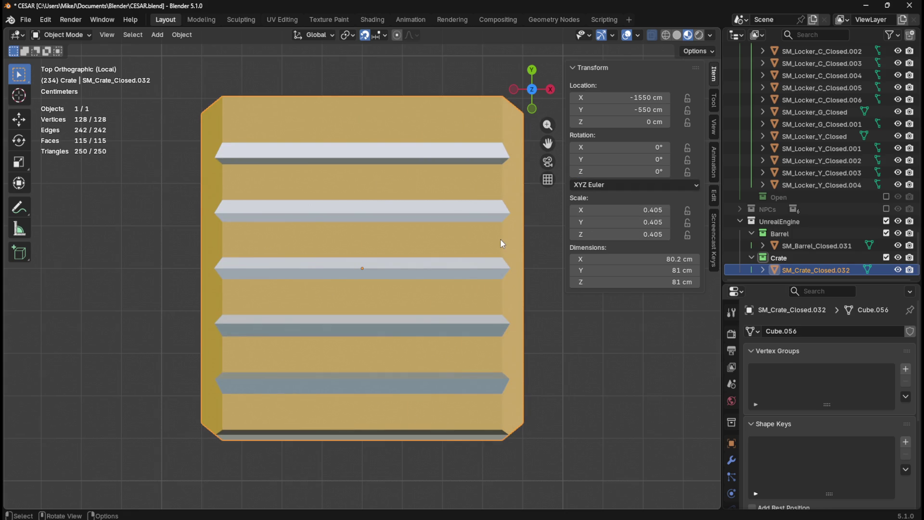
pyautogui.scroll(-12, 486, 237)
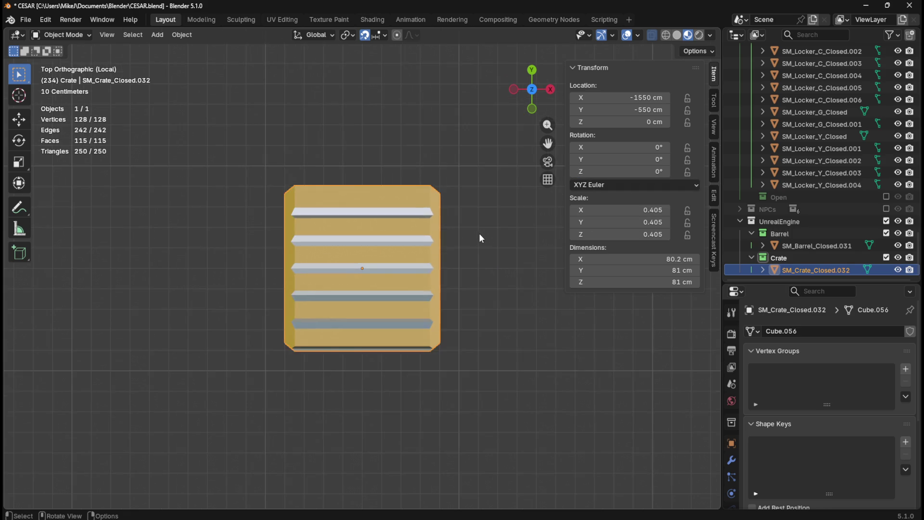
pyautogui.scroll(-4, 470, 229)
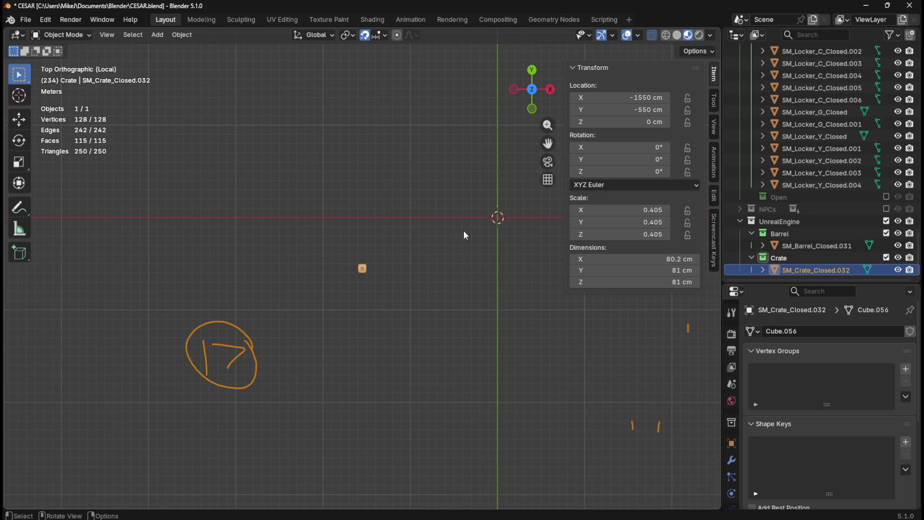
# Snap the crate to the world origin and frame it in perspective.
pyautogui.hotkey('shift', 's')
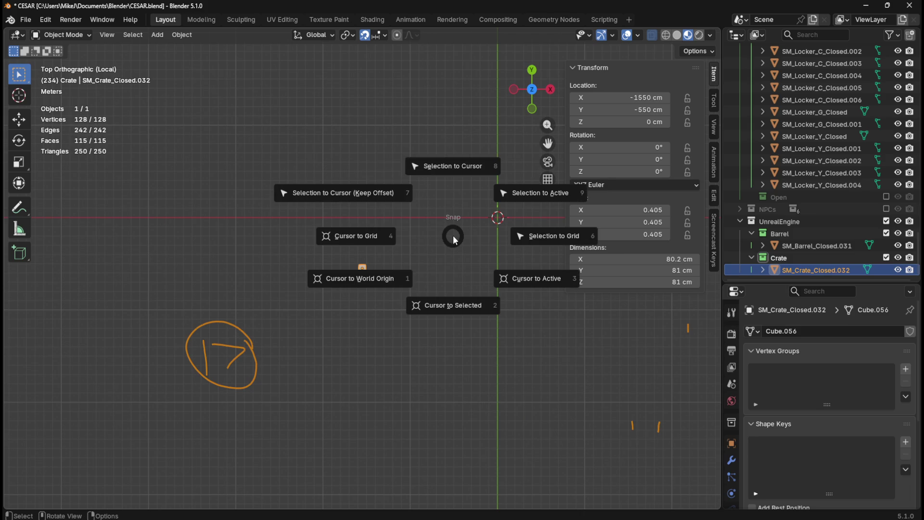
pyautogui.click(467, 177)
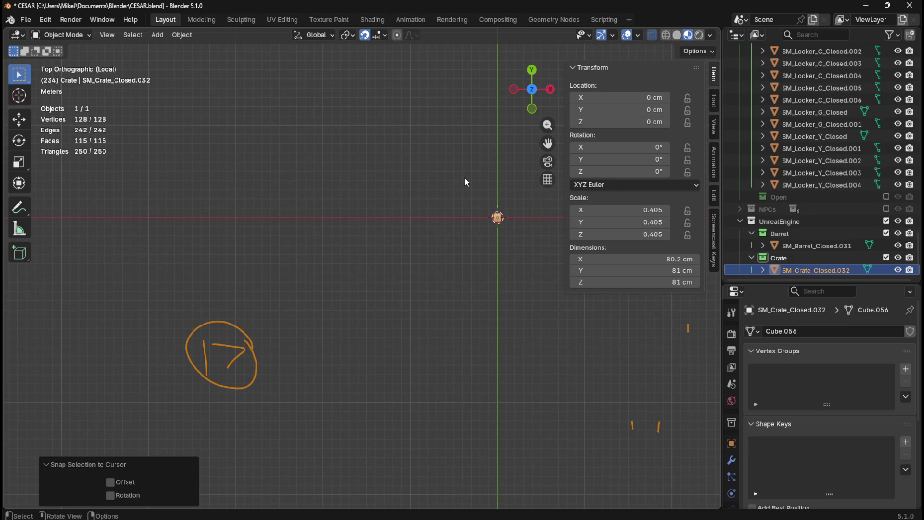
pyautogui.press('KP_Decimal')
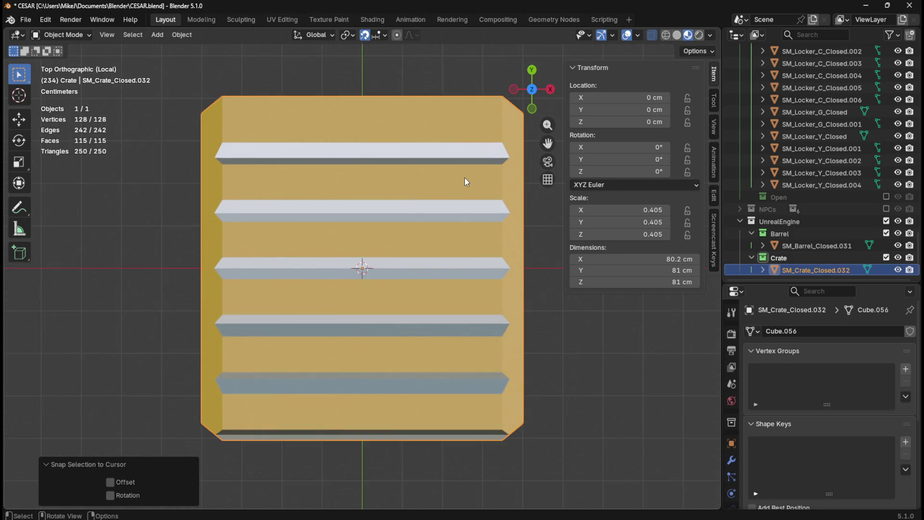
pyautogui.moveTo(492, 247)
pyautogui.mouseDown()
pyautogui.moveTo(422, 268)
pyautogui.moveTo(377, 296)
pyautogui.moveTo(246, 264)
pyautogui.moveTo(225, 276)
pyautogui.moveTo(320, 258)
pyautogui.moveTo(480, 290)
pyautogui.moveTo(320, 259)
pyautogui.moveTo(253, 258)
pyautogui.moveTo(451, 304)
pyautogui.moveTo(544, 391)
pyautogui.moveTo(609, 273)
pyautogui.moveTo(382, 255)
pyautogui.moveTo(518, 213)
pyautogui.moveTo(515, 279)
pyautogui.moveTo(541, 310)
pyautogui.moveTo(576, 293)
pyautogui.moveTo(427, 274)
pyautogui.moveTo(615, 263)
pyautogui.moveTo(649, 246)
pyautogui.moveTo(618, 273)
pyautogui.moveTo(601, 250)
pyautogui.moveTo(669, 268)
pyautogui.moveTo(594, 284)
pyautogui.moveTo(453, 268)
pyautogui.moveTo(587, 270)
pyautogui.moveTo(466, 270)
pyautogui.moveTo(498, 274)
pyautogui.mouseUp()
# Compare the crate's transform against the barrel SM_Barrel_Closed.031 by switching selection.
pyautogui.click(816, 246)
pyautogui.click(802, 268)
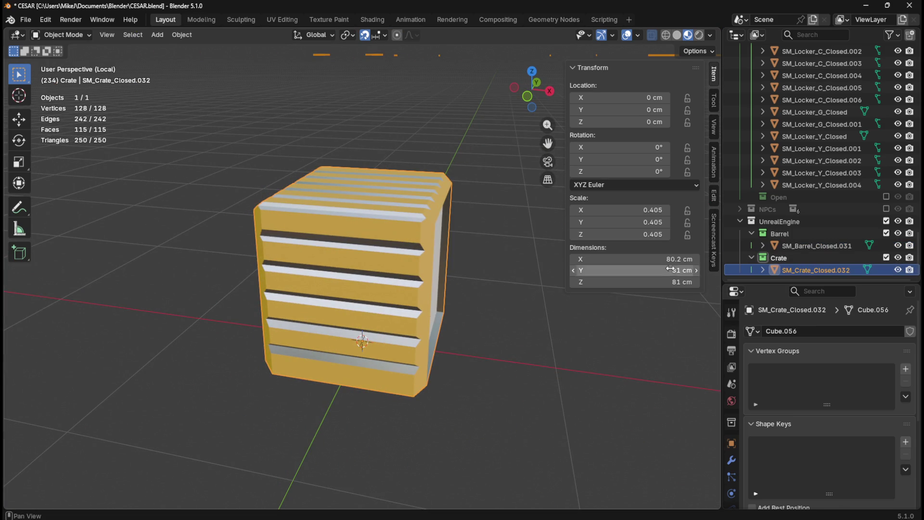
pyautogui.click(792, 248)
pyautogui.click(802, 270)
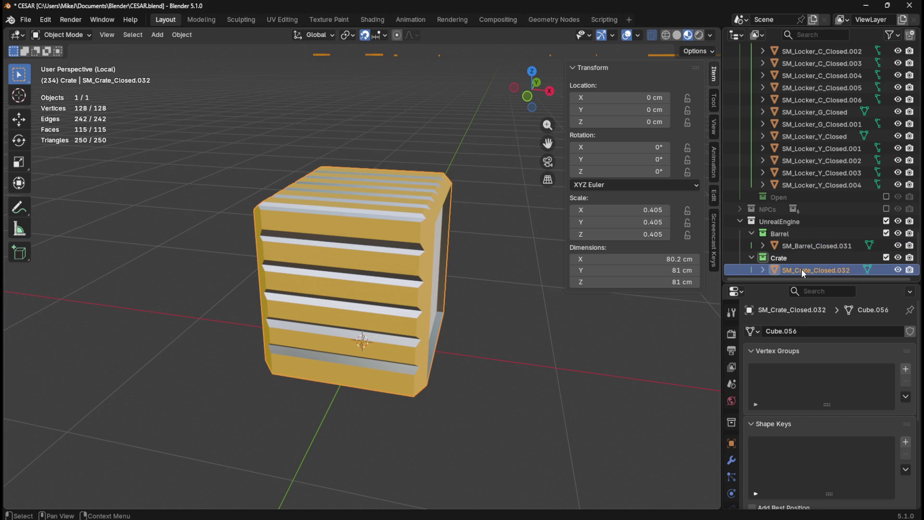
pyautogui.click(807, 247)
pyautogui.click(803, 269)
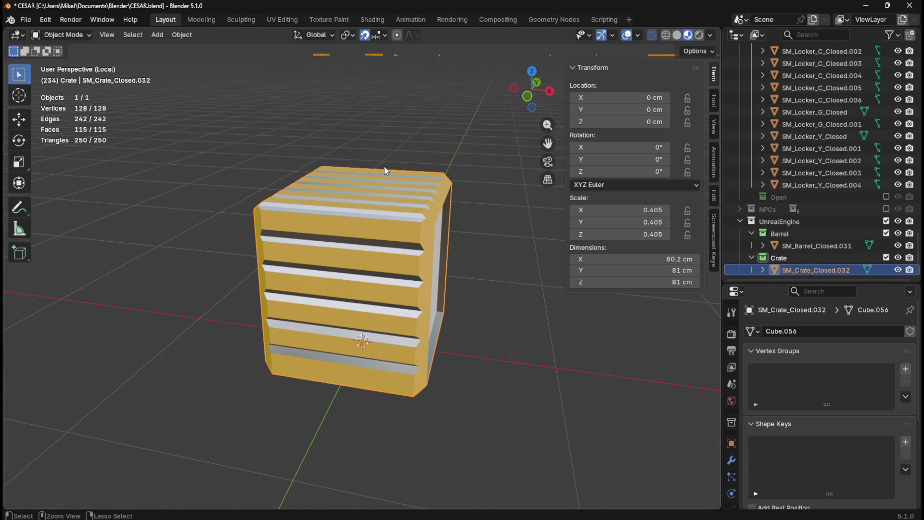
# Save CESAR.blend and reselect SM_Crate_Closed.032.
pyautogui.hotkey('ctrl', 's')
pyautogui.click(818, 246)
pyautogui.click(828, 269)
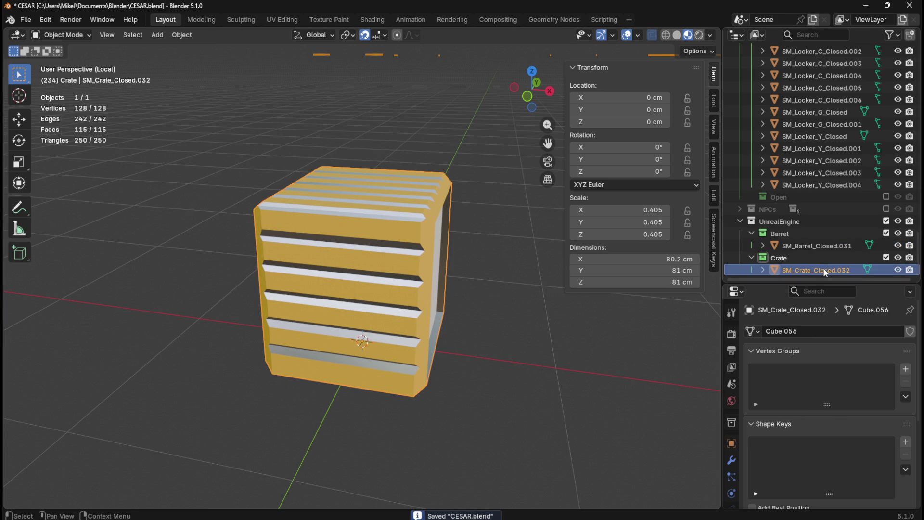
# Export the crate to the CESAR folder as SM_Crate_Closed.fbx, then leave local view.
pyautogui.click(28, 21)
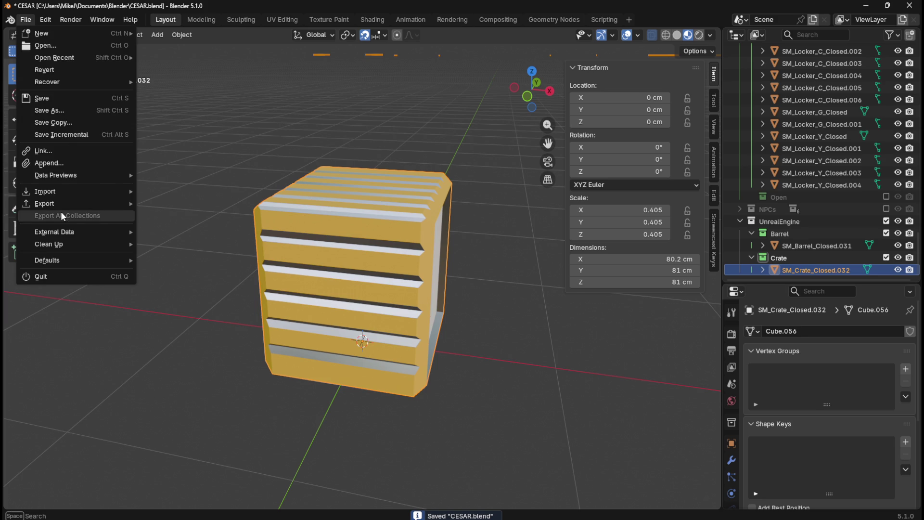
pyautogui.moveTo(64, 204)
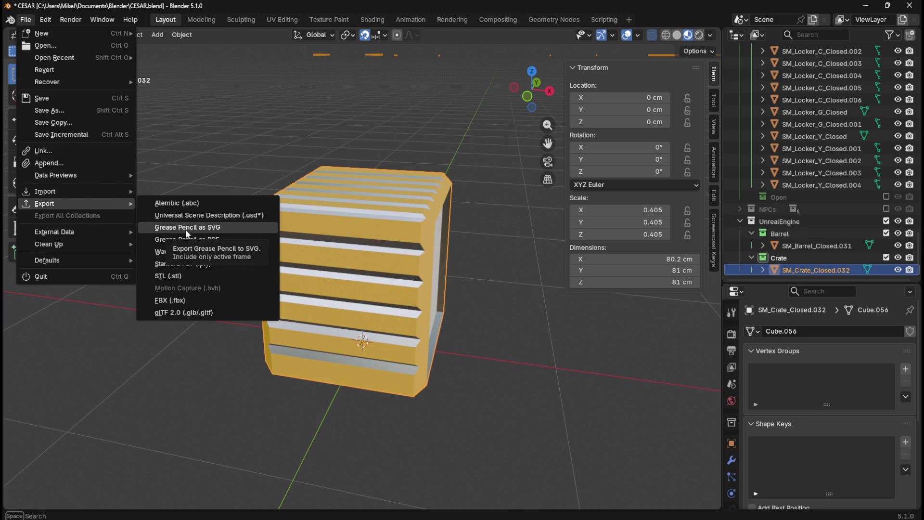
pyautogui.click(198, 299)
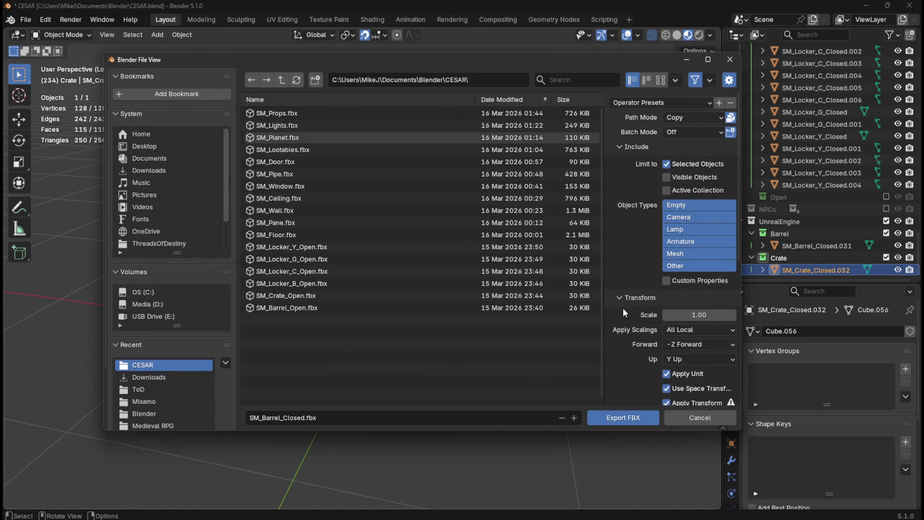
pyautogui.scroll(-6, 623, 309)
pyautogui.scroll(-5, 644, 327)
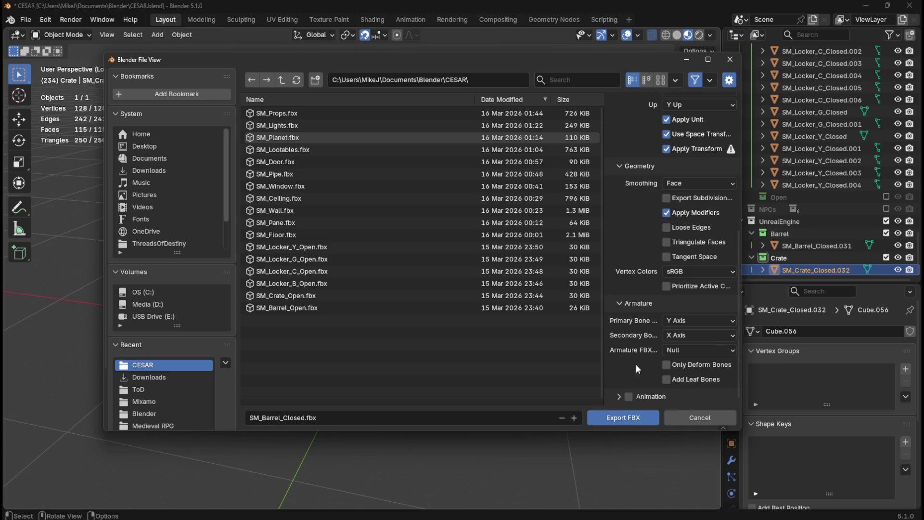
pyautogui.click(368, 419)
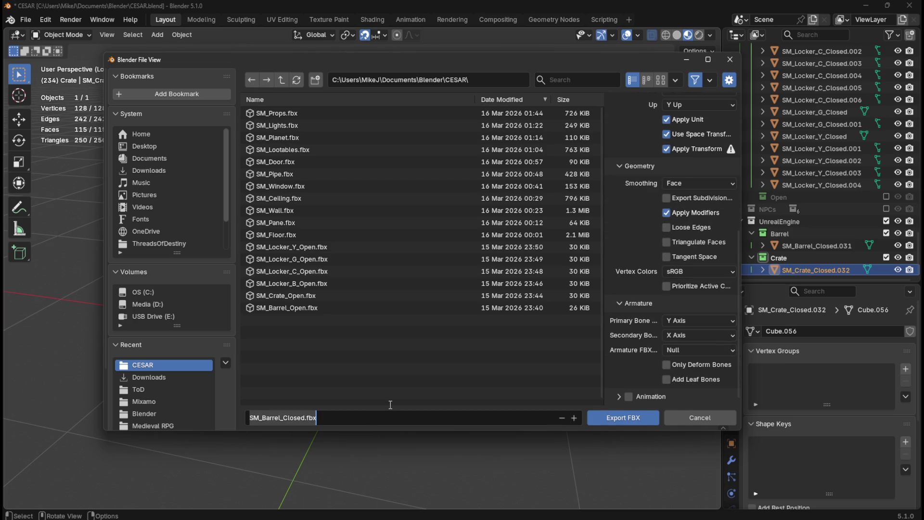
pyautogui.write('SM_Crate_')
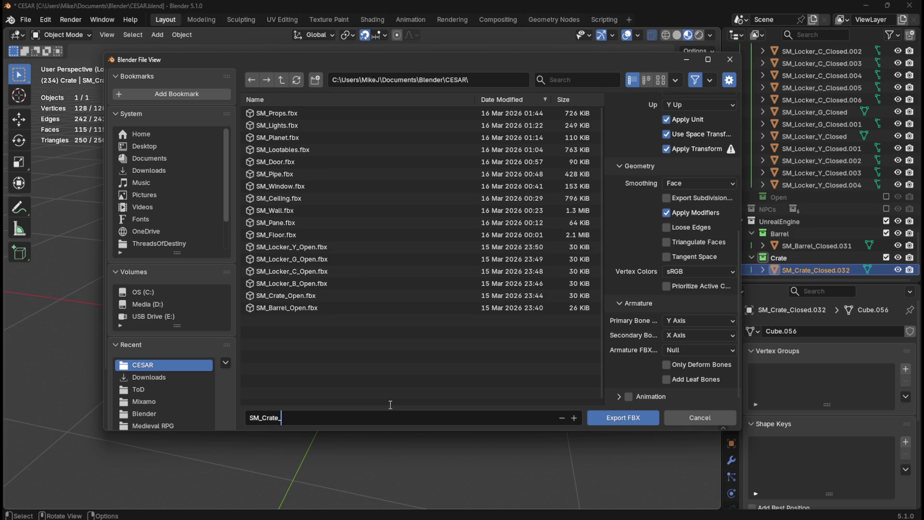
pyautogui.write('clo')
pyautogui.click(629, 420)
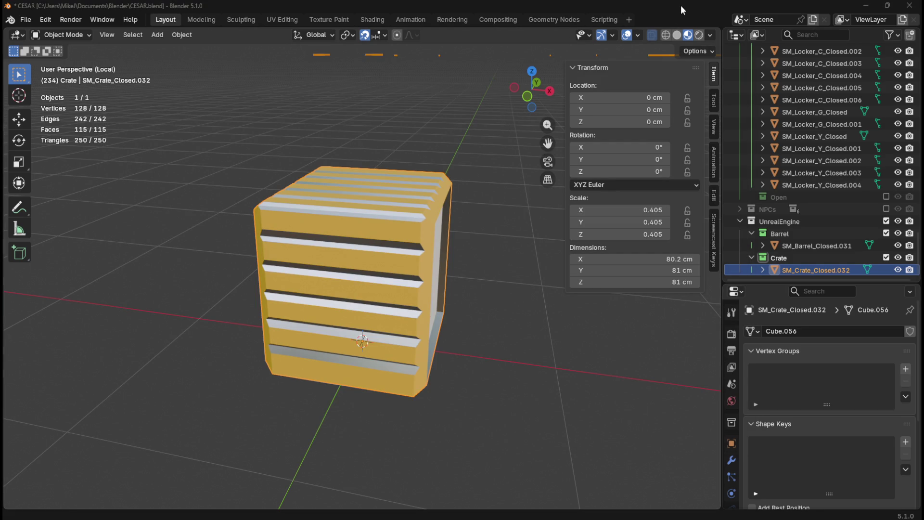
pyautogui.scroll(-5, 480, 264)
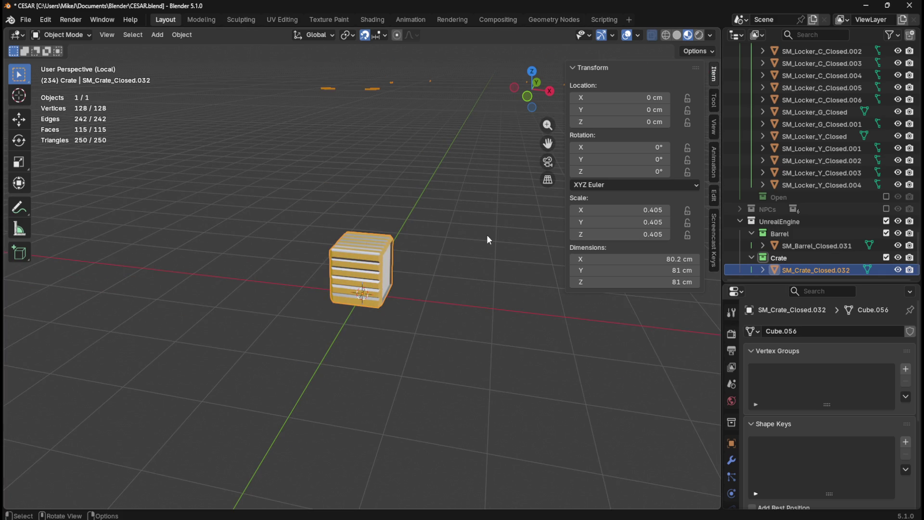
pyautogui.press('KP_Divide')
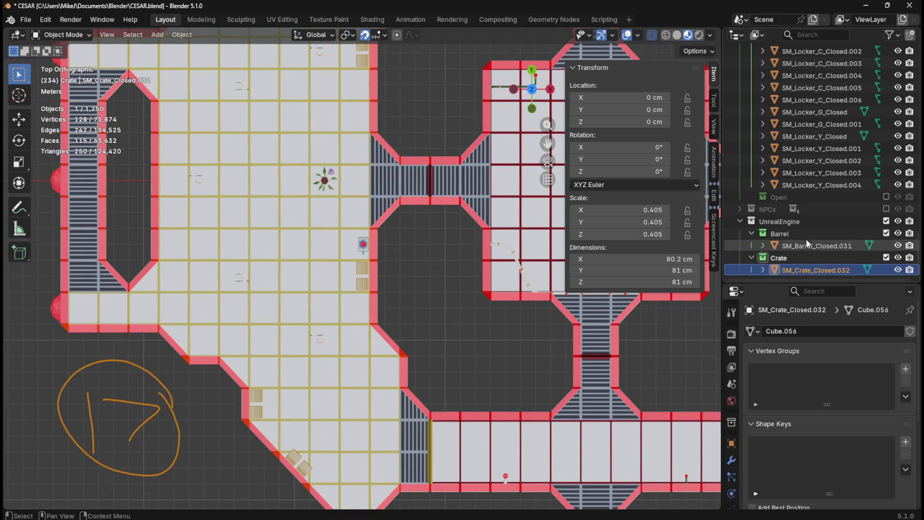
# Range-select the crates SM_Crate_Closed through SM_Crate_Closed.031 in the Outliner.
pyautogui.scroll(-10, 823, 230)
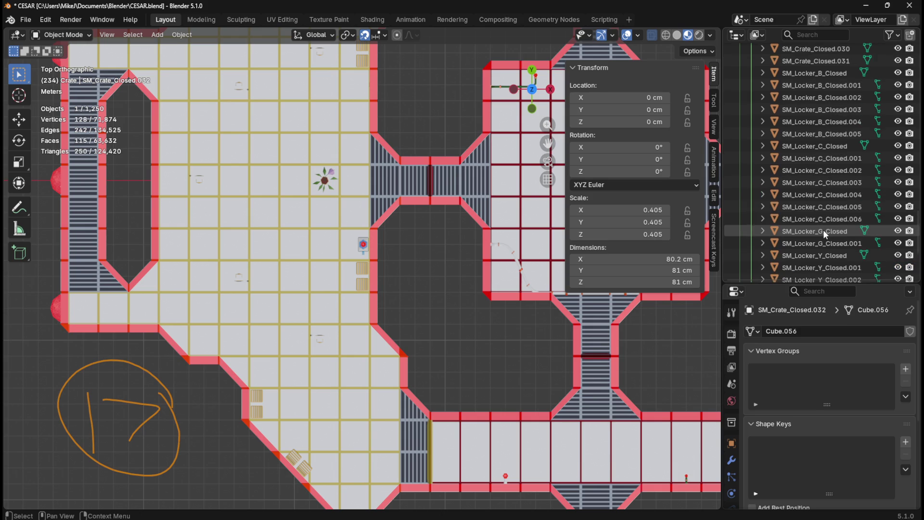
pyautogui.scroll(5, 824, 230)
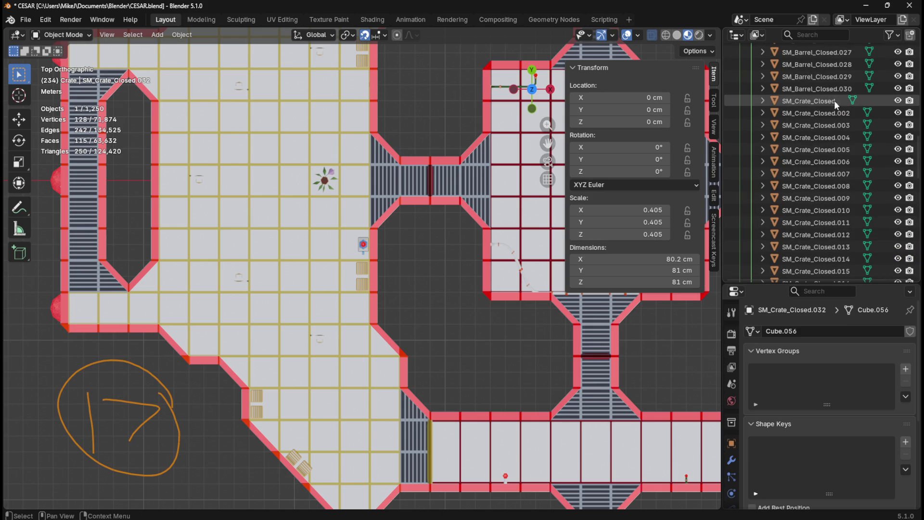
pyautogui.click(822, 99)
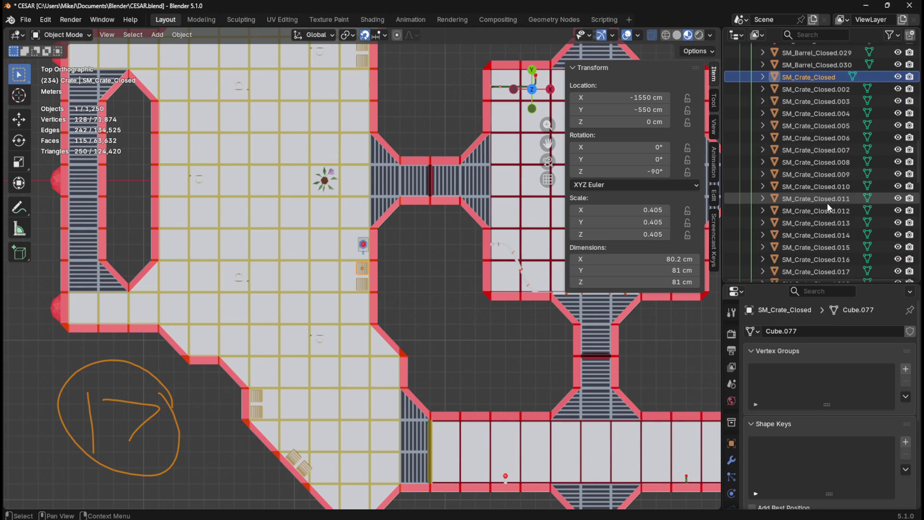
pyautogui.scroll(-7, 827, 203)
pyautogui.keyDown('shift'); pyautogui.click(841, 228); pyautogui.keyUp('shift')
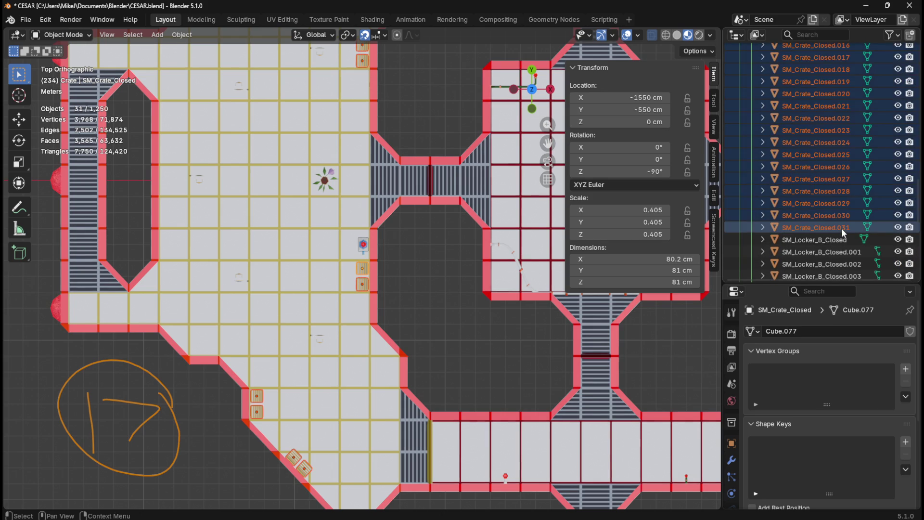
# Select only SM_Crate_Closed.002, then drag the Blender window off screen.
pyautogui.scroll(5, 825, 206)
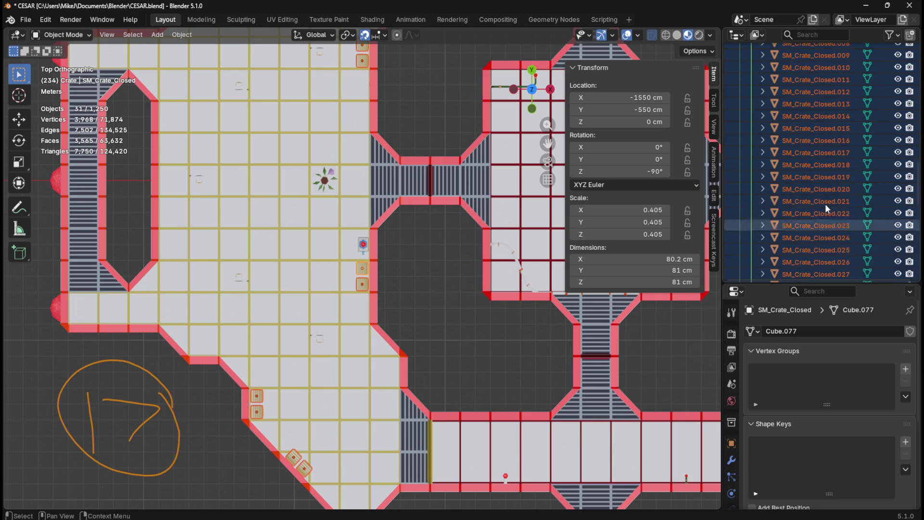
pyautogui.scroll(1, 825, 204)
pyautogui.click(829, 103)
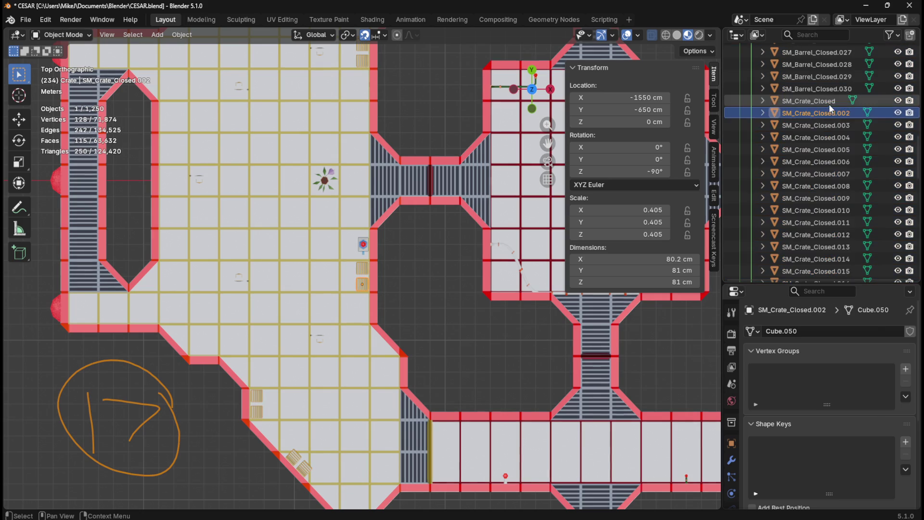
pyautogui.moveTo(681, 2)
pyautogui.mouseDown()
pyautogui.moveTo(645, 27)
pyautogui.moveTo(672, 43)
pyautogui.moveTo(923, 28)
pyautogui.mouseUp()
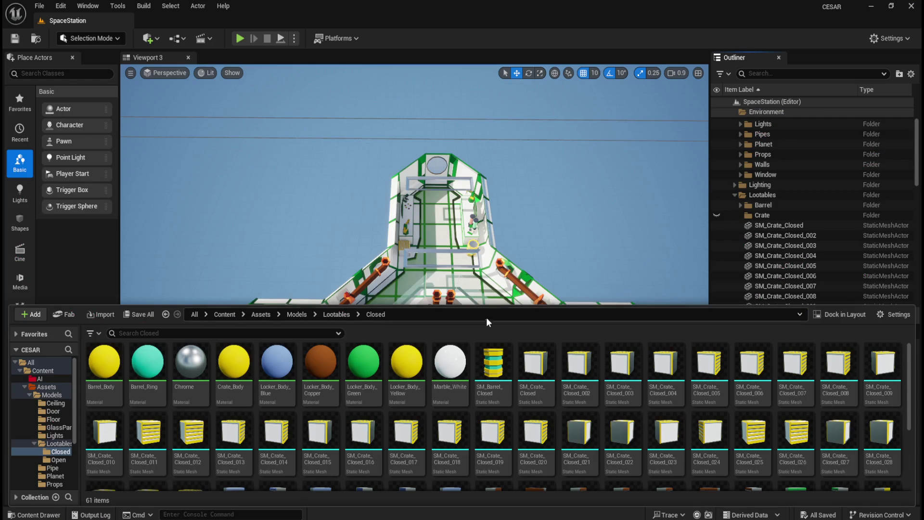
pyautogui.hotkey('ctrl', 'space')
pyautogui.hotkey('ctrl', 'space')
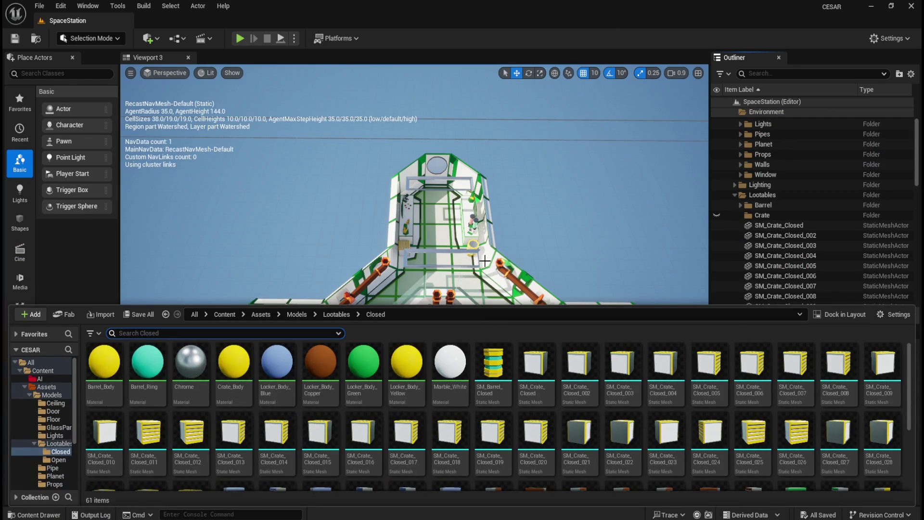
# Frame the whole SpaceStation level from above and bring up the Lootables/Closed crate assets.
pyautogui.scroll(-5, 485, 260)
pyautogui.scroll(-3, 471, 378)
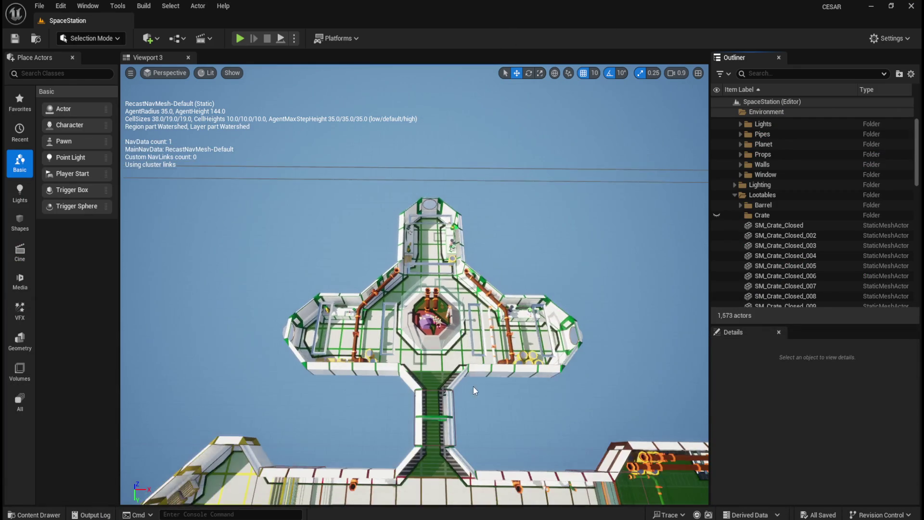
pyautogui.scroll(-5, 470, 378)
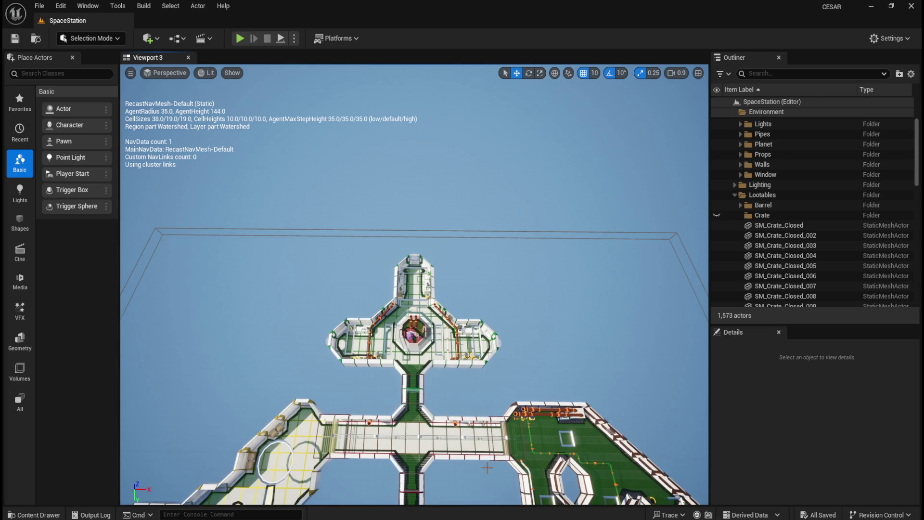
pyautogui.scroll(-5, 489, 378)
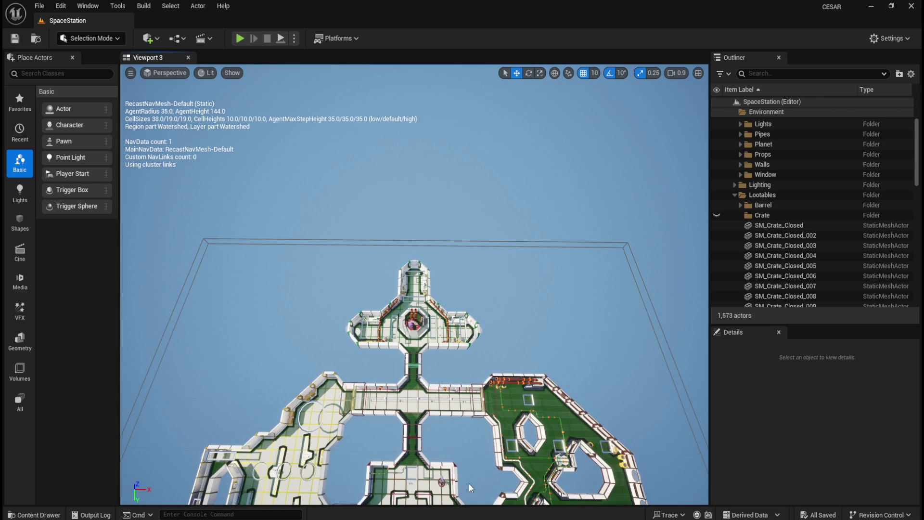
pyautogui.scroll(-2, 489, 378)
pyautogui.moveTo(461, 457); pyautogui.dragTo(462, 504)
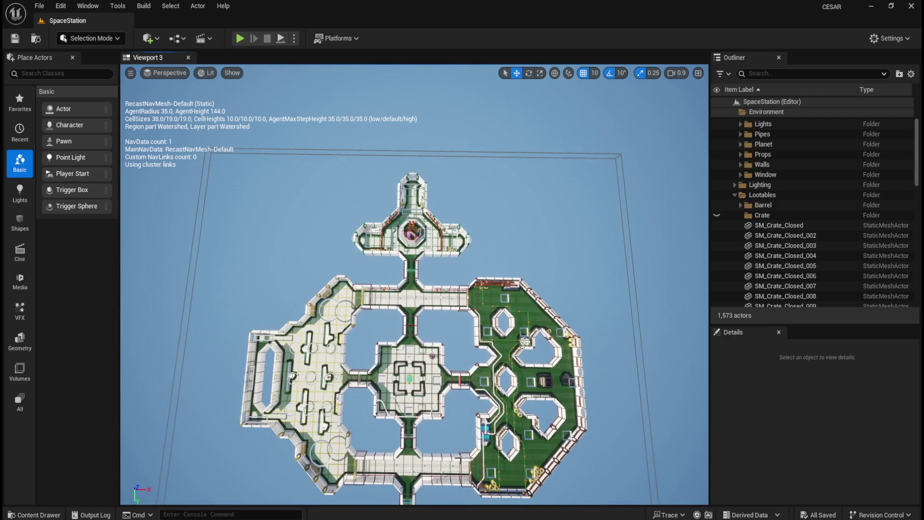
pyautogui.scroll(-3, 445, 451)
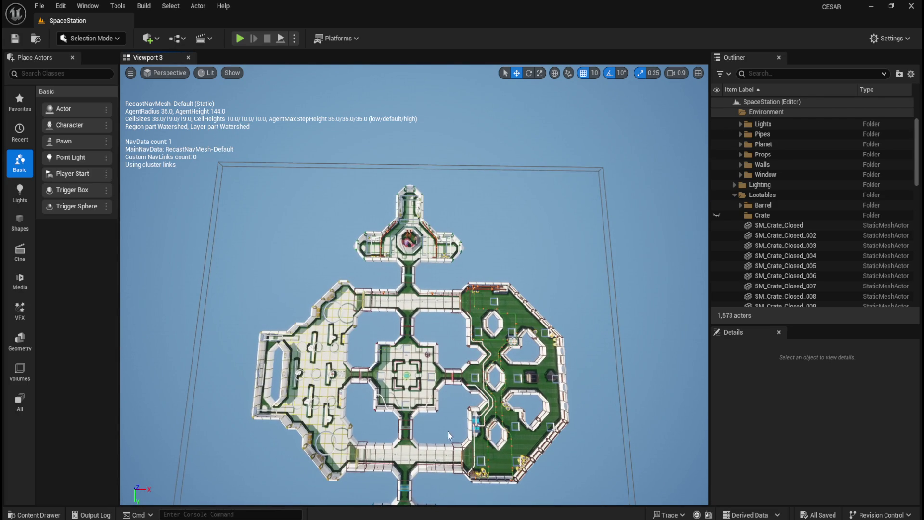
pyautogui.moveTo(463, 427)
pyautogui.mouseDown()
pyautogui.moveTo(455, 406)
pyautogui.moveTo(463, 427)
pyautogui.moveTo(476, 409)
pyautogui.moveTo(472, 395)
pyautogui.moveTo(476, 414)
pyautogui.mouseUp()
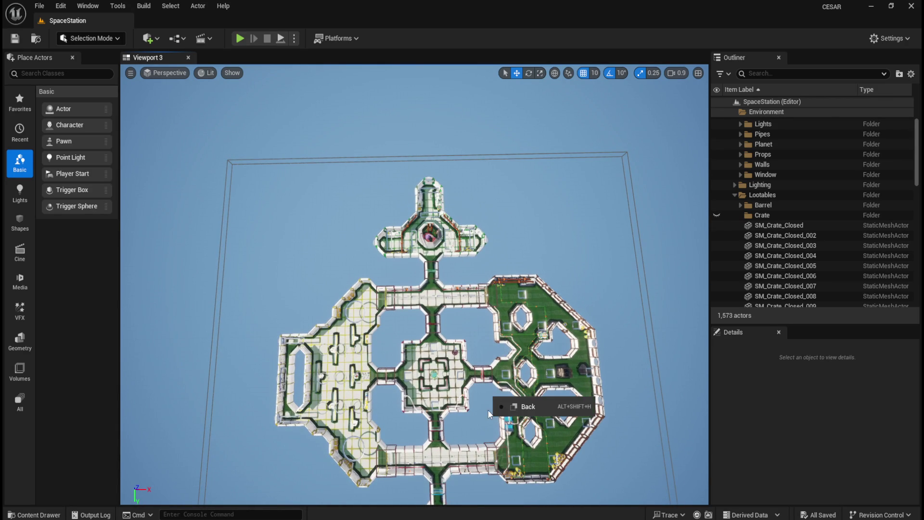
pyautogui.moveTo(472, 424)
pyautogui.mouseDown()
pyautogui.moveTo(471, 446)
pyautogui.moveTo(473, 432)
pyautogui.mouseUp()
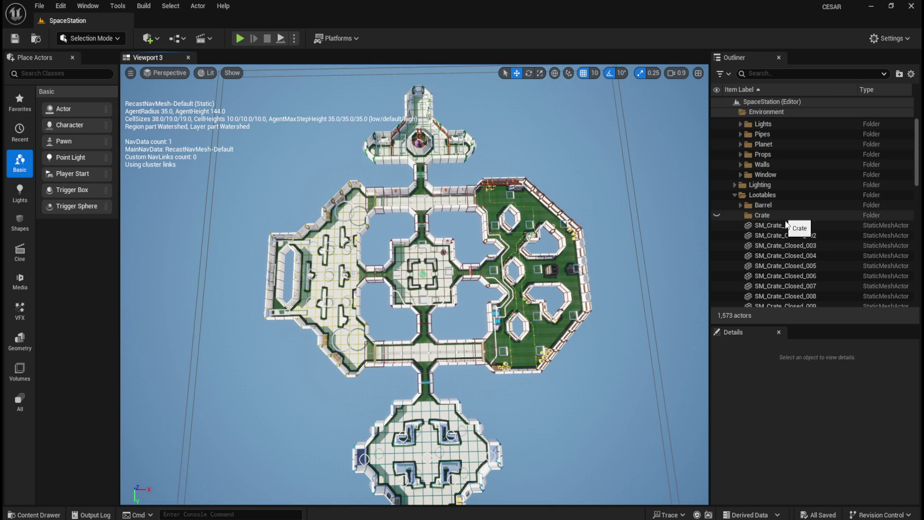
pyautogui.hotkey('ctrl', 'space')
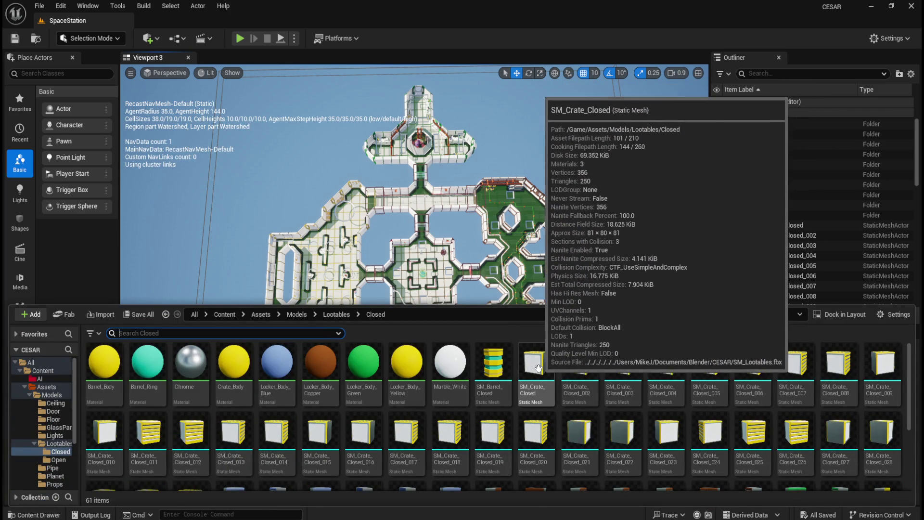
# Inspect the existing SM_Crate_Closed mesh, close its editor, and hide the navmesh readout.
pyautogui.click(538, 368)
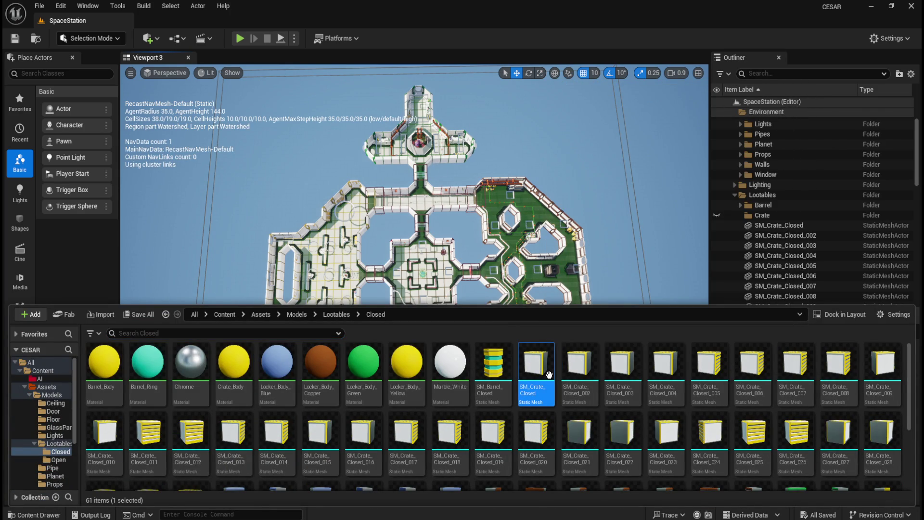
pyautogui.doubleClick(537, 379)
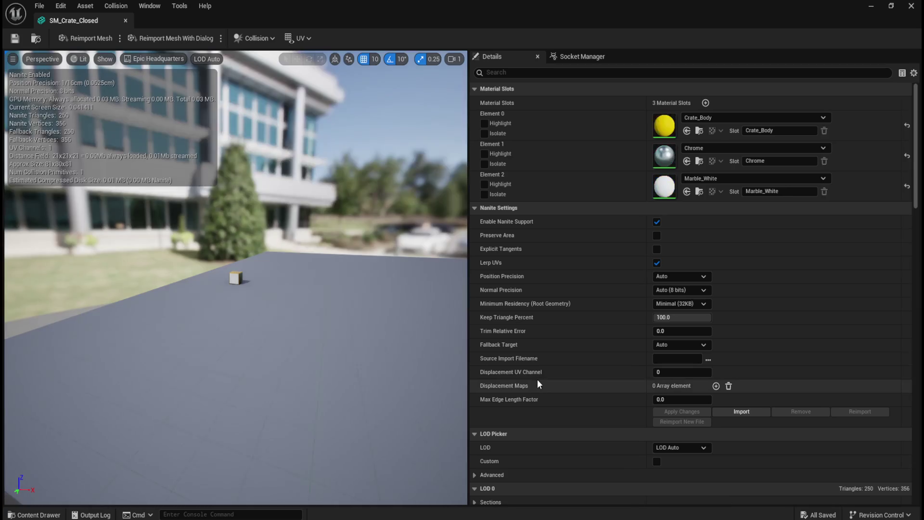
pyautogui.moveTo(339, 332)
pyautogui.mouseDown()
pyautogui.moveTo(380, 368)
pyautogui.moveTo(337, 369)
pyautogui.mouseUp()
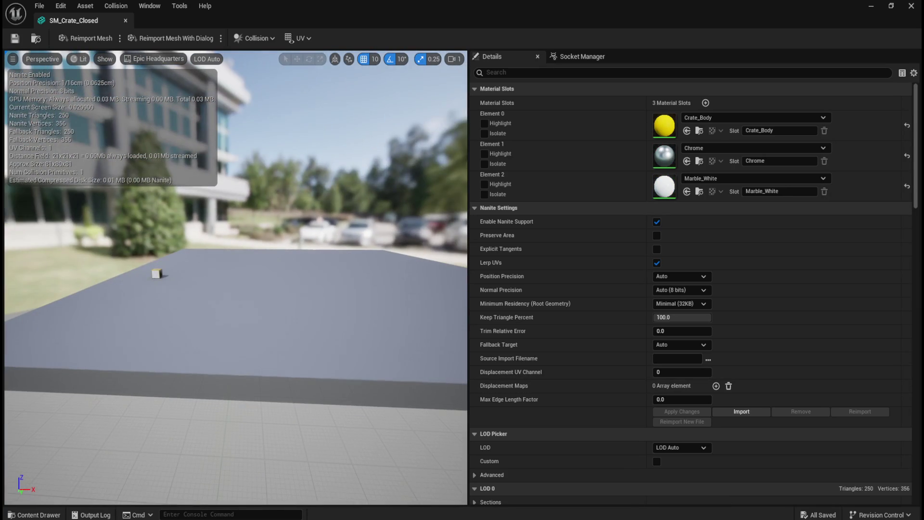
pyautogui.click(126, 21)
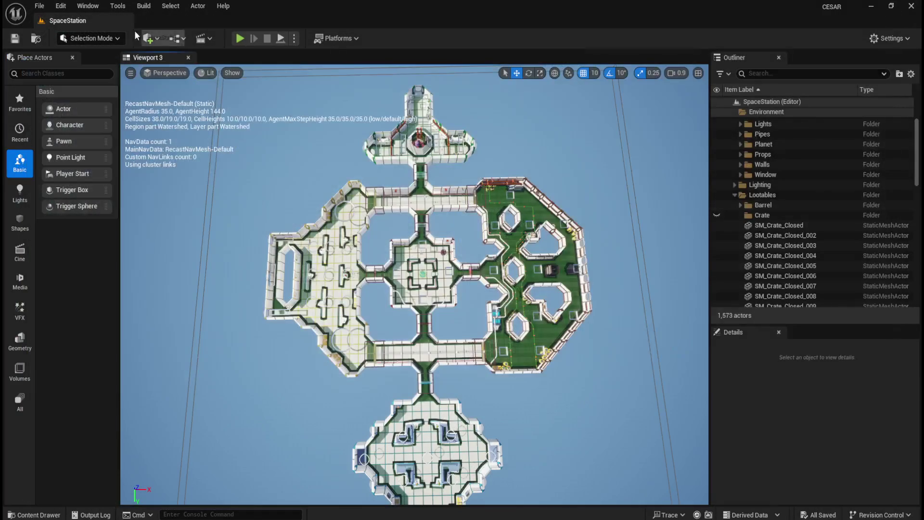
pyautogui.hotkey('ctrl', 'space')
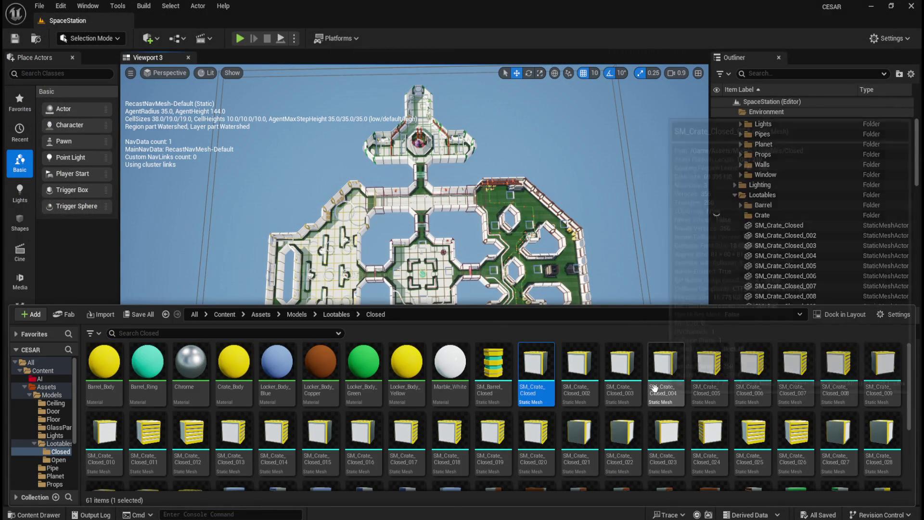
pyautogui.press('p')
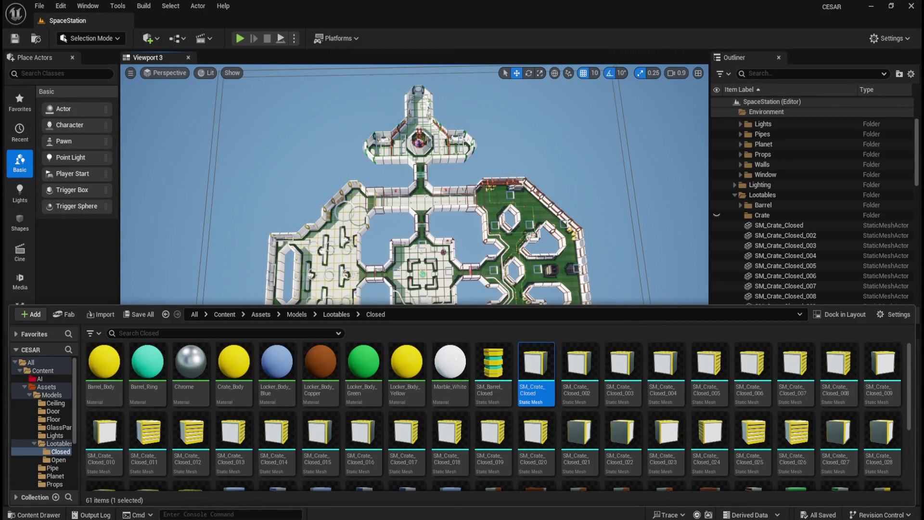
# Reimport SM_Crate_Closed from the new SM_Crate_Closed.fbx, check the mesh, and close its editor.
pyautogui.moveTo(536, 366)
pyautogui.mouseDown()
pyautogui.moveTo(585, 387)
pyautogui.moveTo(563, 390)
pyautogui.mouseUp()
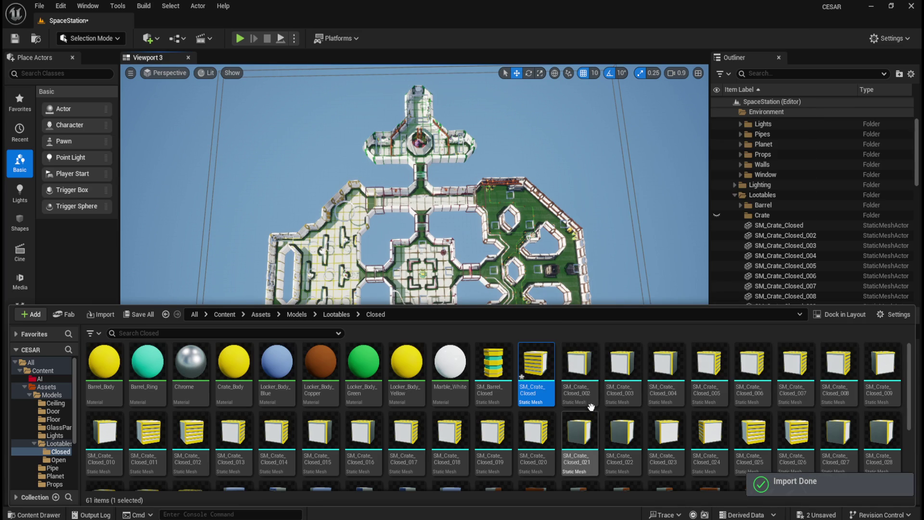
pyautogui.moveTo(582, 373)
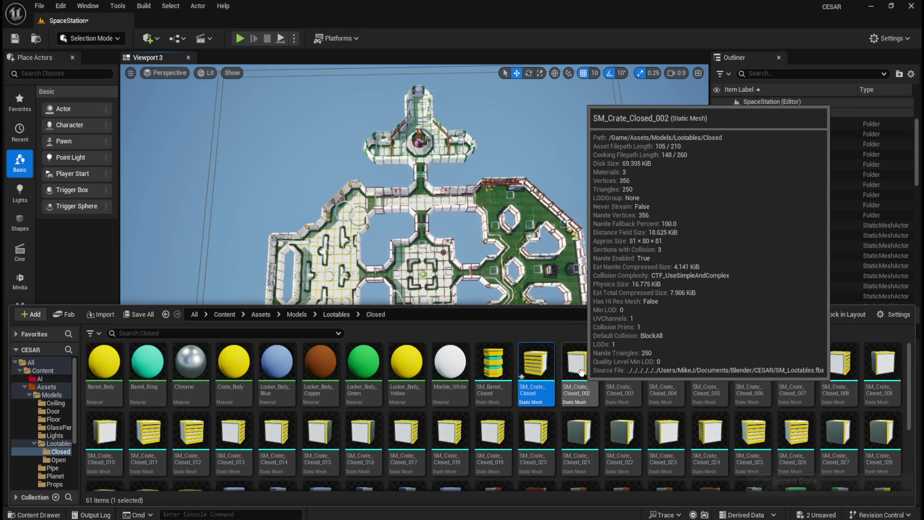
pyautogui.doubleClick(538, 367)
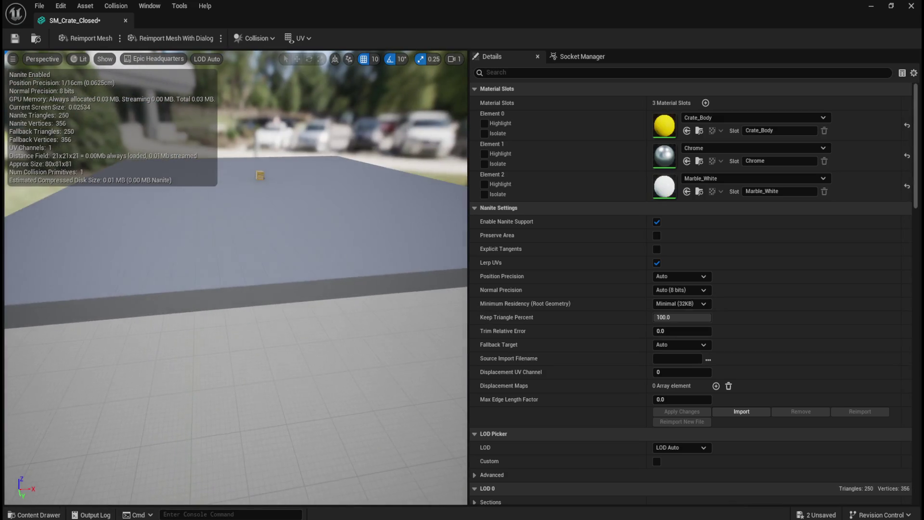
pyautogui.moveTo(364, 374)
pyautogui.mouseDown()
pyautogui.moveTo(351, 374)
pyautogui.moveTo(385, 374)
pyautogui.moveTo(365, 374)
pyautogui.mouseUp()
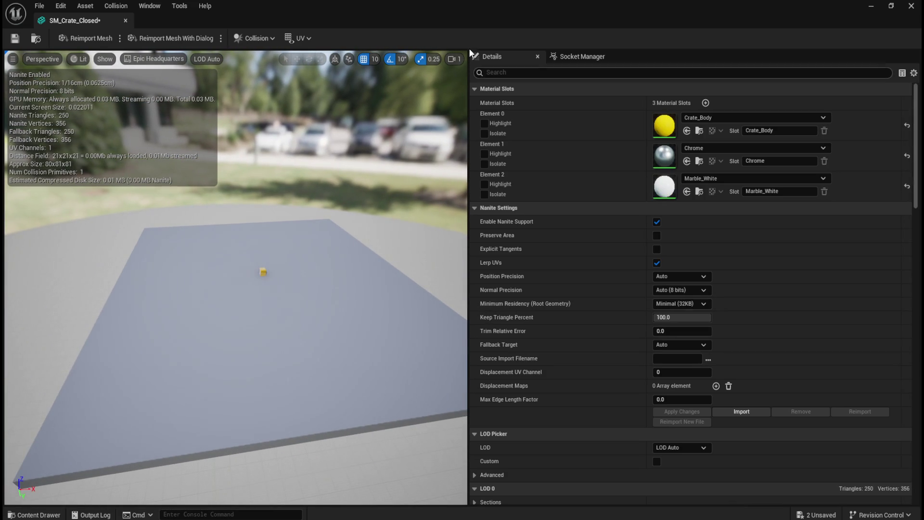
pyautogui.click(125, 20)
pyautogui.hotkey('ctrl', 'space')
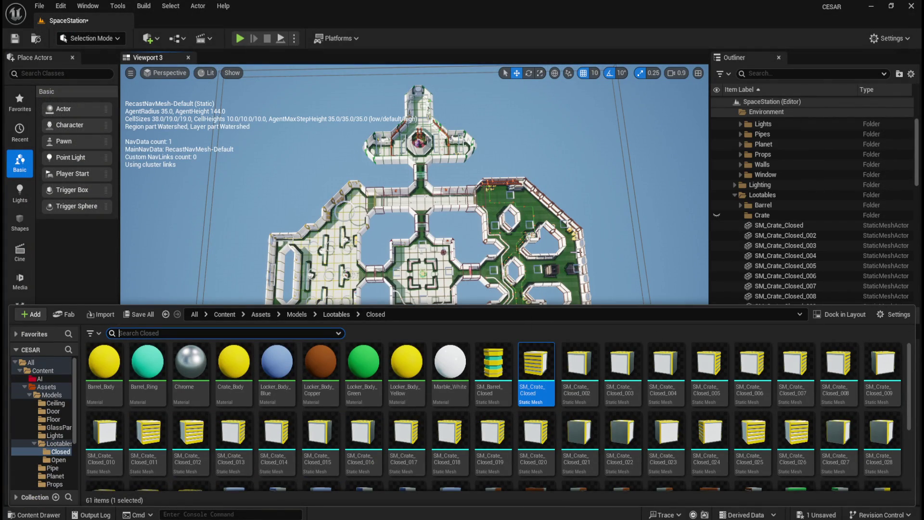
pyautogui.scroll(-5, 814, 194)
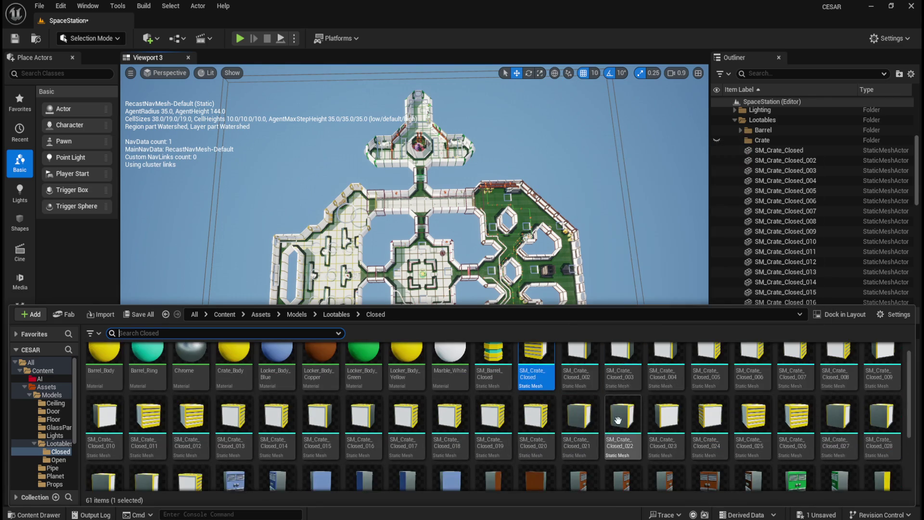
# Select the 31 placed crates SM_Crate_Closed through SM_Crate_Closed_031 and delete them.
pyautogui.click(785, 150)
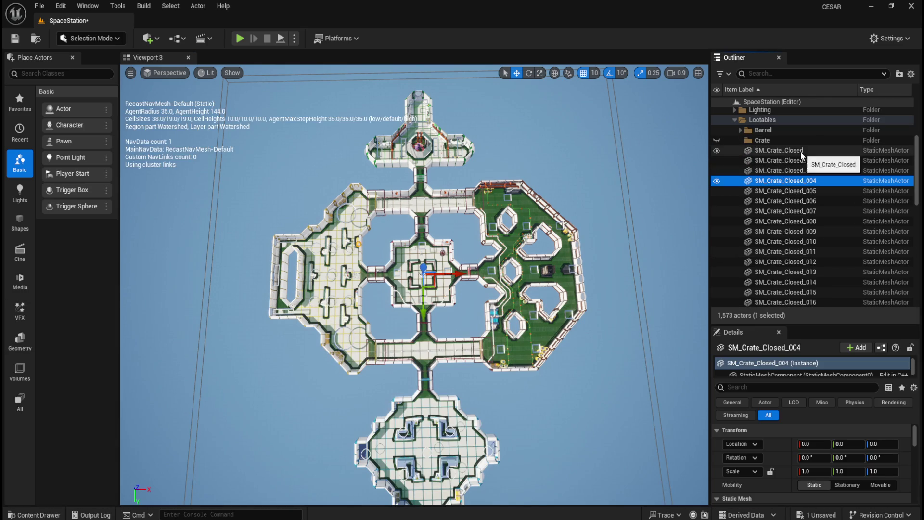
pyautogui.click(790, 172)
pyautogui.click(795, 151)
pyautogui.click(783, 211)
pyautogui.click(798, 152)
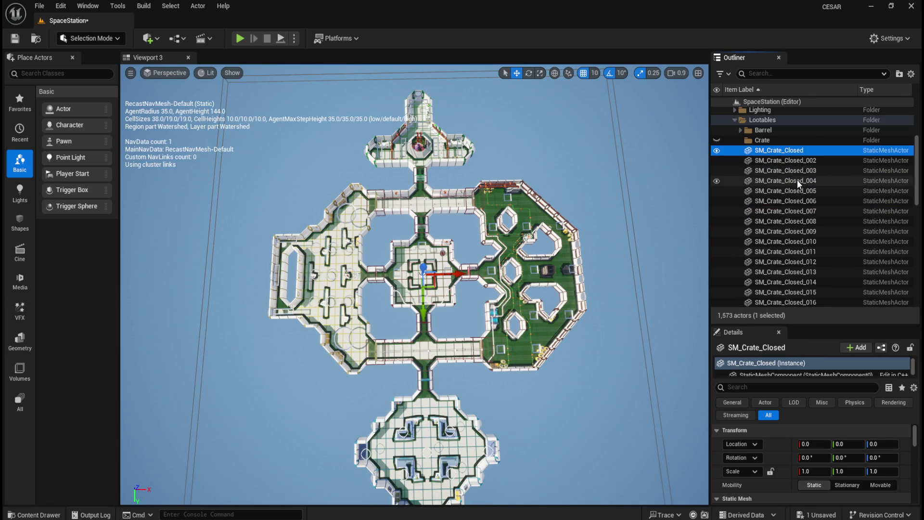
pyautogui.scroll(-1, 799, 218)
pyautogui.click(799, 218)
pyautogui.click(792, 134)
pyautogui.scroll(-1, 805, 203)
pyautogui.scroll(-4, 805, 204)
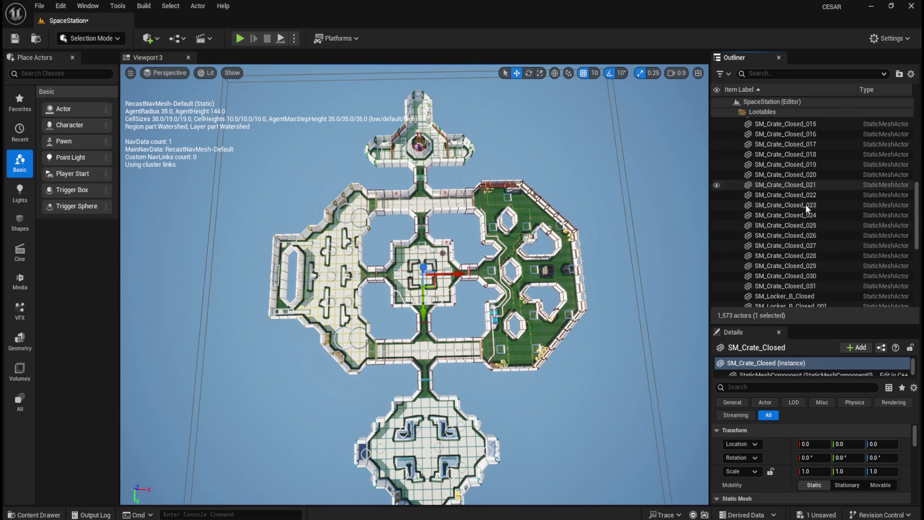
pyautogui.keyDown('shift'); pyautogui.click(800, 253); pyautogui.keyUp('shift')
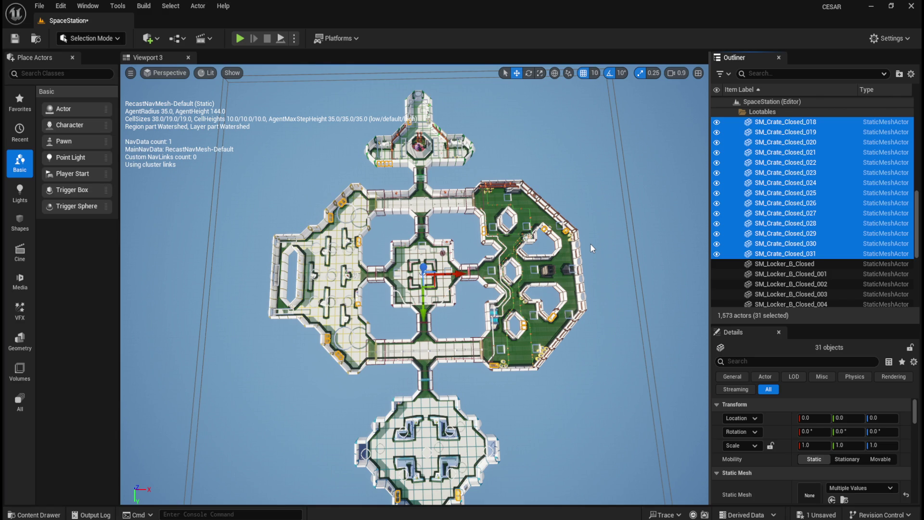
pyautogui.press('Delete')
# Save all changes with File > Save All.
pyautogui.hotkey('ctrl', 'space')
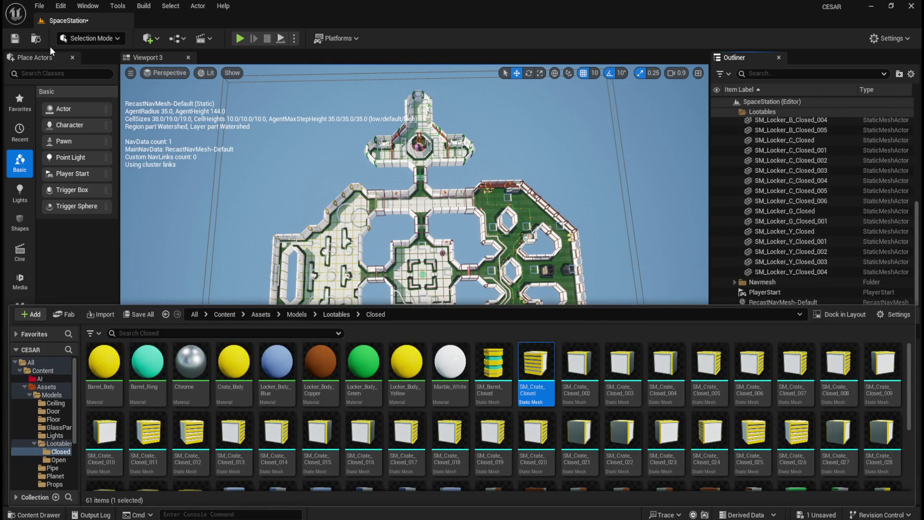
pyautogui.click(40, 6)
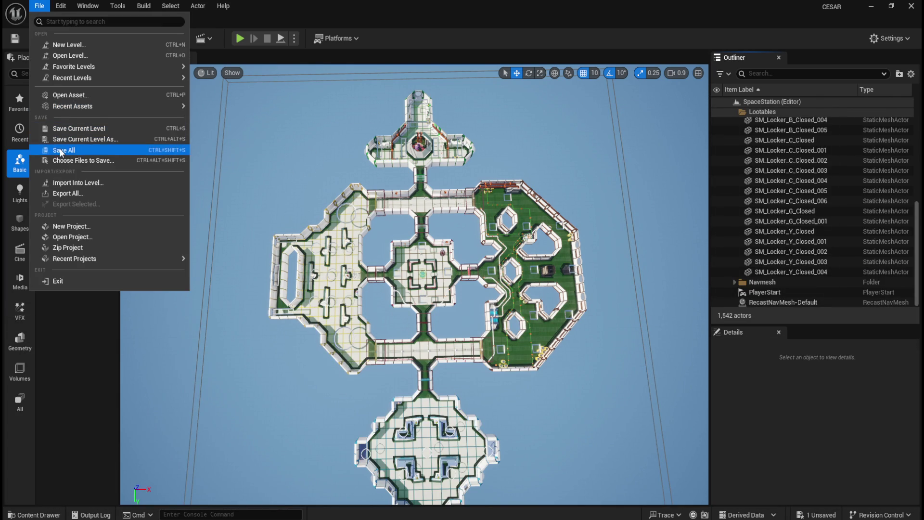
pyautogui.click(58, 151)
pyautogui.hotkey('ctrl', 'space')
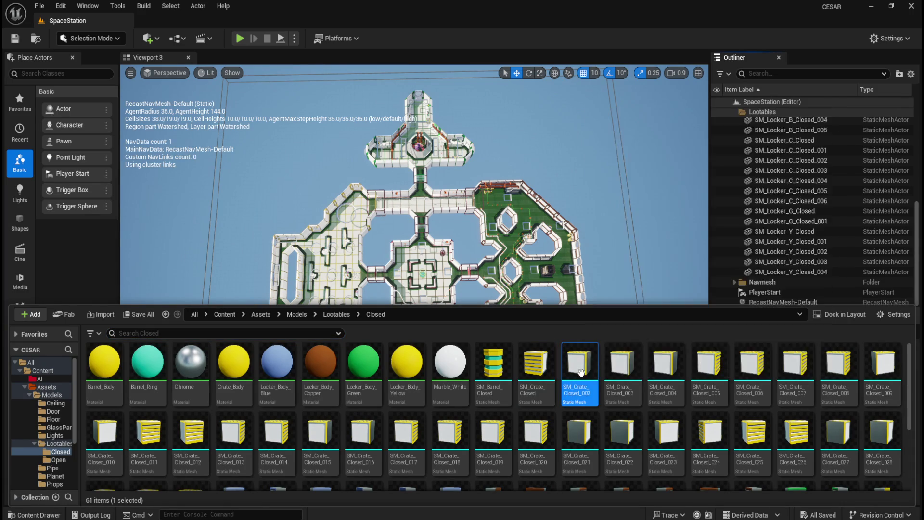
# Select SM_Crate_Closed_002 through SM_Crate_Closed_031, then cancel the first delete prompt.
pyautogui.click(573, 370)
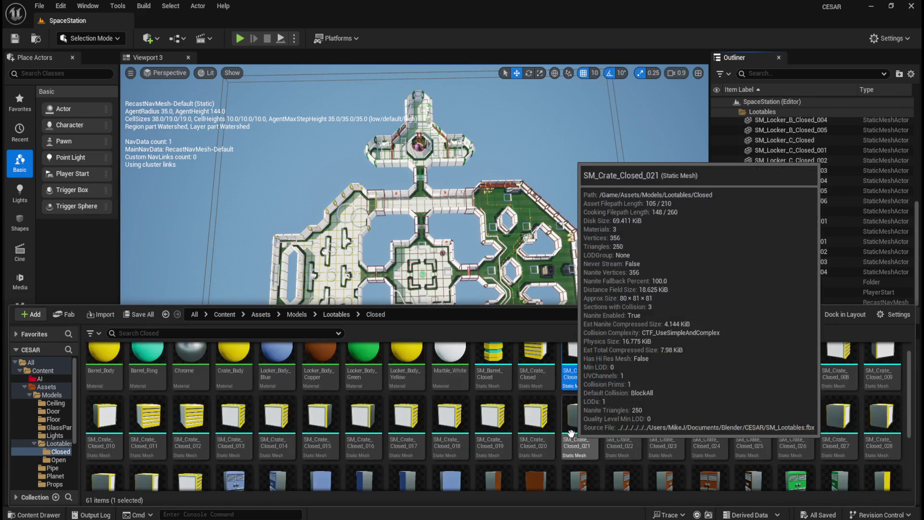
pyautogui.scroll(-1, 193, 433)
pyautogui.keyDown('shift'); pyautogui.click(196, 451); pyautogui.keyUp('shift')
pyautogui.scroll(1, 543, 436)
pyautogui.press('Delete')
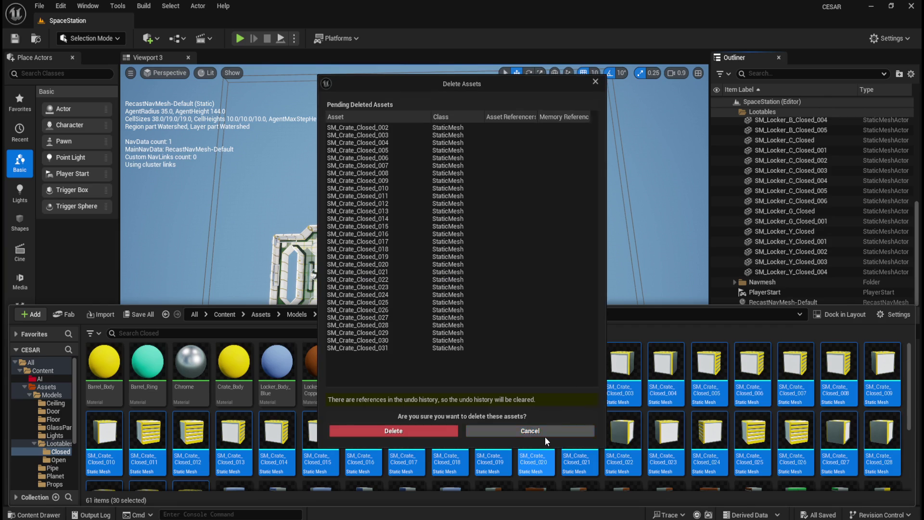
pyautogui.click(574, 434)
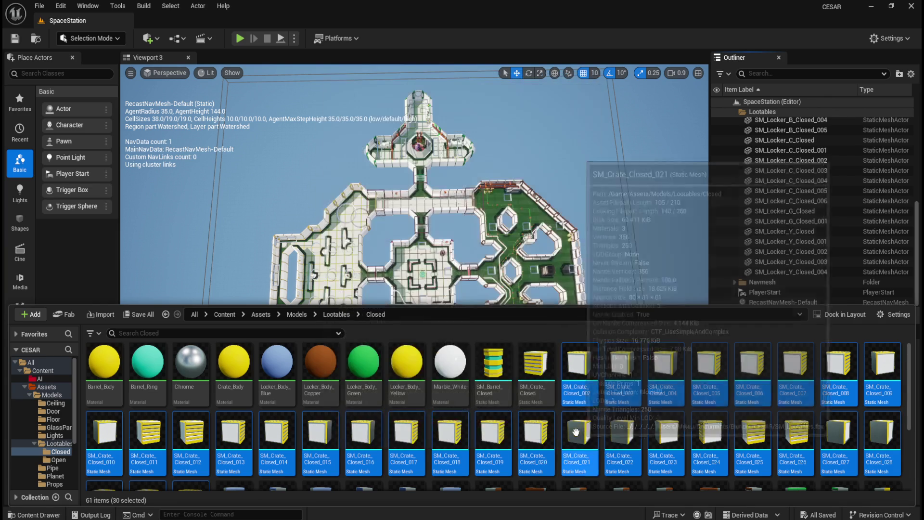
# Delete the 30 selected crate meshes and confirm in the Delete Assets dialog.
pyautogui.scroll(-1, 651, 395)
pyautogui.scroll(1, 625, 390)
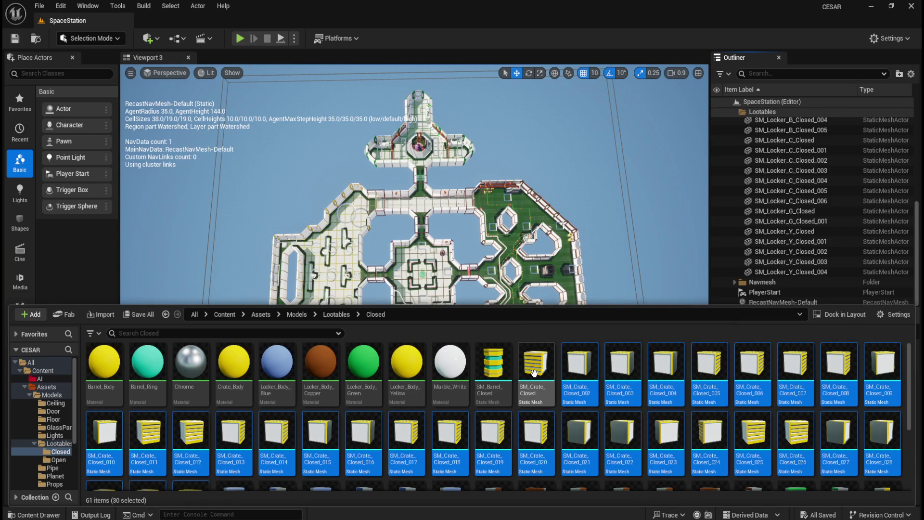
pyautogui.scroll(-2, 621, 373)
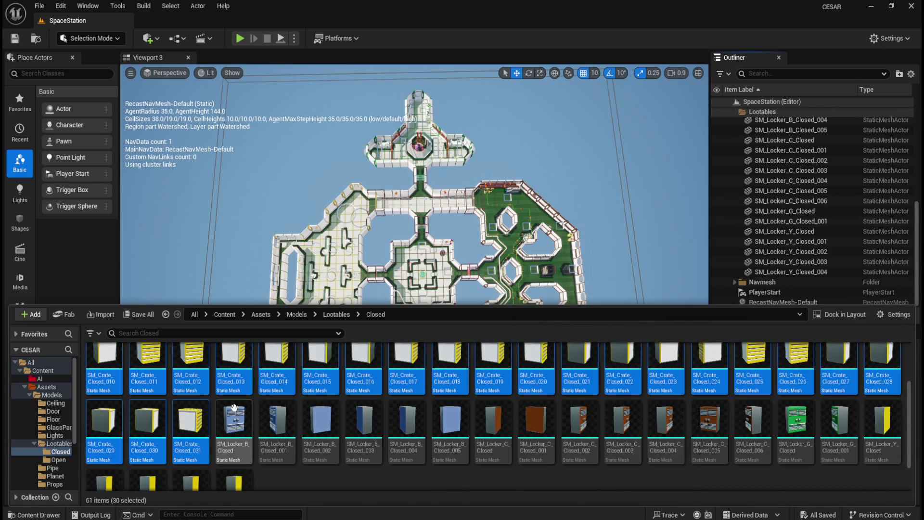
pyautogui.scroll(2, 530, 409)
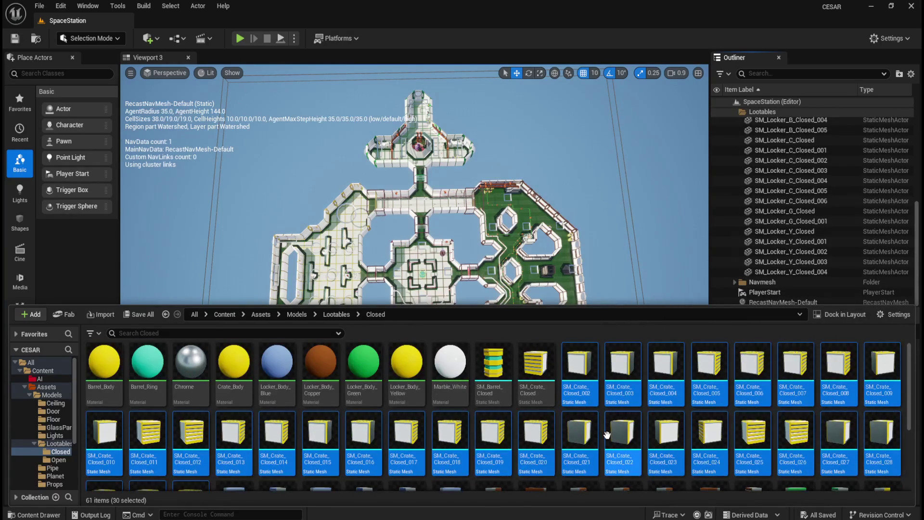
pyautogui.moveTo(607, 435)
pyautogui.press('Delete')
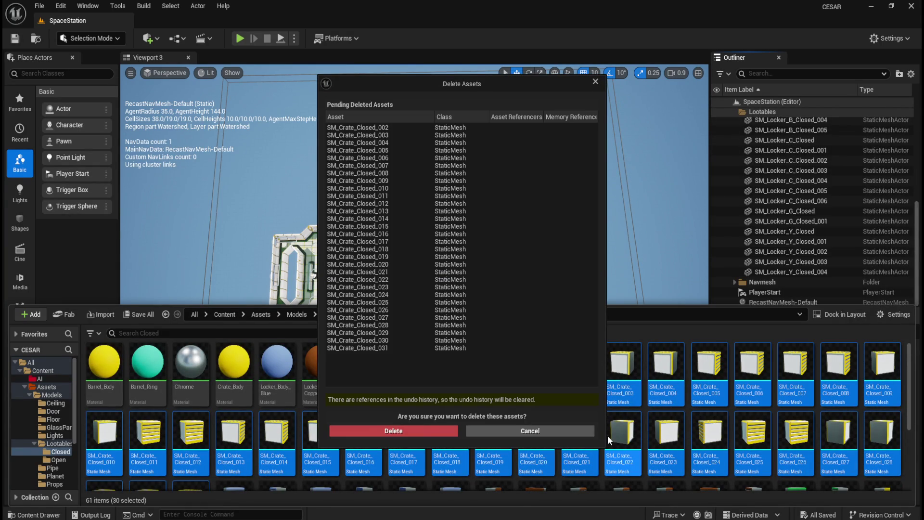
pyautogui.click(405, 429)
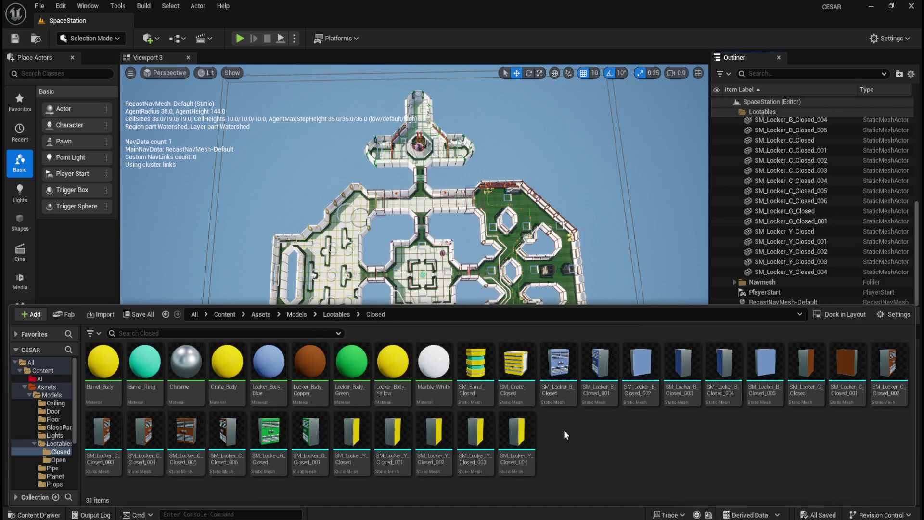
# Dock the content browser into the layout, then hide it to enlarge the level view.
pyautogui.click(40, 5)
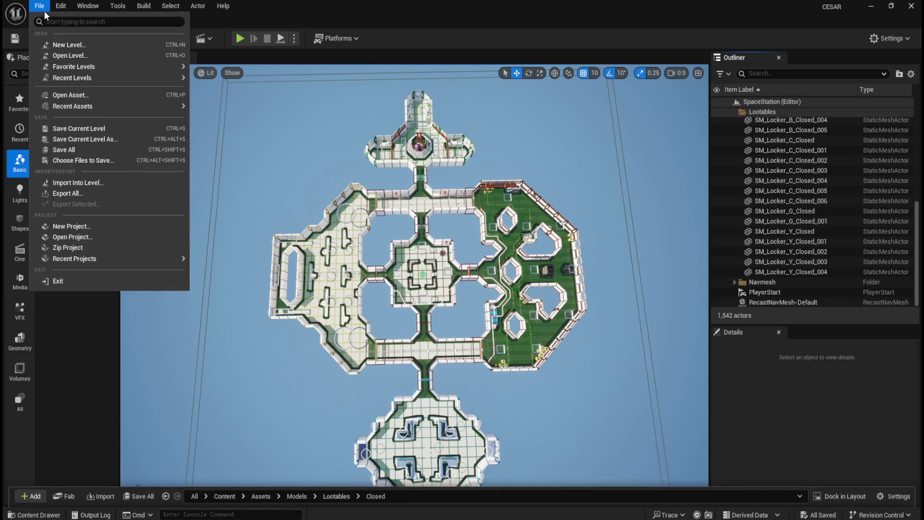
pyautogui.click(73, 147)
pyautogui.hotkey('ctrl', 'space')
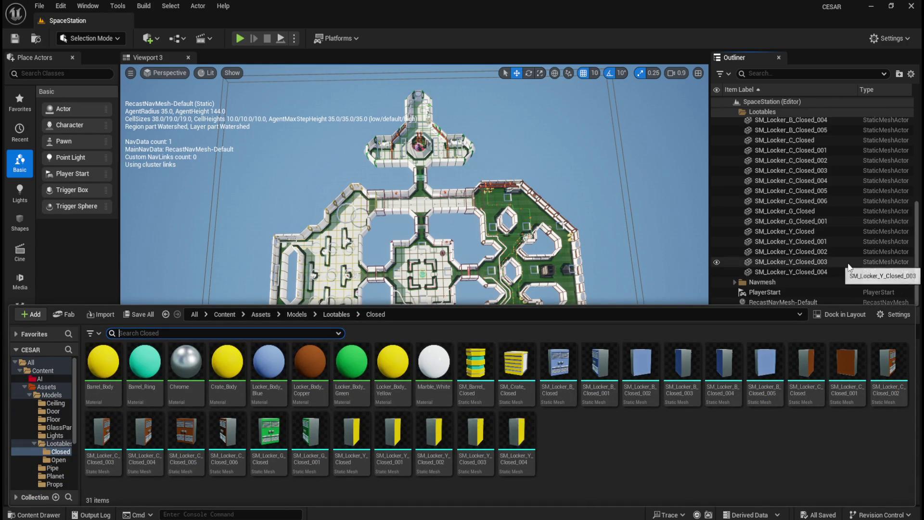
pyautogui.click(839, 313)
pyautogui.click(662, 238)
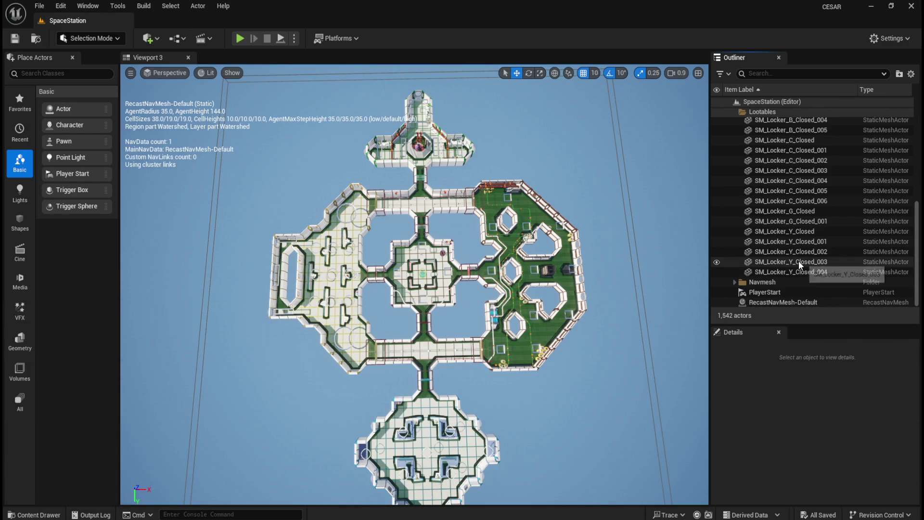
# In the Outliner, select the lockers SM_Locker_B_Closed through SM_Locker_Y_Closed_004.
pyautogui.scroll(5, 808, 262)
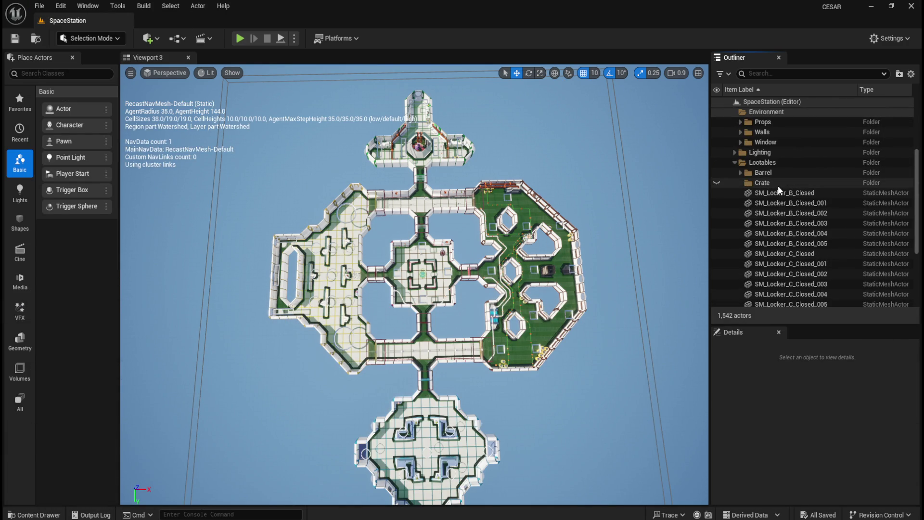
pyautogui.click(777, 186)
pyautogui.scroll(-3, 802, 250)
pyautogui.scroll(3, 807, 251)
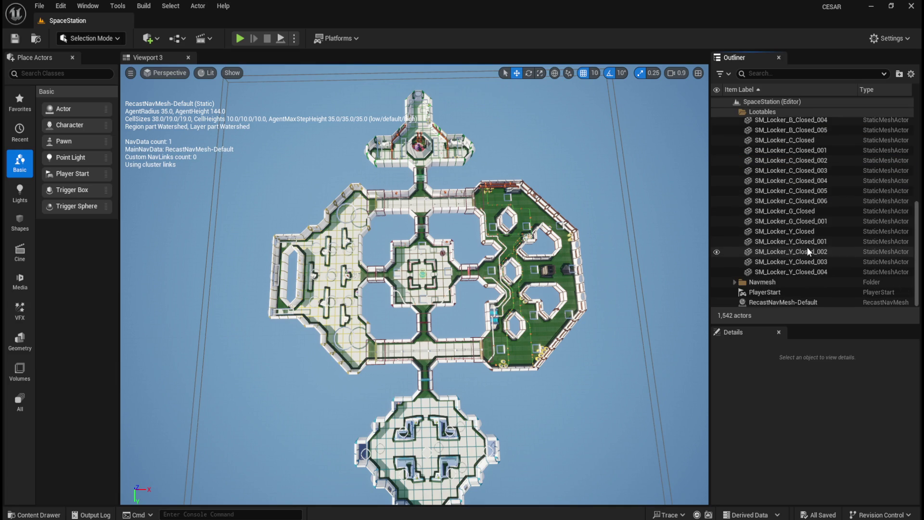
pyautogui.scroll(-3, 808, 284)
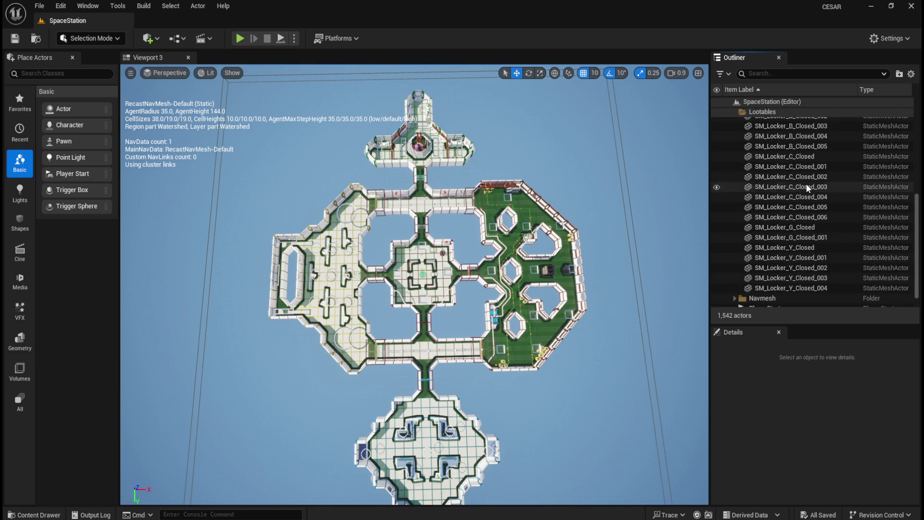
pyautogui.click(790, 287)
pyautogui.scroll(2, 800, 241)
pyautogui.keyDown('shift'); pyautogui.click(805, 153); pyautogui.keyUp('shift')
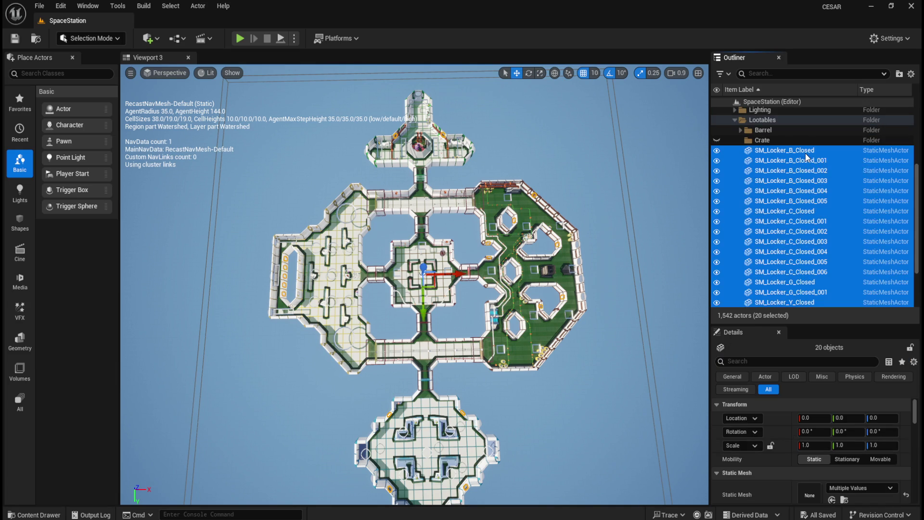
pyautogui.scroll(-3, 803, 203)
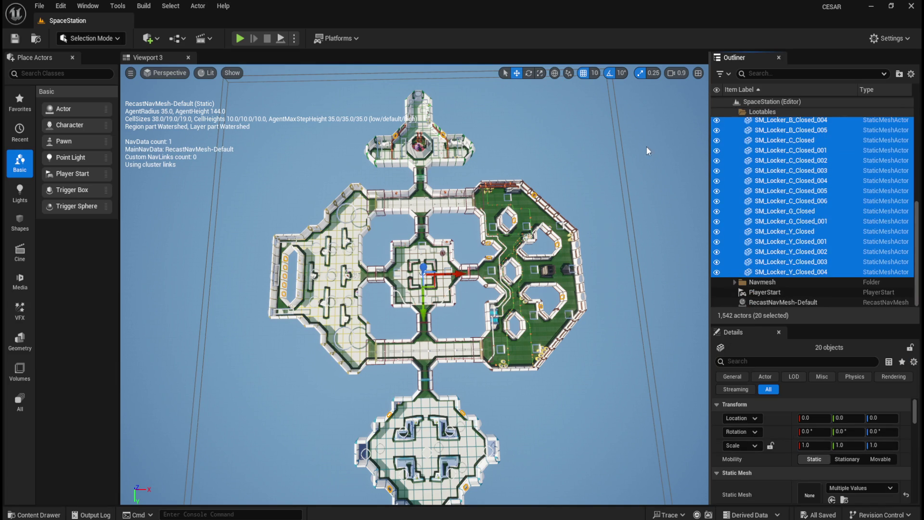
# Deselect the lockers and select the Crate folder to hold new crates.
pyautogui.click(644, 152)
pyautogui.scroll(3, 782, 144)
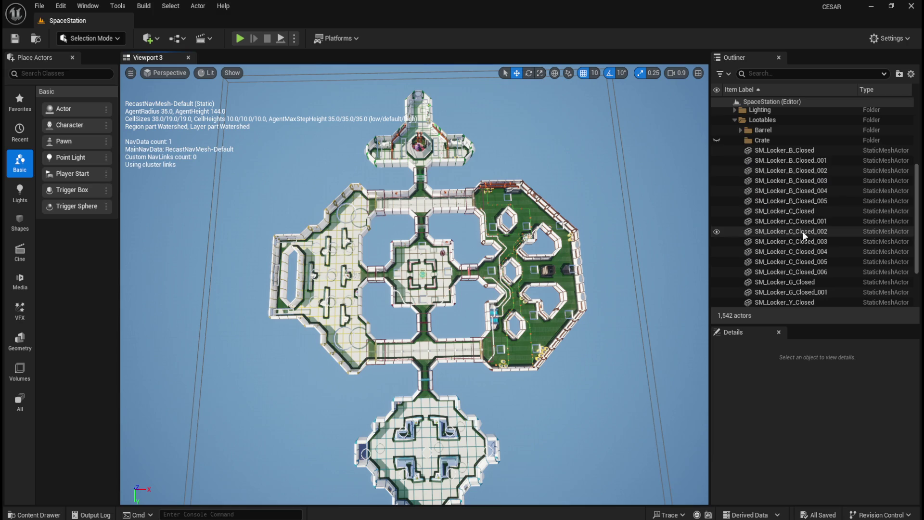
pyautogui.click(782, 143)
pyautogui.rightClick(560, 210)
pyautogui.scroll(10, 492, 297)
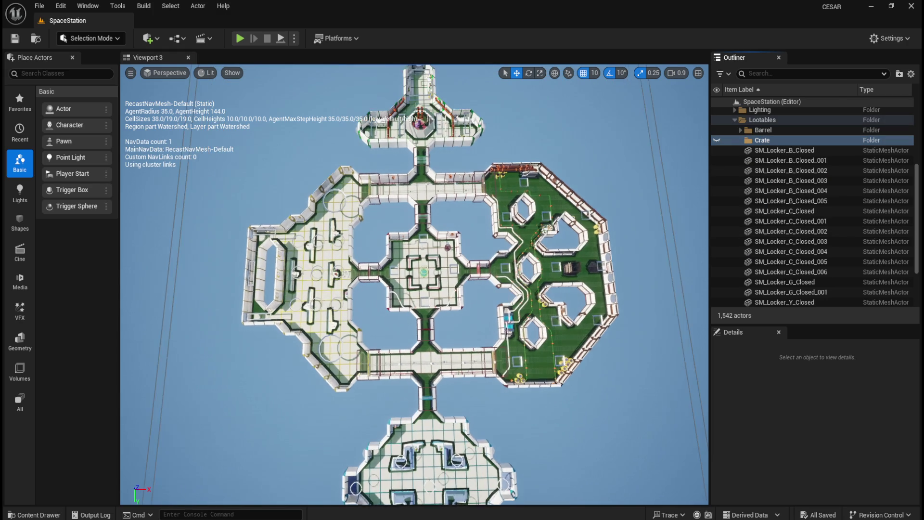
# Zoom Viewport 3 in on the station's central hub.
pyautogui.scroll(6, 507, 336)
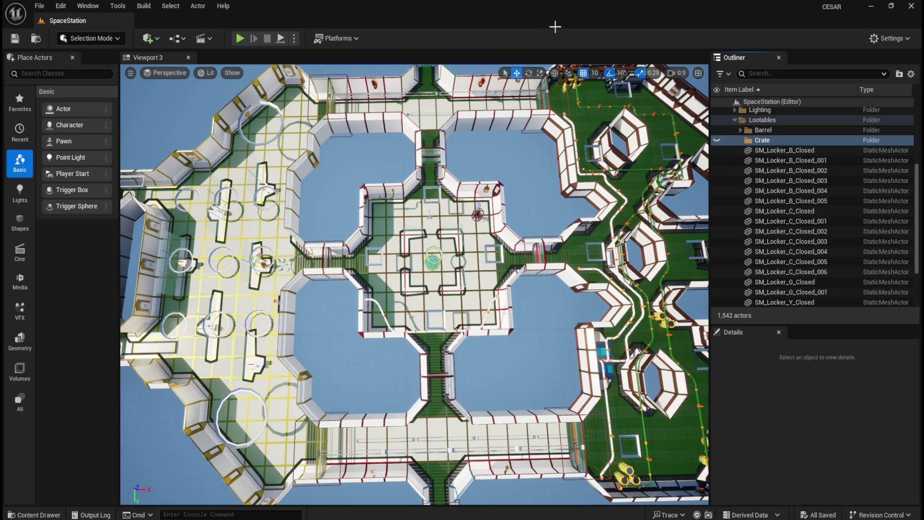
pyautogui.scroll(5, 492, 349)
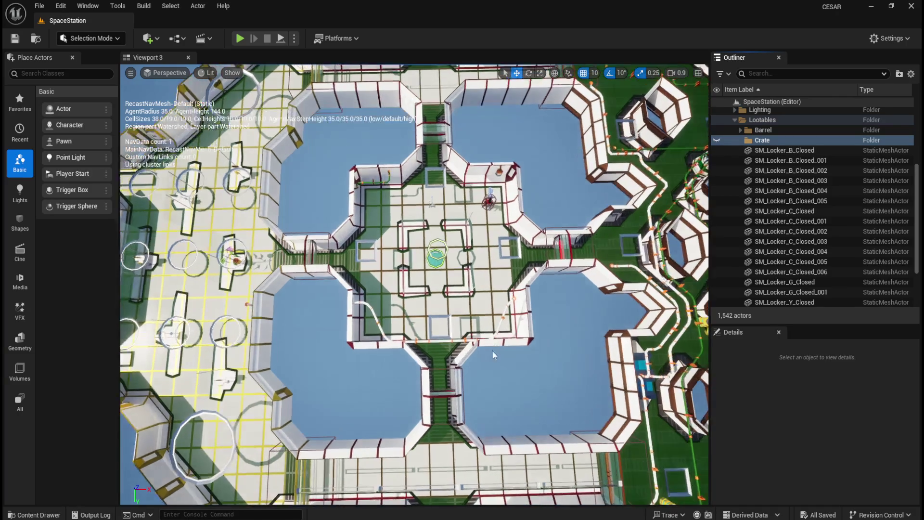
pyautogui.scroll(-3, 794, 275)
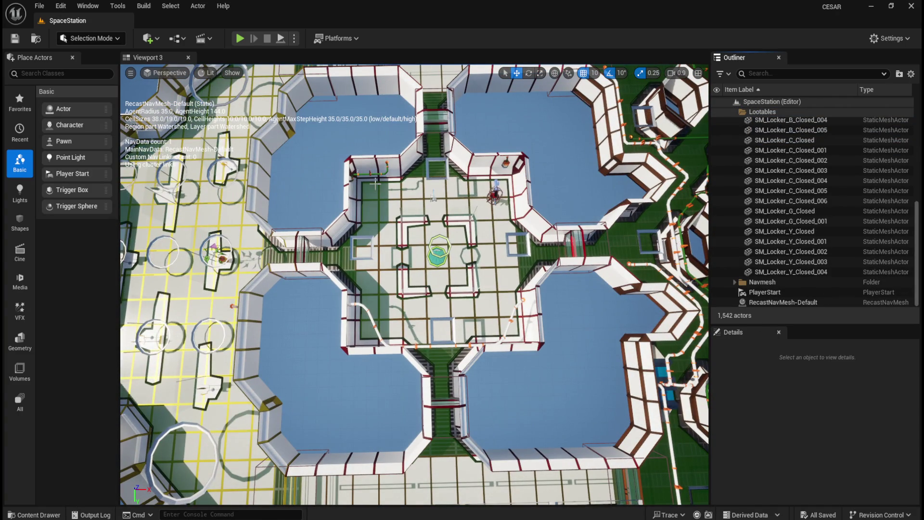
pyautogui.hotkey('ctrl', 'space')
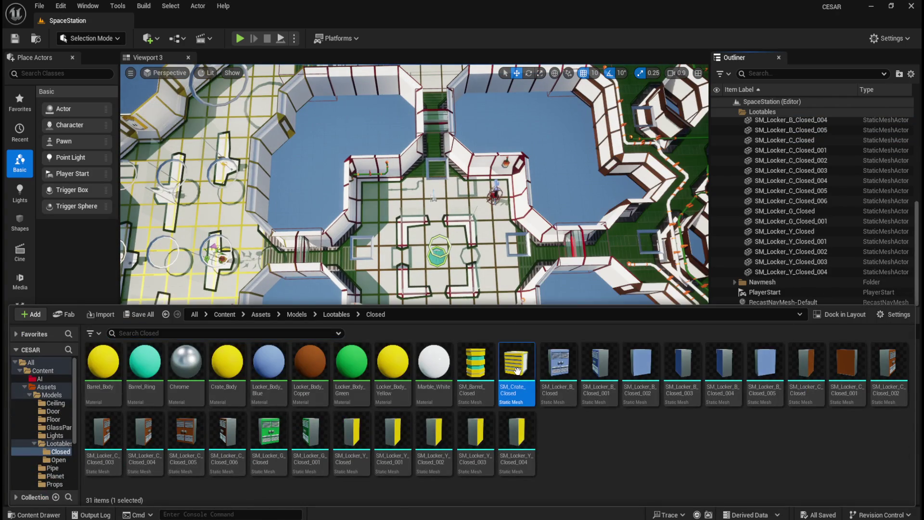
# Drop an SM_Crate_Closed into the level at location 0, 0, 0 and frame it from above.
pyautogui.moveTo(514, 388); pyautogui.dragTo(485, 282)
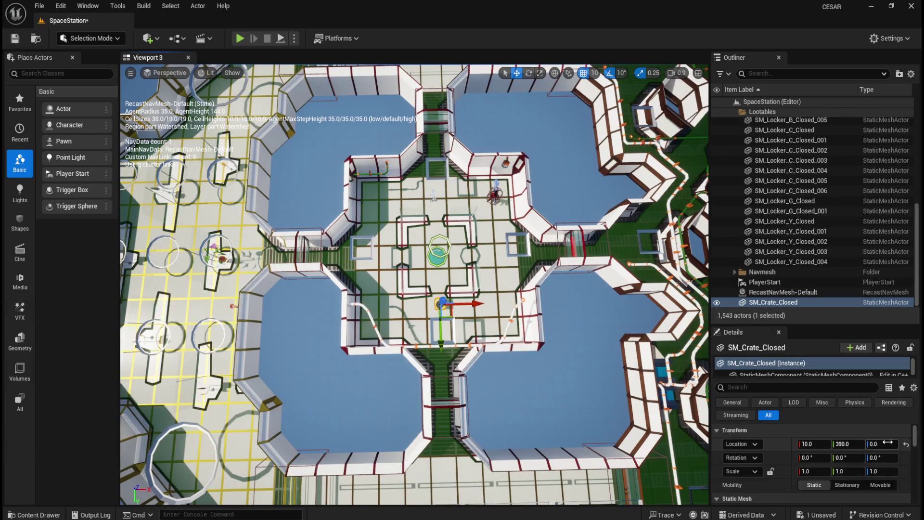
pyautogui.click(906, 446)
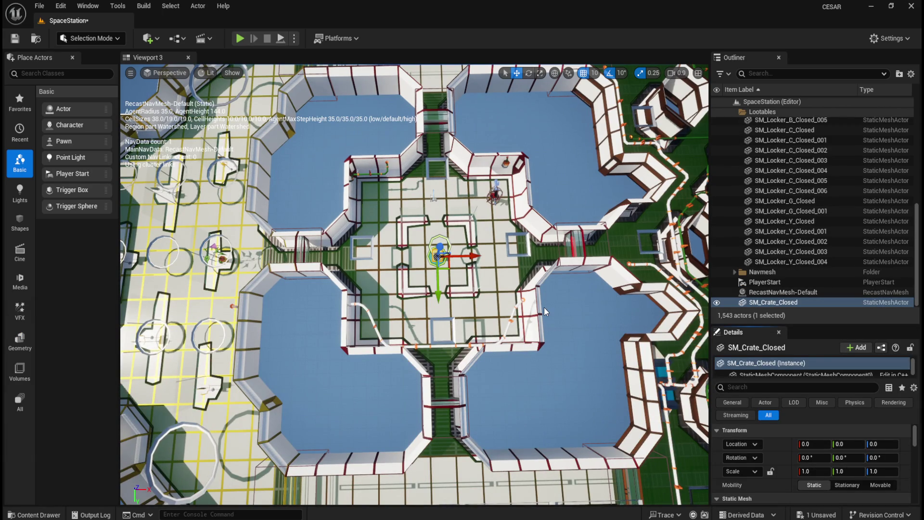
pyautogui.press('f')
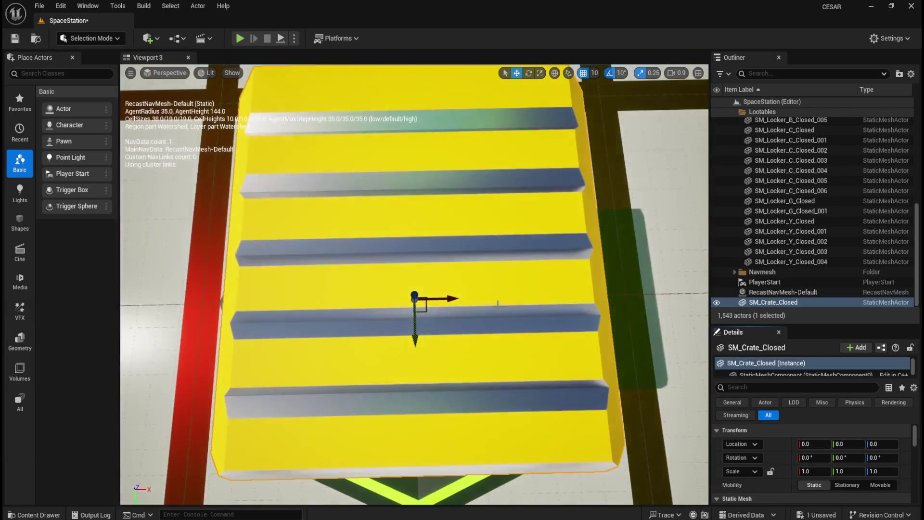
pyautogui.scroll(-5, 495, 316)
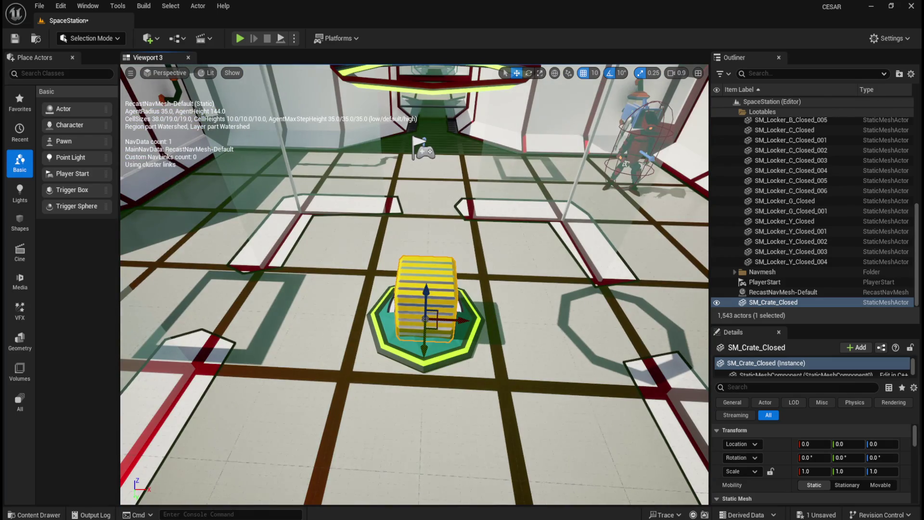
pyautogui.scroll(-10, 496, 320)
pyautogui.moveTo(414, 289)
pyautogui.mouseDown()
pyautogui.moveTo(414, 226)
pyautogui.moveTo(370, 226)
pyautogui.moveTo(436, 226)
pyautogui.mouseUp()
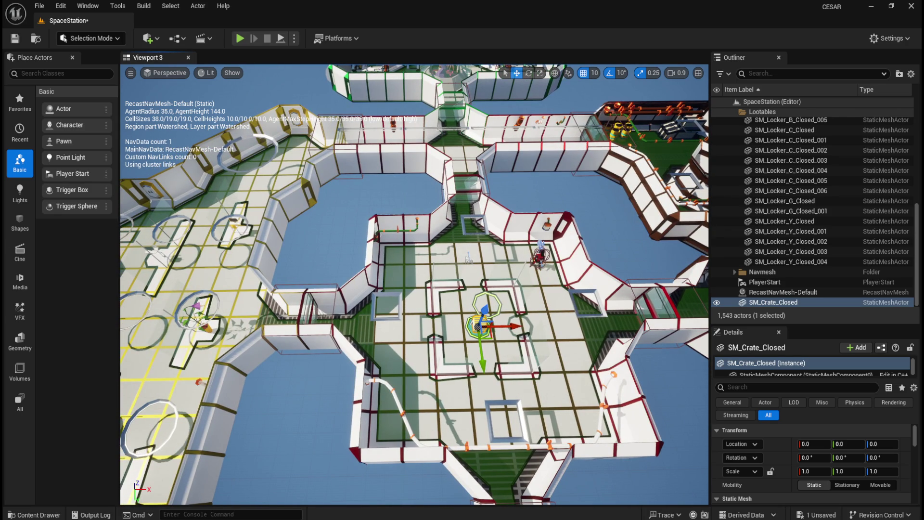
pyautogui.click(783, 292)
pyautogui.click(778, 302)
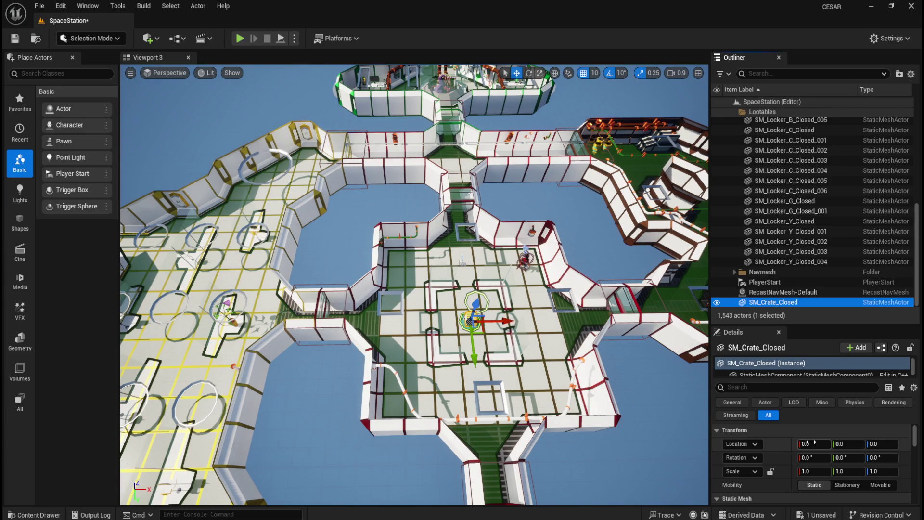
# Set the crate's location to X -1550, Y 550.
pyautogui.click(818, 445)
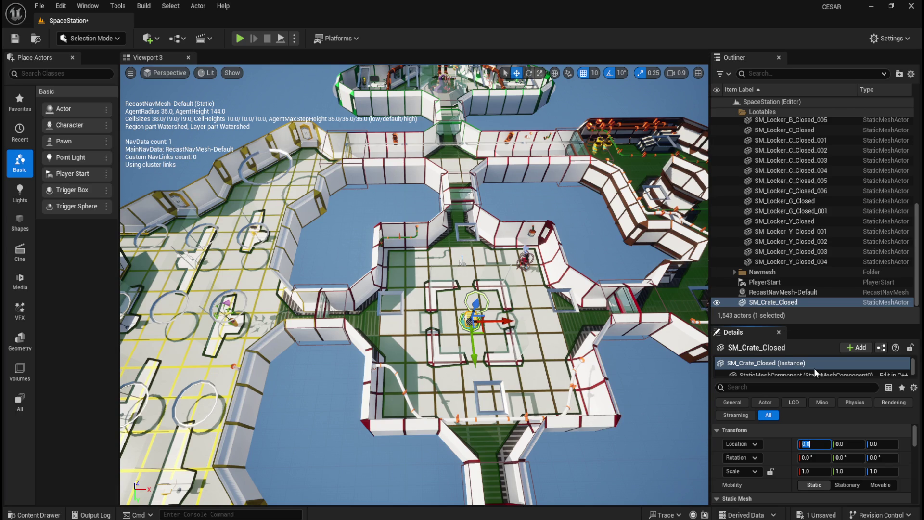
pyautogui.write('-1')
pyautogui.write('550')
pyautogui.press('Tab')
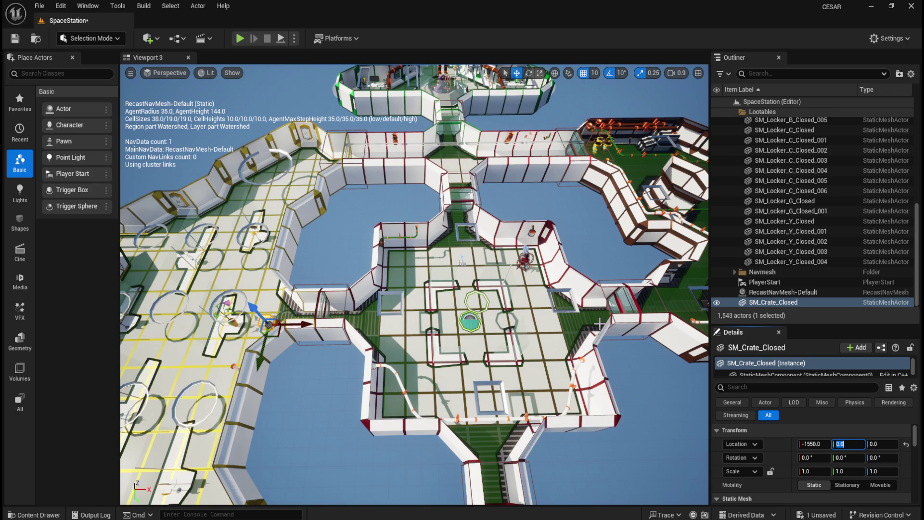
pyautogui.write('550')
pyautogui.press('Tab')
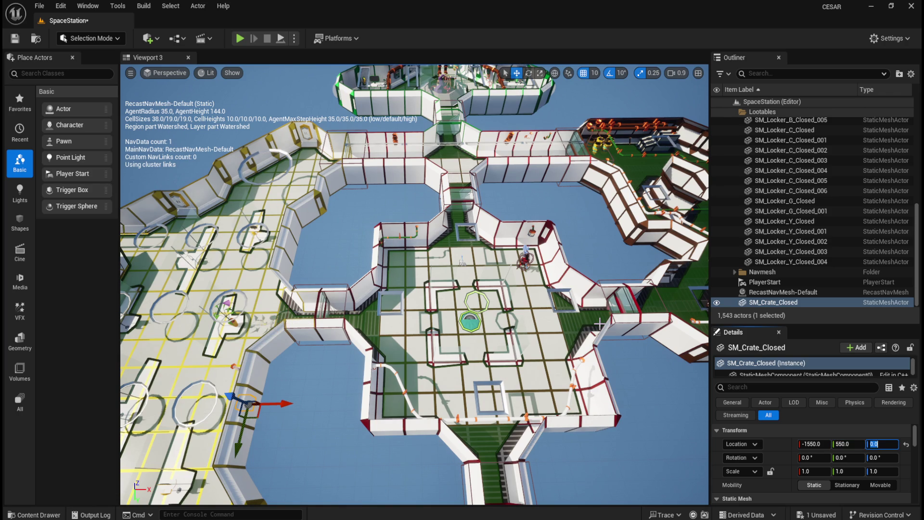
# Rotate the crate to -90° around Z and frame it up close.
pyautogui.press('Tab')
pyautogui.write('-')
pyautogui.write('30')
pyautogui.press('Return')
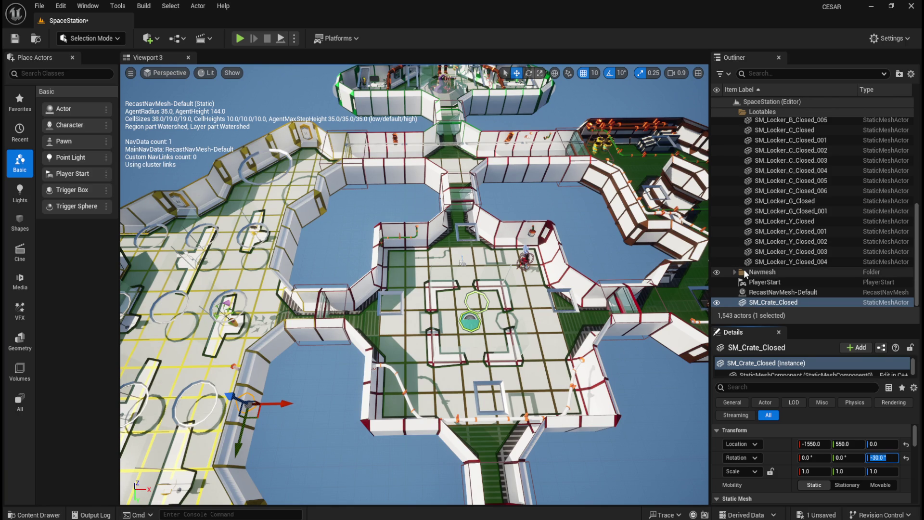
pyautogui.write('-30')
pyautogui.hotkey('ctrl', 'a')
pyautogui.write('-')
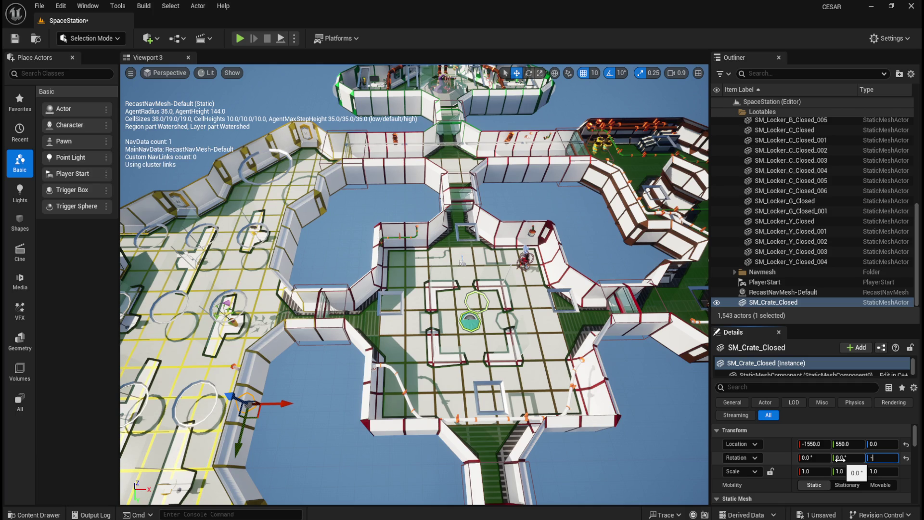
pyautogui.write('0')
pyautogui.press('Return')
pyautogui.click(796, 292)
pyautogui.click(770, 303)
pyautogui.press('f')
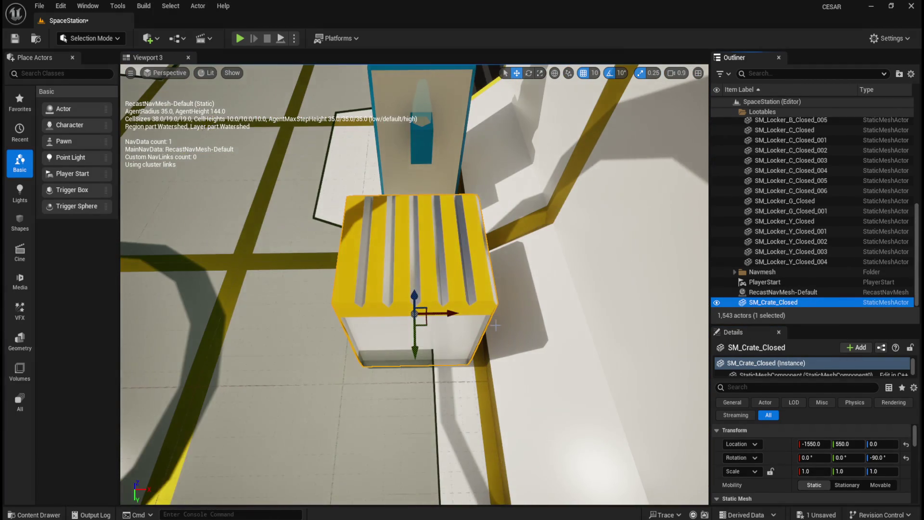
# Orbit around the crate beside the locker and hide the navmesh debug overlay.
pyautogui.moveTo(407, 331)
pyautogui.mouseDown()
pyautogui.moveTo(366, 333)
pyautogui.moveTo(414, 333)
pyautogui.mouseUp()
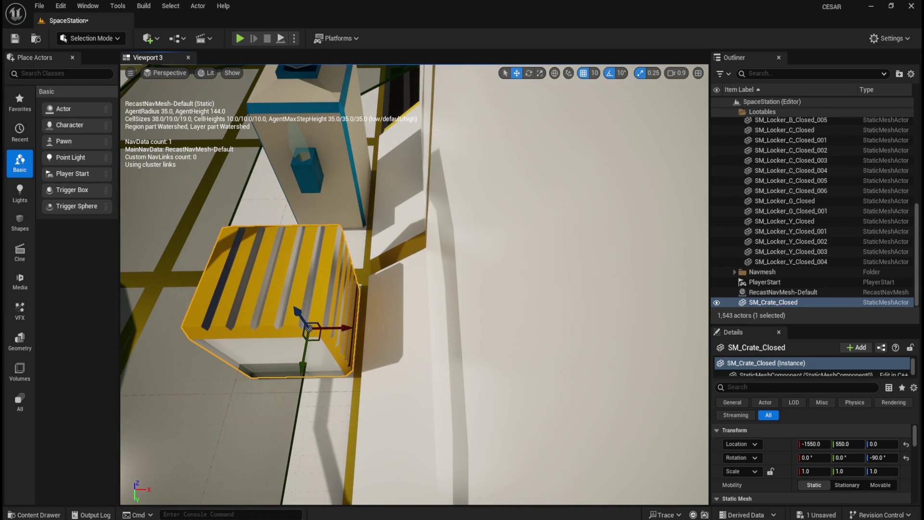
pyautogui.moveTo(414, 333)
pyautogui.mouseDown()
pyautogui.moveTo(366, 340)
pyautogui.moveTo(400, 335)
pyautogui.mouseUp()
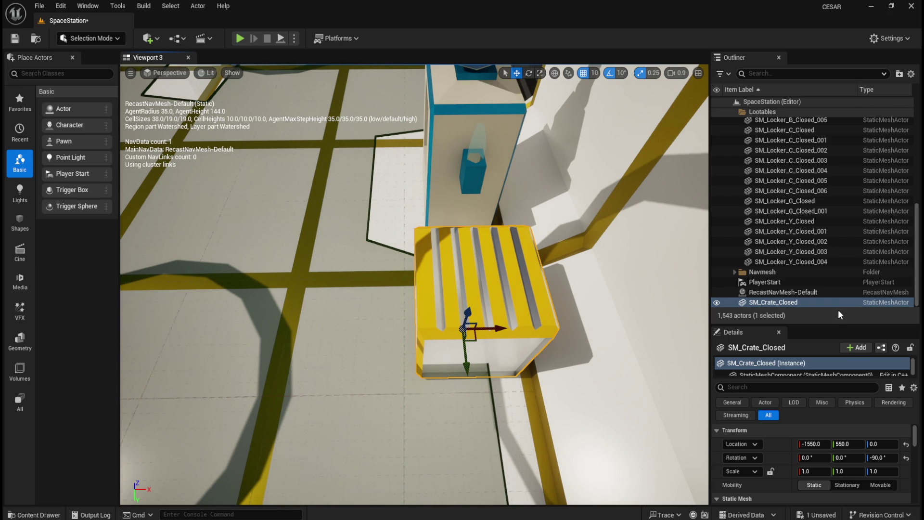
pyautogui.moveTo(604, 305)
pyautogui.mouseDown()
pyautogui.moveTo(568, 308)
pyautogui.moveTo(601, 305)
pyautogui.mouseUp()
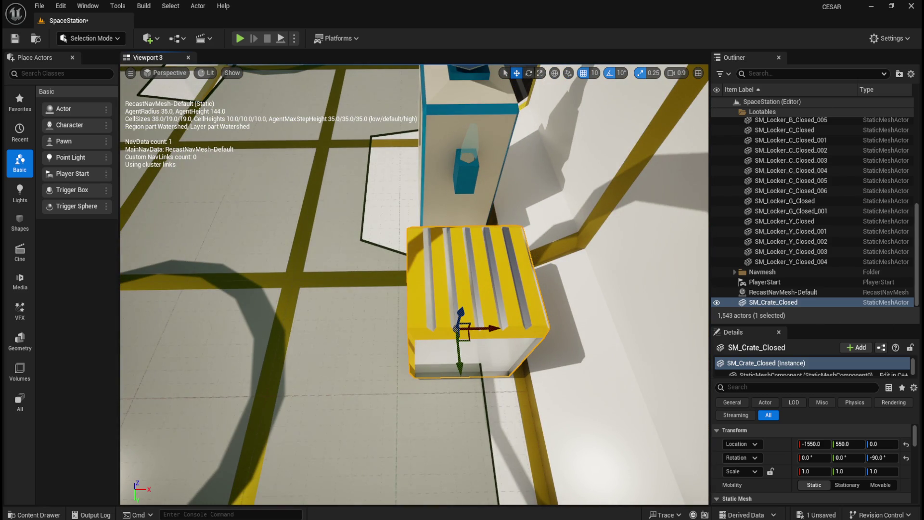
pyautogui.press('p')
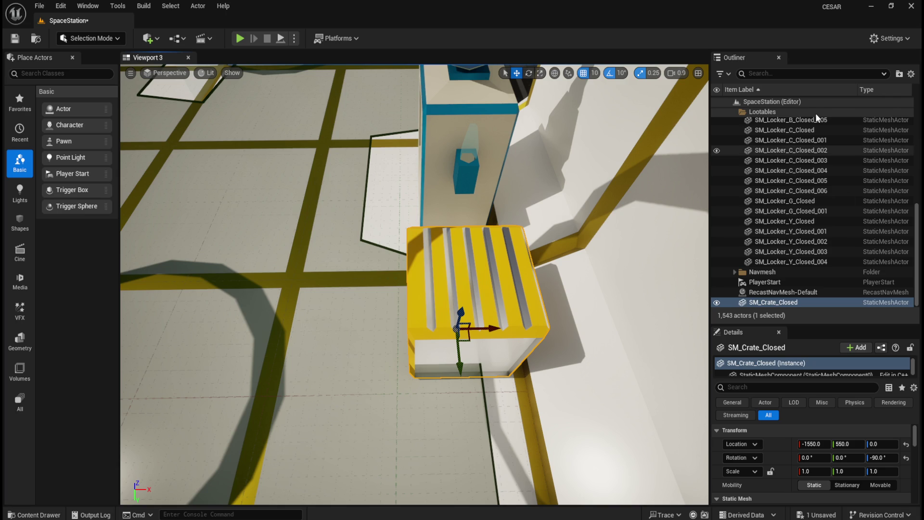
pyautogui.click(799, 292)
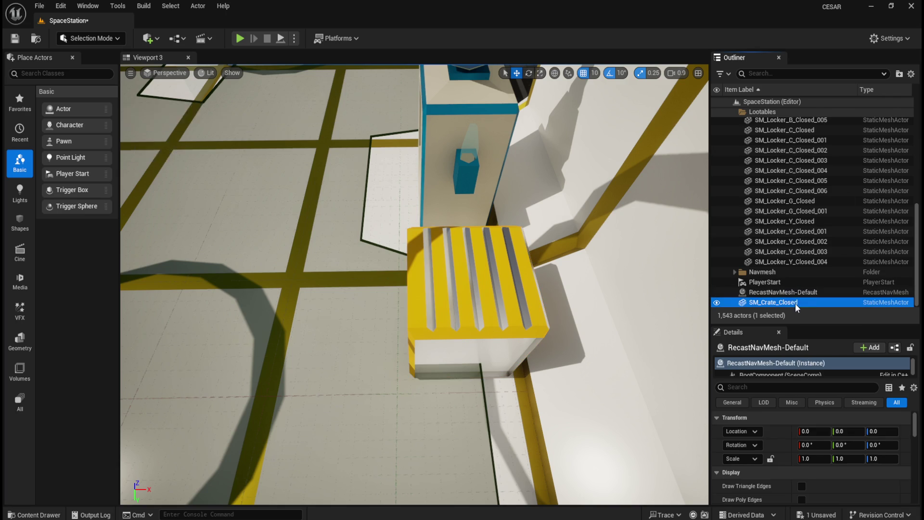
# Change the crate's Z rotation to 90° and frame it from above.
pyautogui.click(795, 303)
pyautogui.click(887, 458)
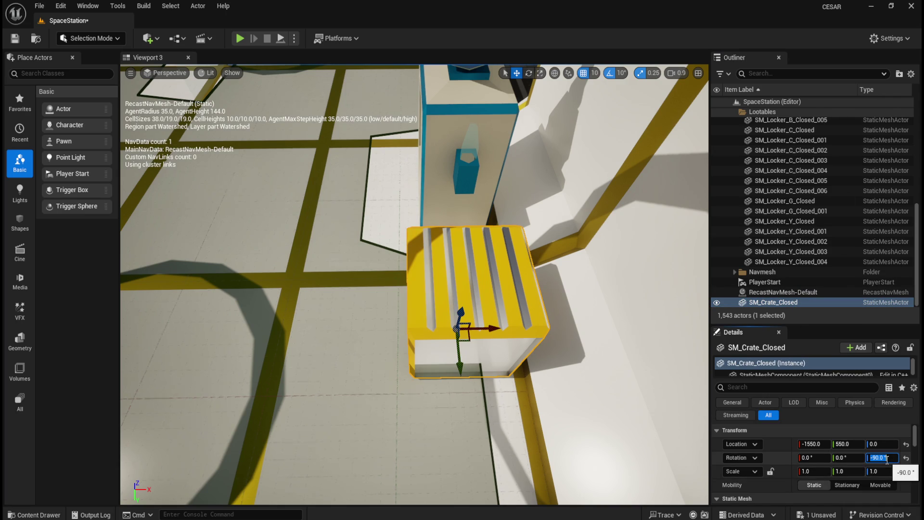
pyautogui.write('90')
pyautogui.press('Return')
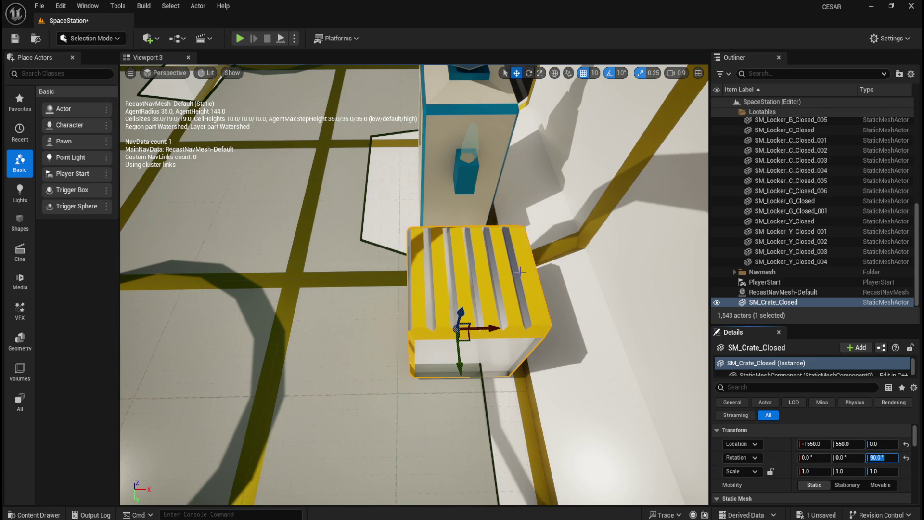
pyautogui.press('f')
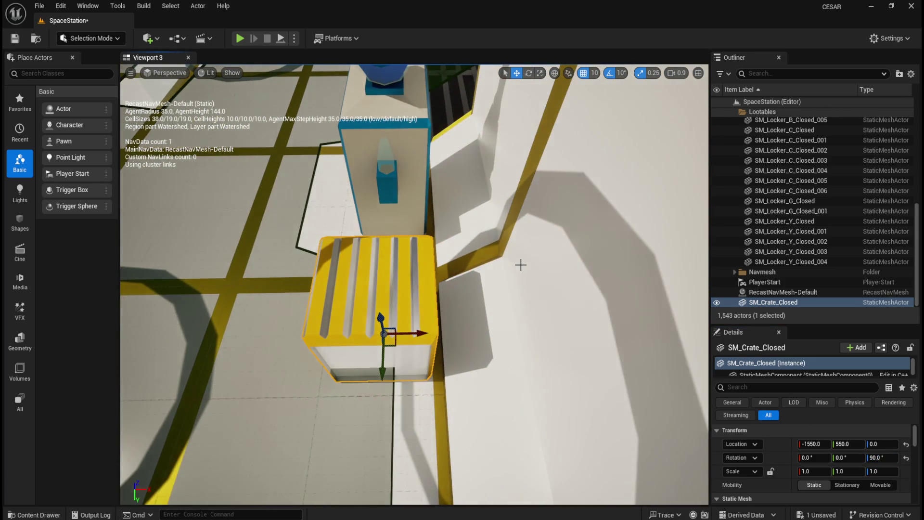
pyautogui.moveTo(520, 265)
pyautogui.mouseDown()
pyautogui.moveTo(510, 288)
pyautogui.moveTo(501, 269)
pyautogui.moveTo(472, 303)
pyautogui.moveTo(464, 328)
pyautogui.moveTo(475, 353)
pyautogui.mouseUp()
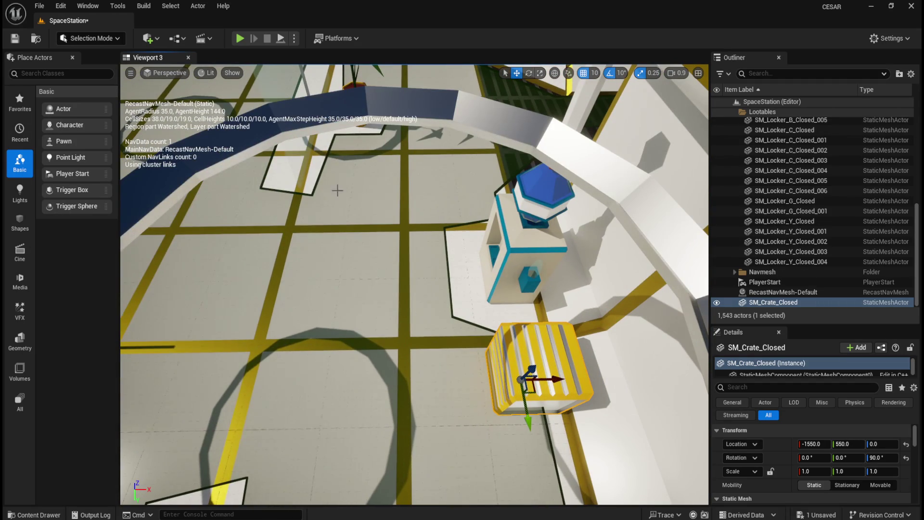
# Save the SpaceStation level and hide the navmesh debug overlay.
pyautogui.click(9, 44)
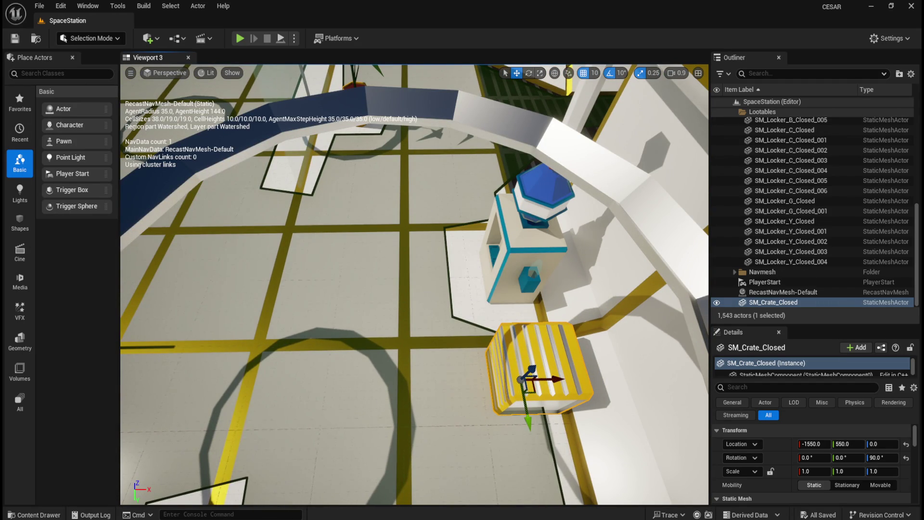
pyautogui.press('p')
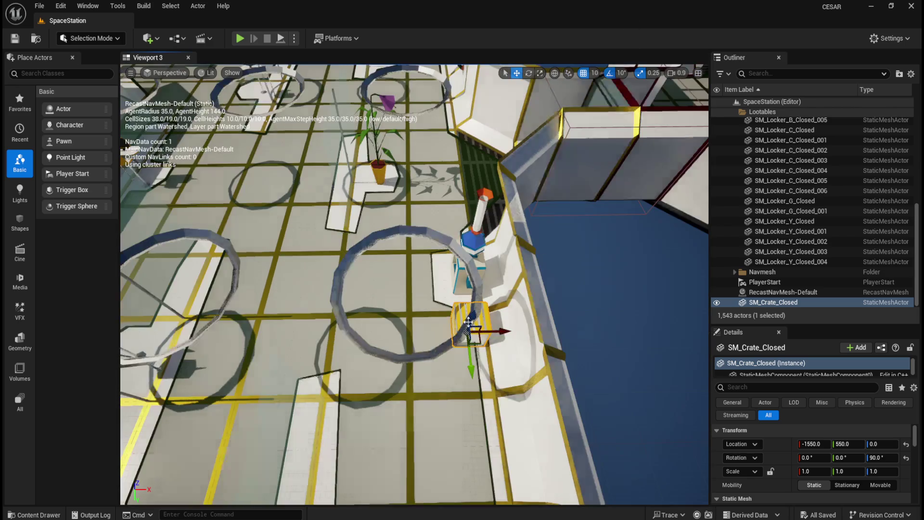
pyautogui.scroll(-10, 469, 321)
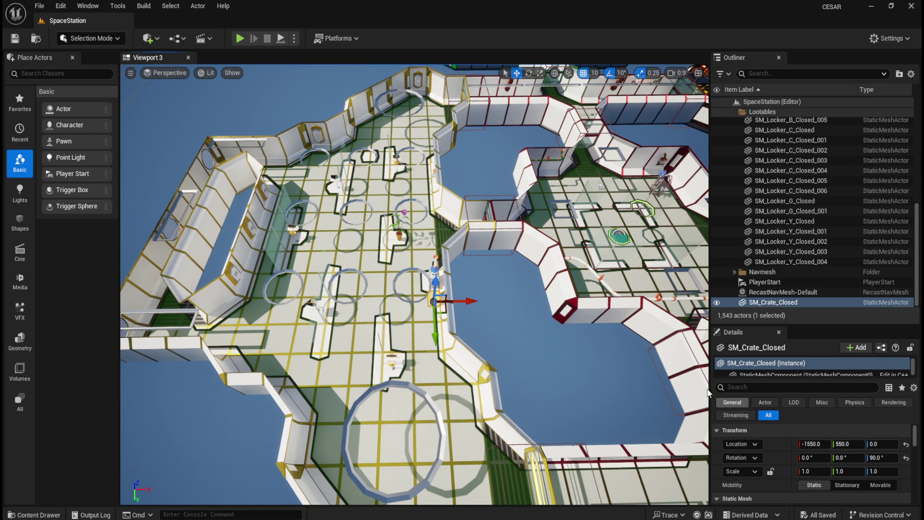
pyautogui.hotkey('ctrl', 'space')
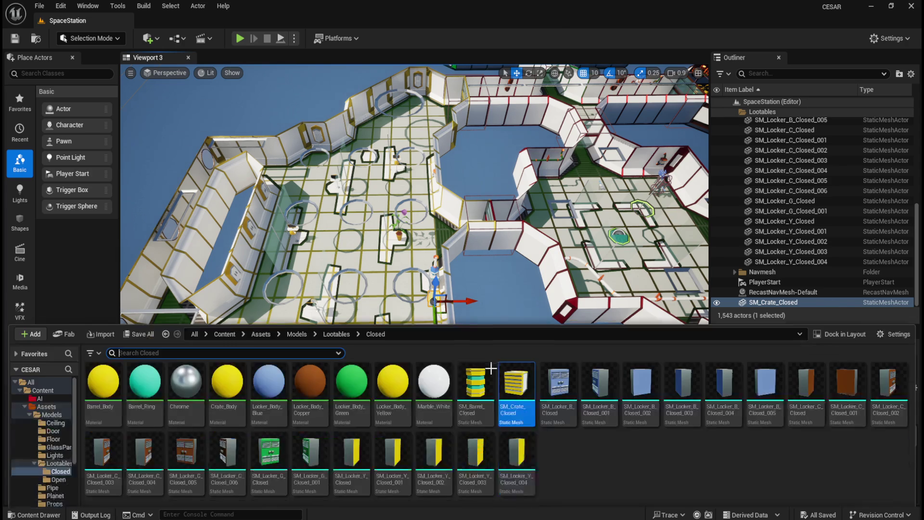
# Drop in a second crate and set it to location -1550, 650, 0 with 90° Z rotation.
pyautogui.moveTo(514, 388)
pyautogui.mouseDown()
pyautogui.moveTo(419, 308)
pyautogui.moveTo(352, 374)
pyautogui.mouseUp()
pyautogui.click(906, 445)
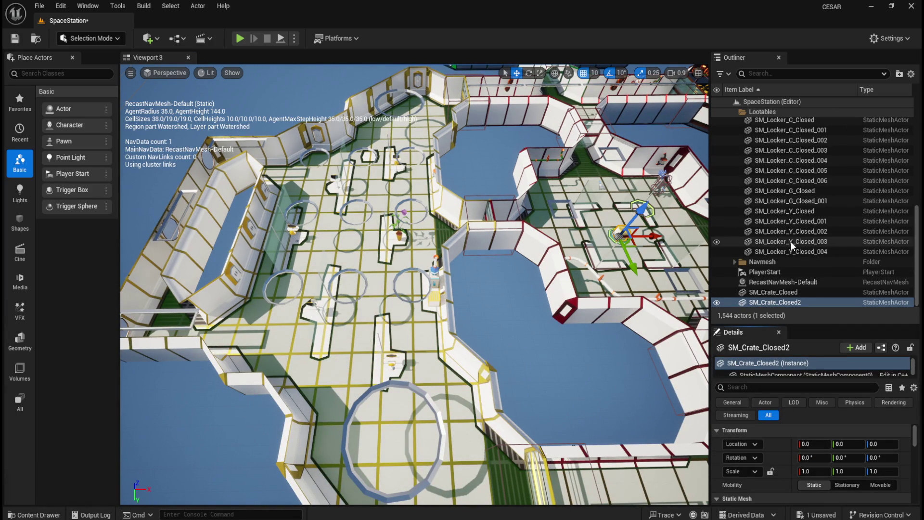
pyautogui.click(818, 443)
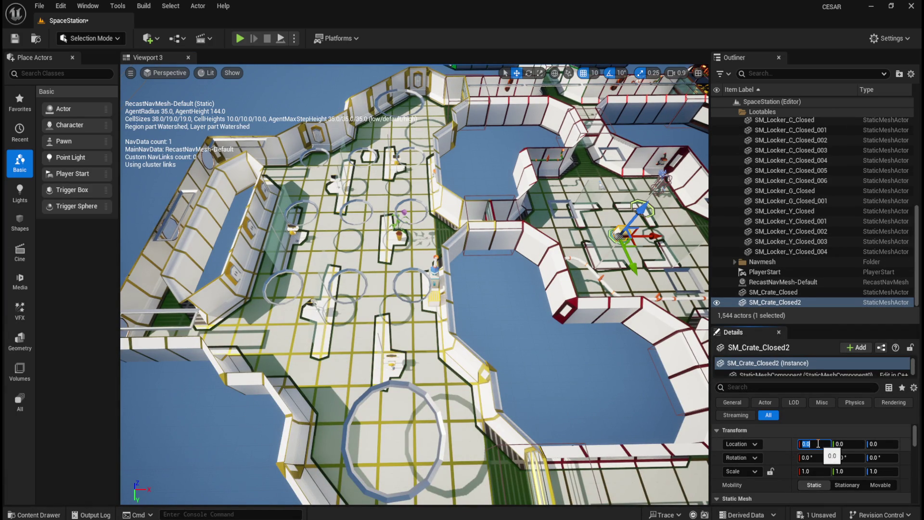
pyautogui.write('-1550')
pyautogui.press('Tab')
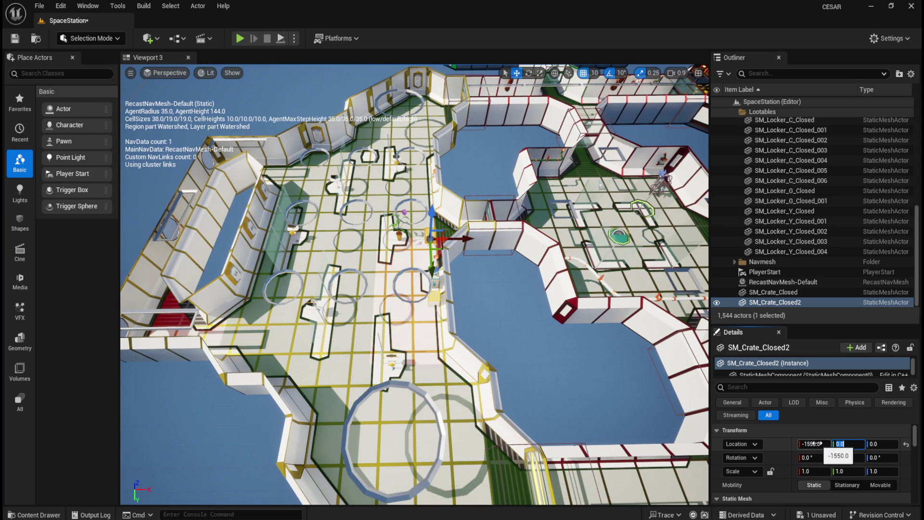
pyautogui.write('6')
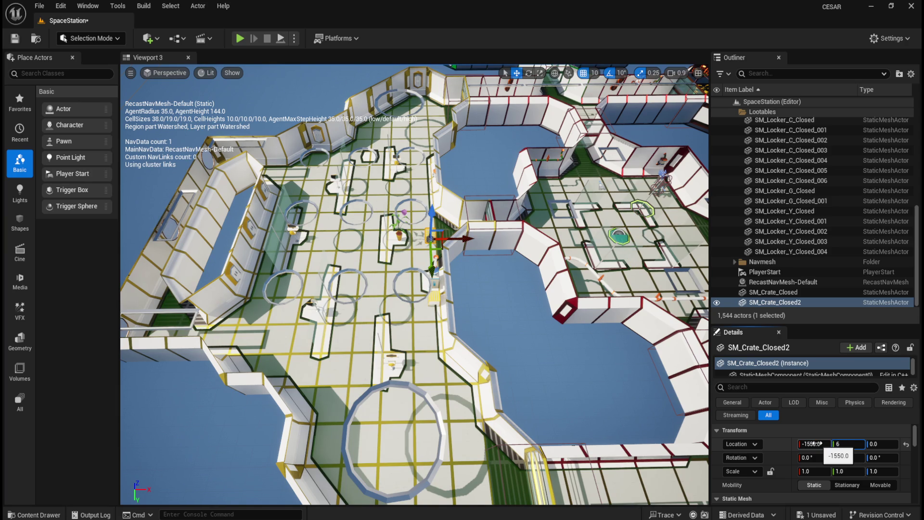
pyautogui.write('50')
pyautogui.press('Tab')
pyautogui.press('Tab')
pyautogui.press('Tab')
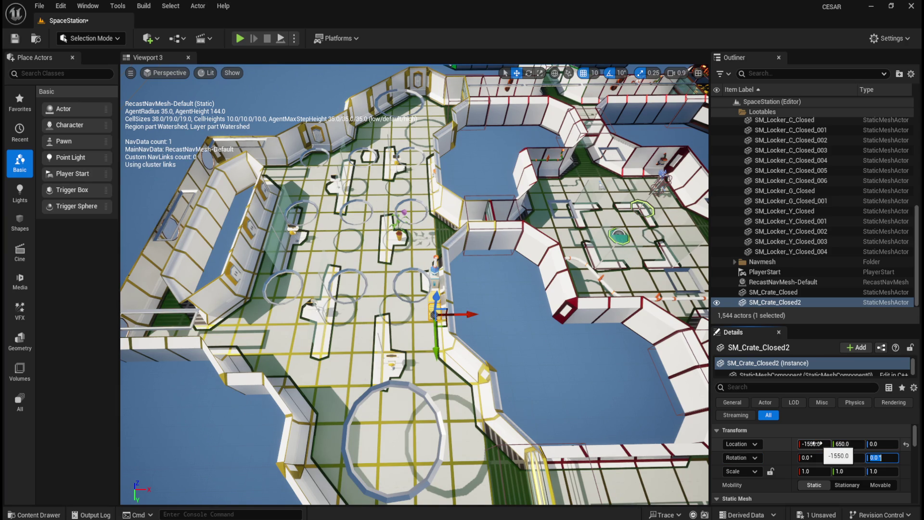
pyautogui.write('90')
pyautogui.press('Return')
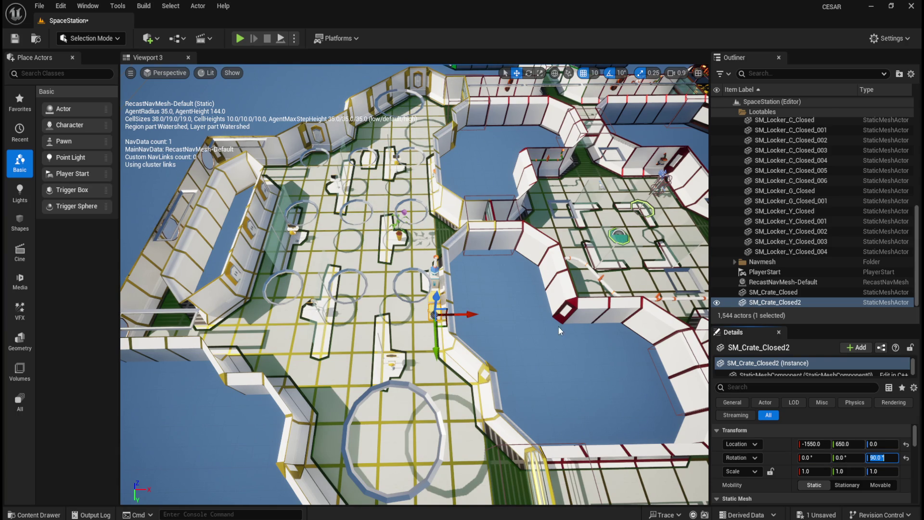
pyautogui.moveTo(558, 327)
pyautogui.mouseDown()
pyautogui.moveTo(471, 241)
pyautogui.moveTo(433, 279)
pyautogui.mouseUp()
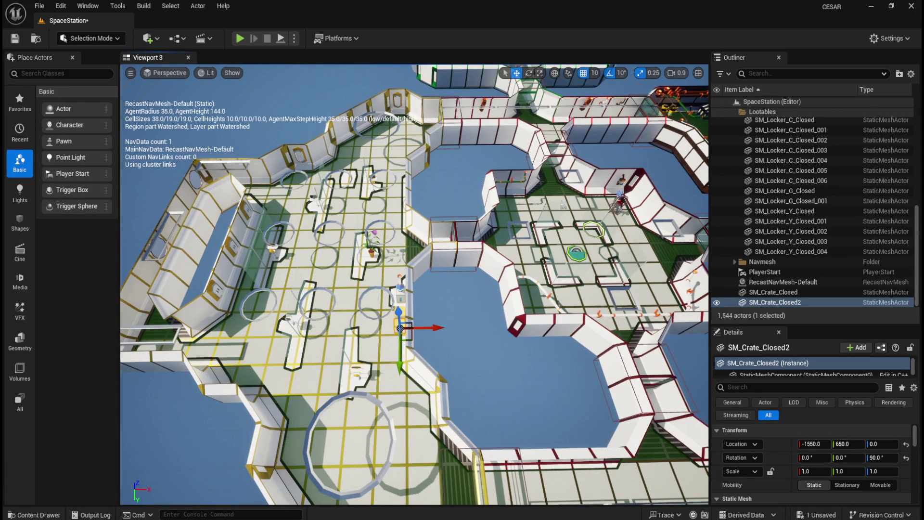
pyautogui.hotkey('ctrl', 'b')
# Drop in a third crate at location -1550, -850, 0 with a 90° Z rotation.
pyautogui.moveTo(517, 346); pyautogui.dragTo(322, 374)
pyautogui.click(906, 444)
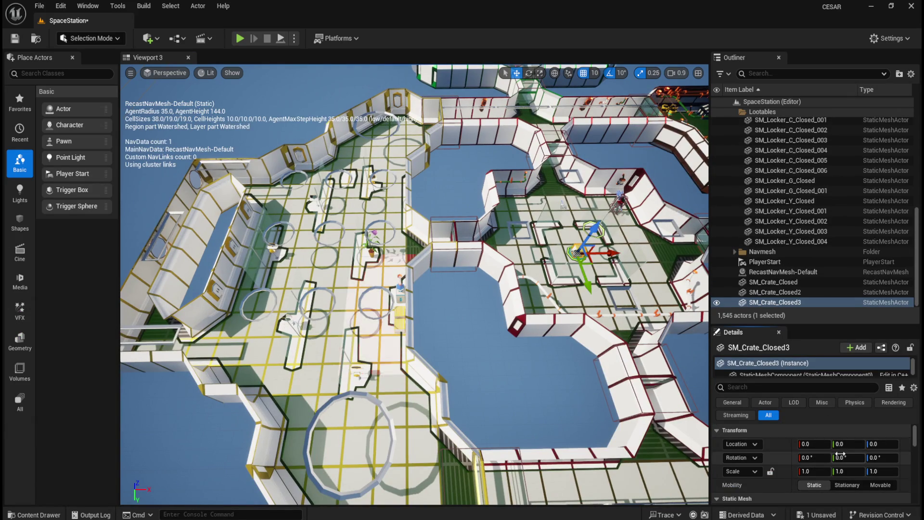
pyautogui.click(817, 444)
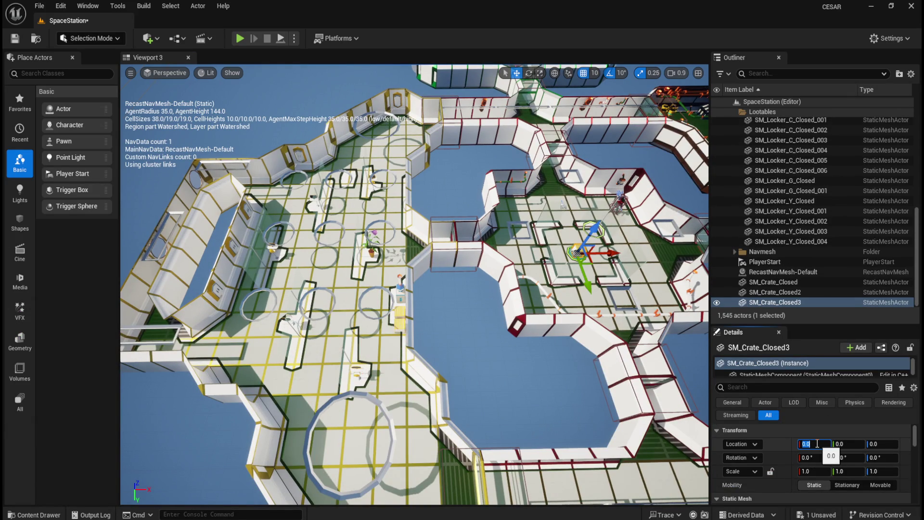
pyautogui.write('-15')
pyautogui.write('50')
pyautogui.press('Tab')
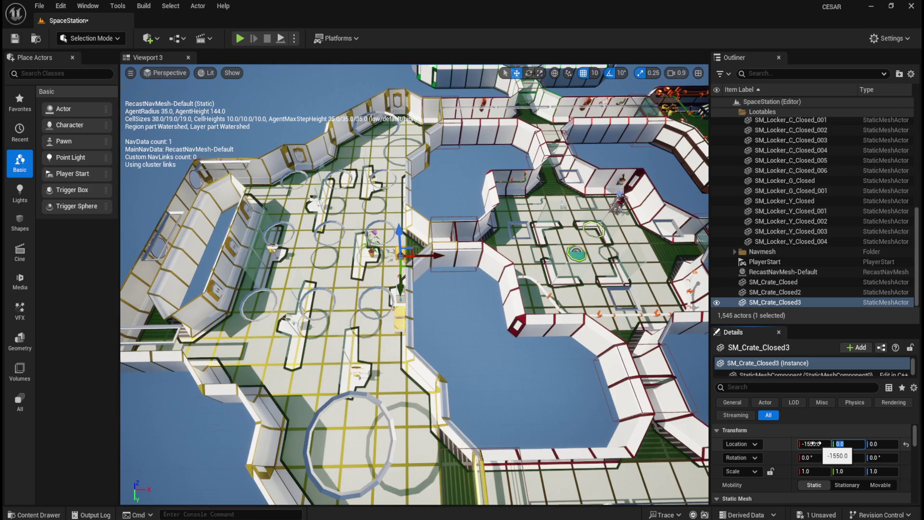
pyautogui.write('-850')
pyautogui.press('Tab')
pyautogui.press('Tab')
pyautogui.press('Tab')
pyautogui.press('Tab')
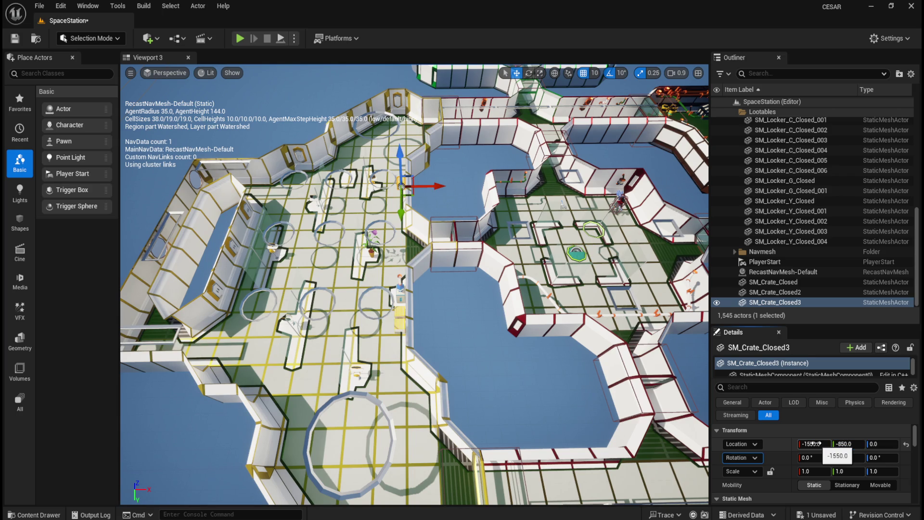
pyautogui.write('90')
pyautogui.press('Return')
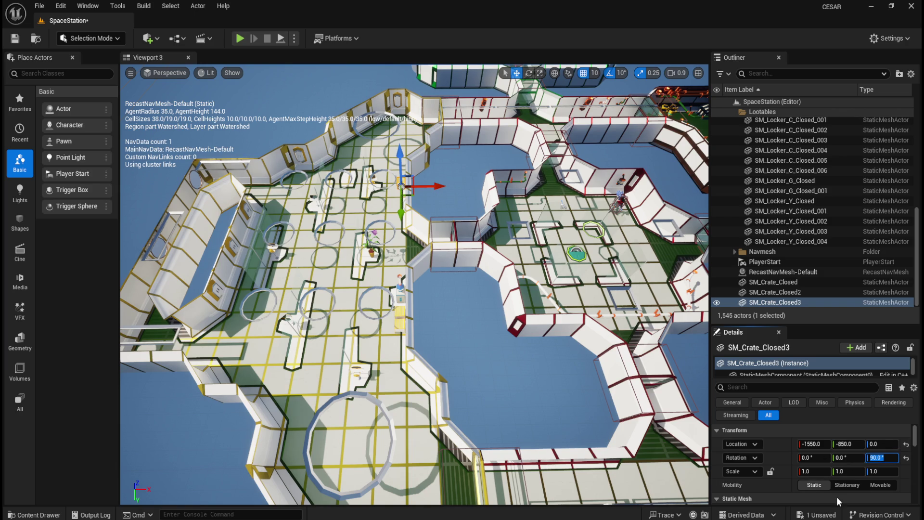
# Re-enter the crate's 90° Z rotation and save the level with Ctrl+S.
pyautogui.write('90')
pyautogui.press('Return')
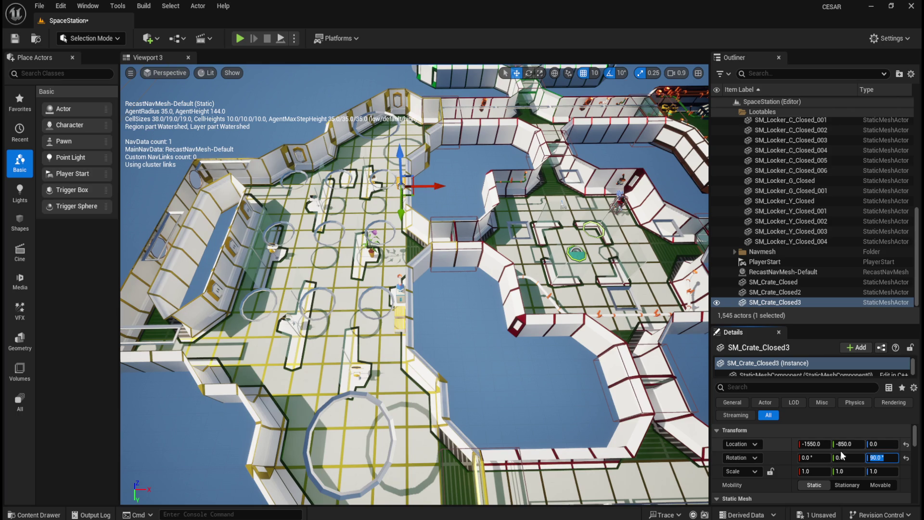
pyautogui.hotkey('ctrl', 'z')
pyautogui.press('BackSpace')
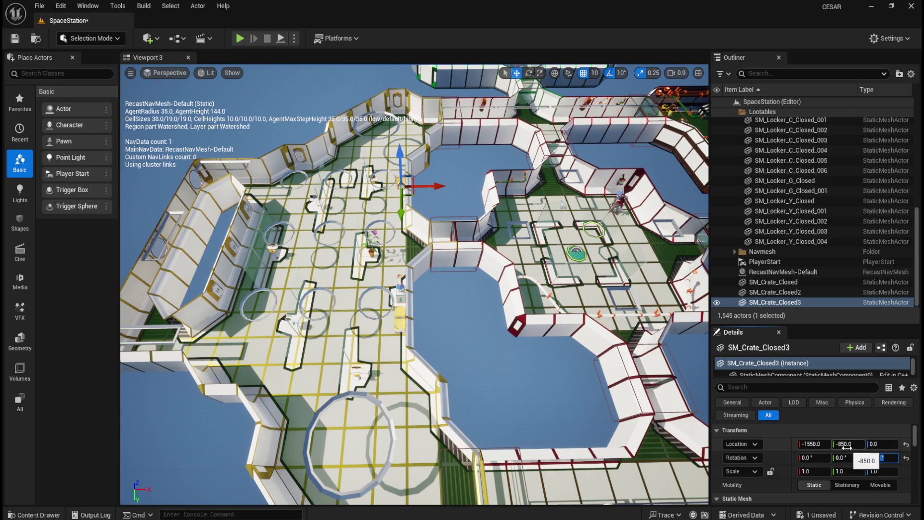
pyautogui.write('90')
pyautogui.press('Return')
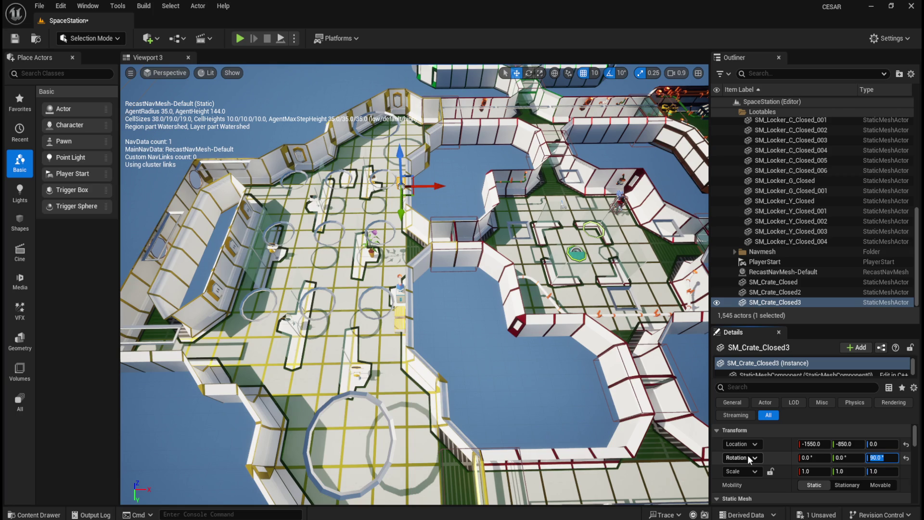
pyautogui.hotkey('ctrl', 's')
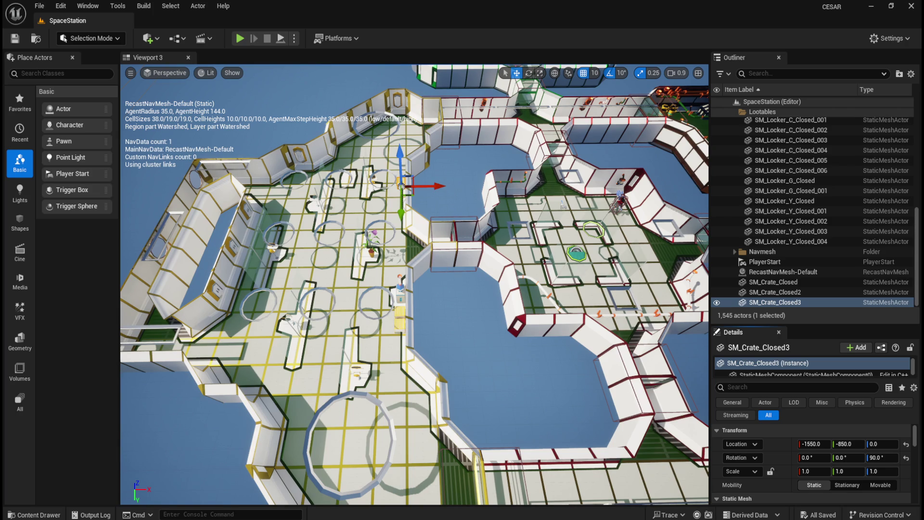
pyautogui.hotkey('ctrl', 'space')
# Drop in a fourth SM_Crate_Closed and zero its location.
pyautogui.moveTo(516, 462); pyautogui.dragTo(321, 385)
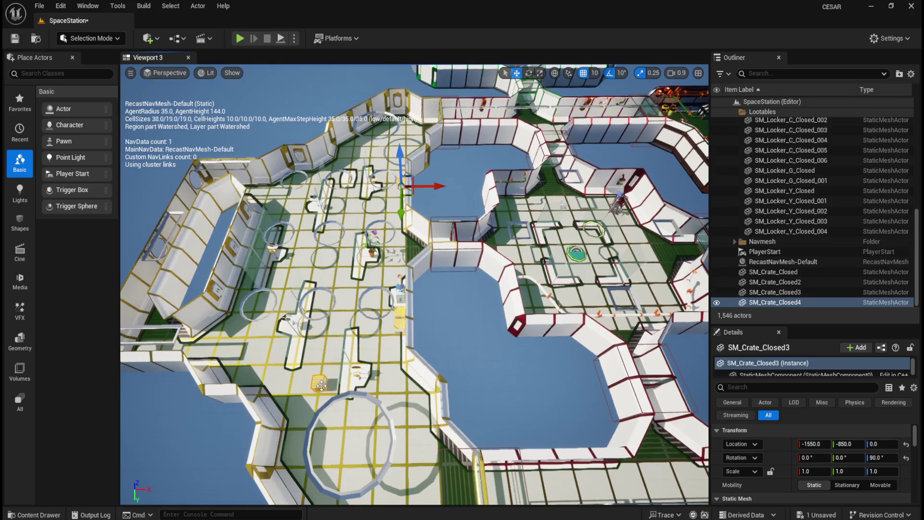
pyautogui.click(813, 444)
pyautogui.write('0')
pyautogui.press('Tab')
pyautogui.write('0')
pyautogui.press('Return')
# Move the fourth crate to -1550, -750, 0 and rotate it 90° around Z.
pyautogui.click(823, 445)
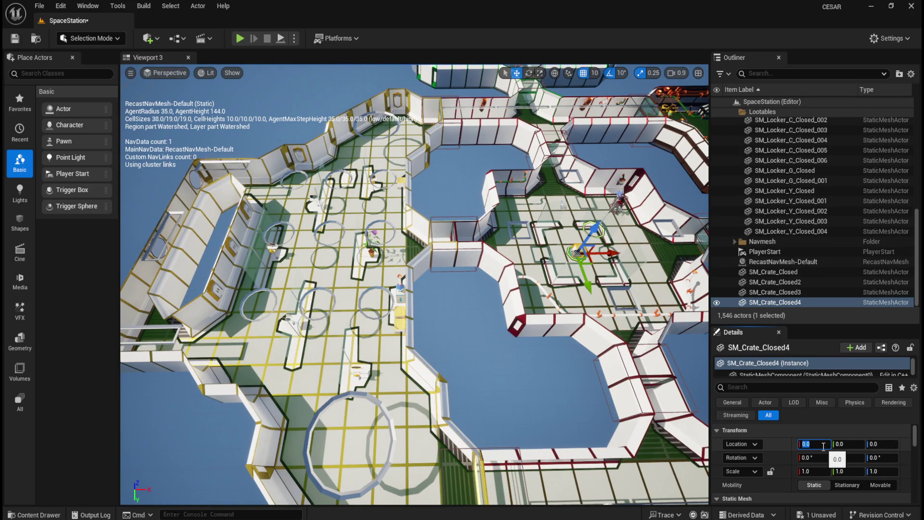
pyautogui.write('-1550')
pyautogui.press('Tab')
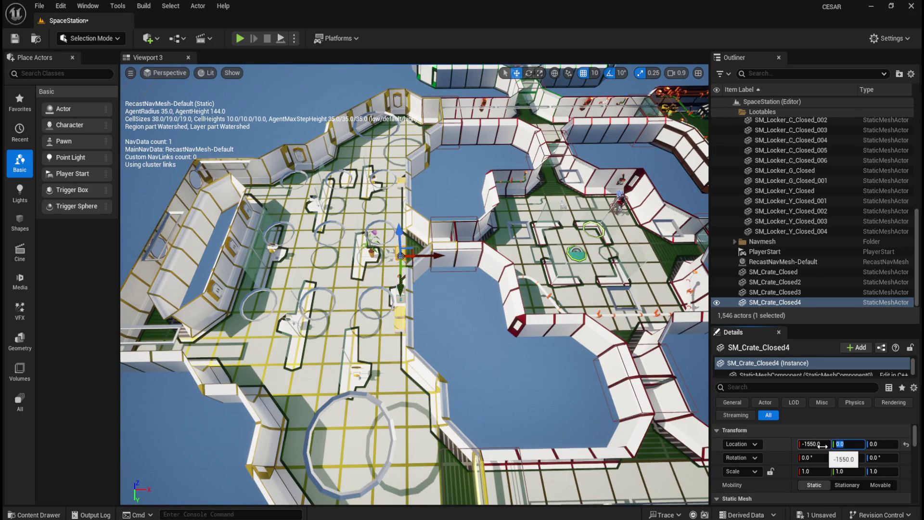
pyautogui.write('-750')
pyautogui.press('Tab')
pyautogui.press('Tab')
pyautogui.press('Tab')
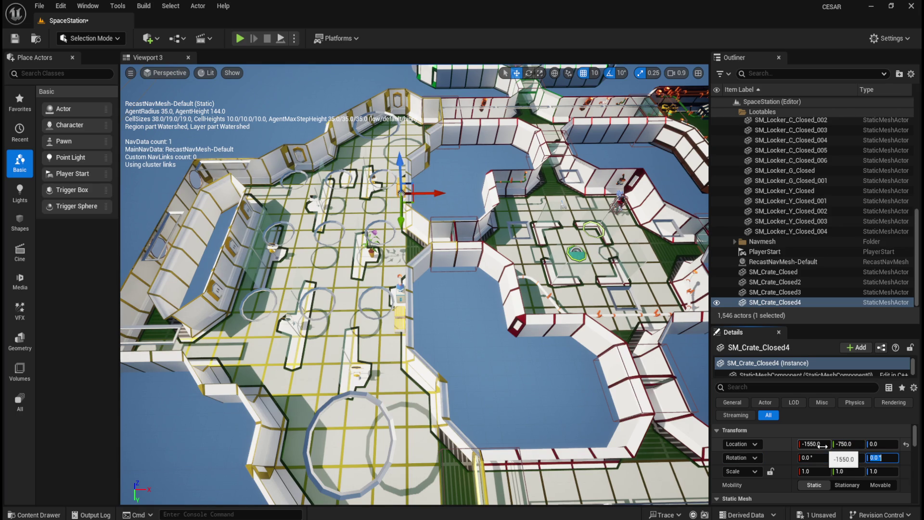
pyautogui.write('90')
pyautogui.press('Return')
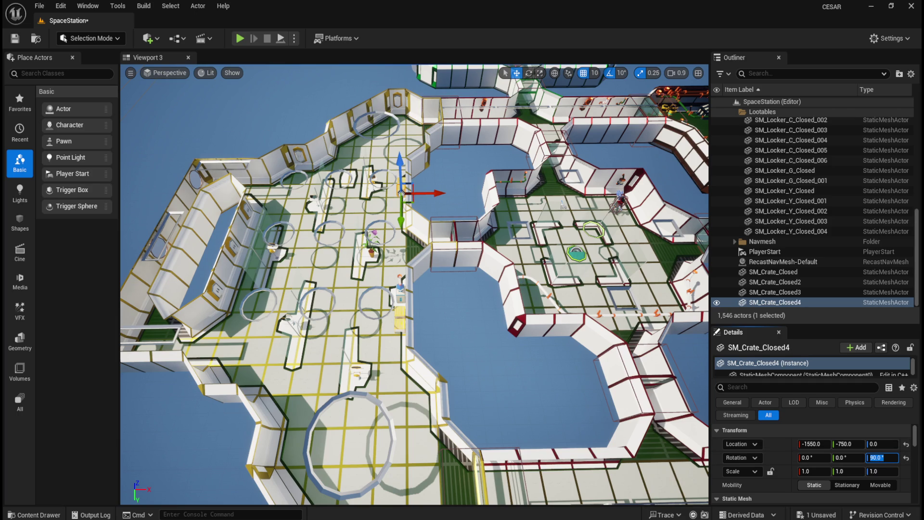
pyautogui.hotkey('ctrl', 'space')
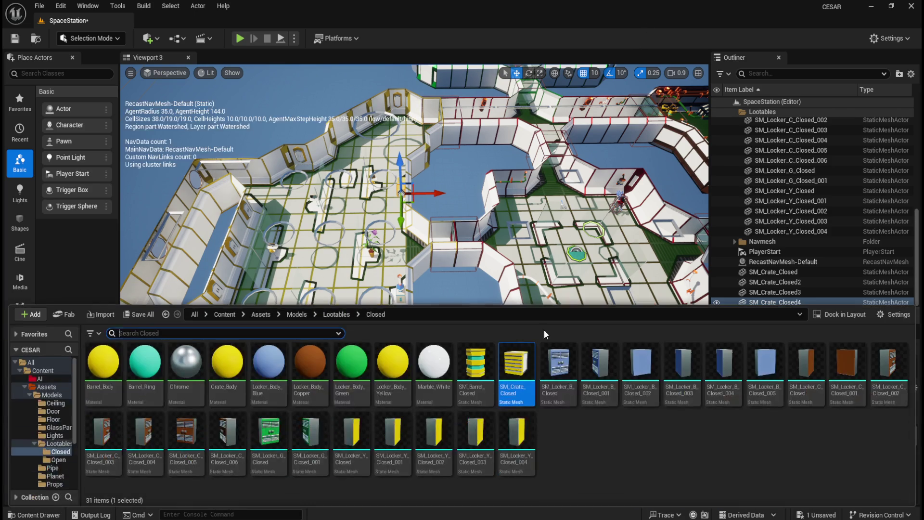
# Drop in a fifth crate at location -2250, 1350, 0 rotated 270° around Z.
pyautogui.moveTo(514, 385); pyautogui.dragTo(306, 388)
pyautogui.click(906, 443)
pyautogui.click(906, 458)
pyautogui.click(818, 444)
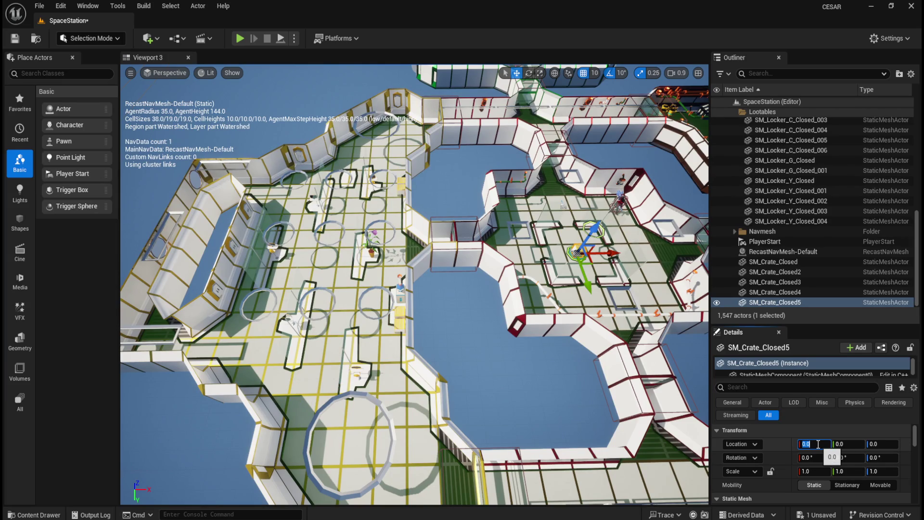
pyautogui.write('-2250')
pyautogui.press('Tab')
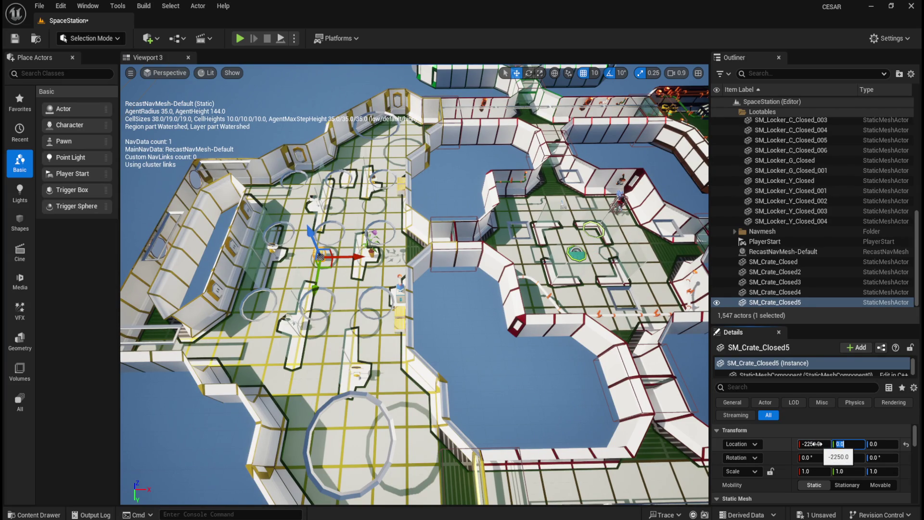
pyautogui.write('135')
pyautogui.write('0')
pyautogui.press('Tab')
pyautogui.press('Tab')
pyautogui.press('Tab')
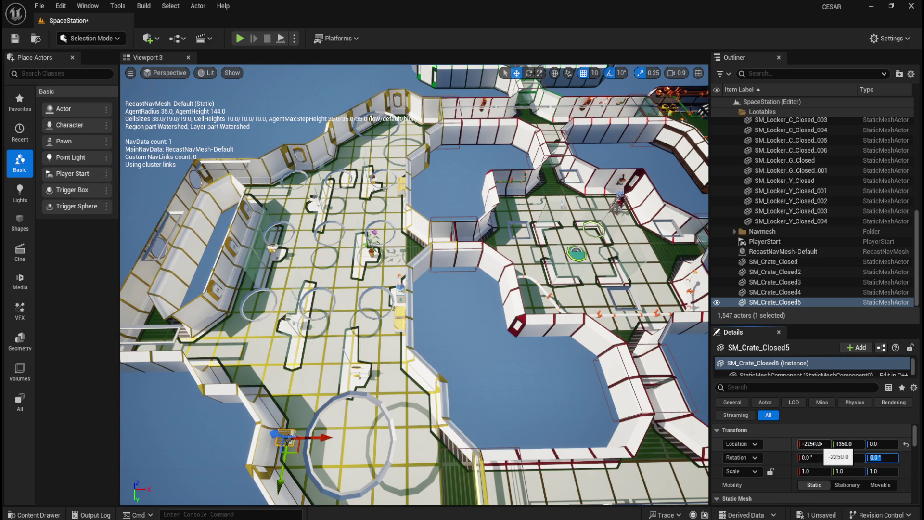
pyautogui.write('270')
pyautogui.press('Return')
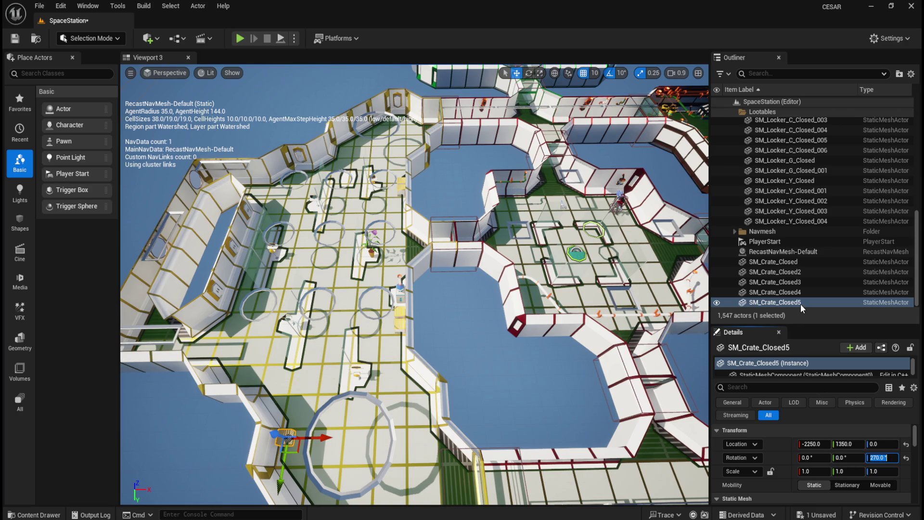
# Focus the view on SM_Crate_Closed5 and orbit around it to check its placement.
pyautogui.doubleClick(800, 302)
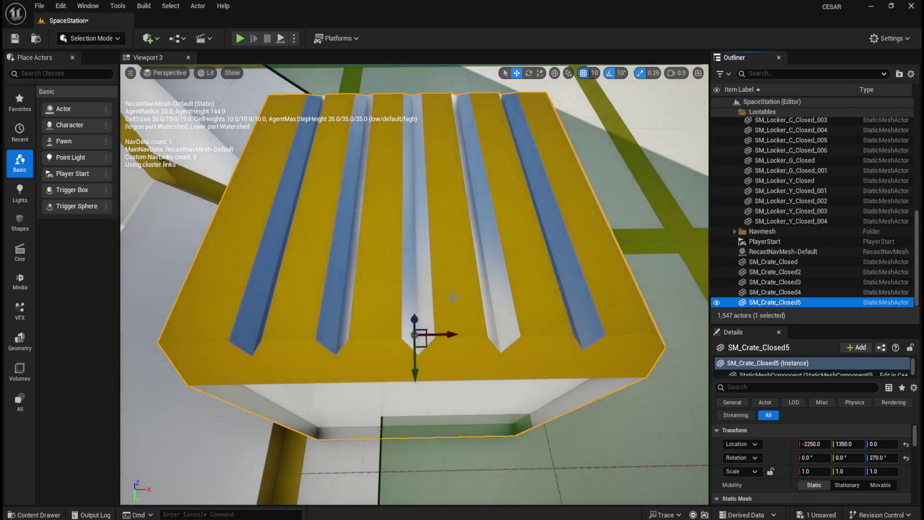
pyautogui.scroll(-5, 452, 297)
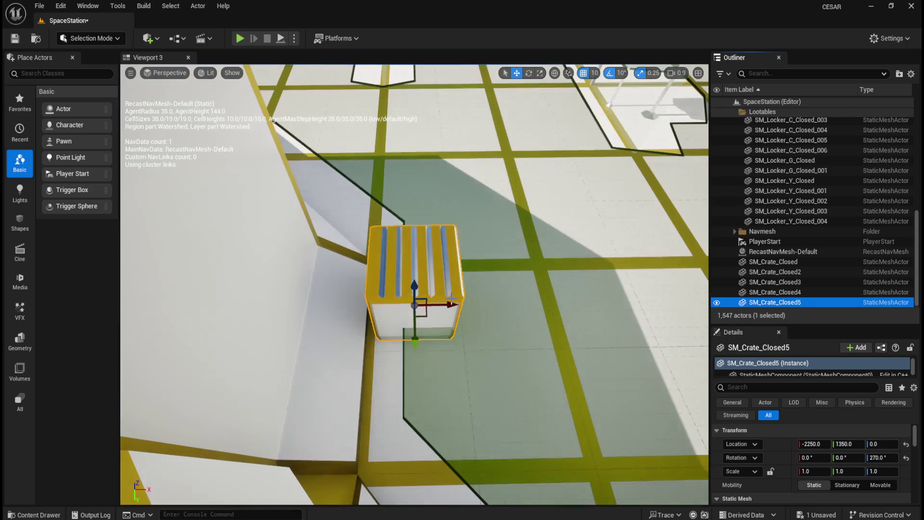
pyautogui.moveTo(450, 301)
pyautogui.mouseDown()
pyautogui.moveTo(450, 337)
pyautogui.moveTo(450, 308)
pyautogui.moveTo(472, 294)
pyautogui.mouseUp()
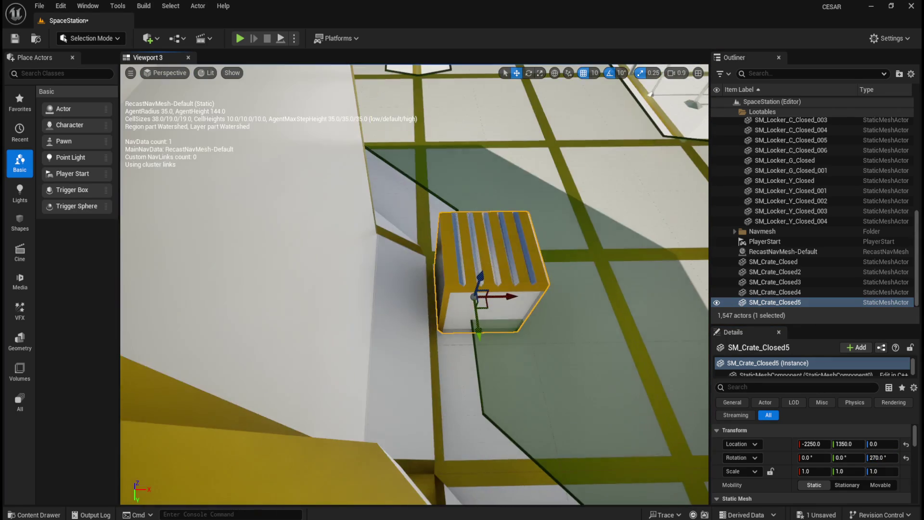
pyautogui.scroll(-10, 515, 310)
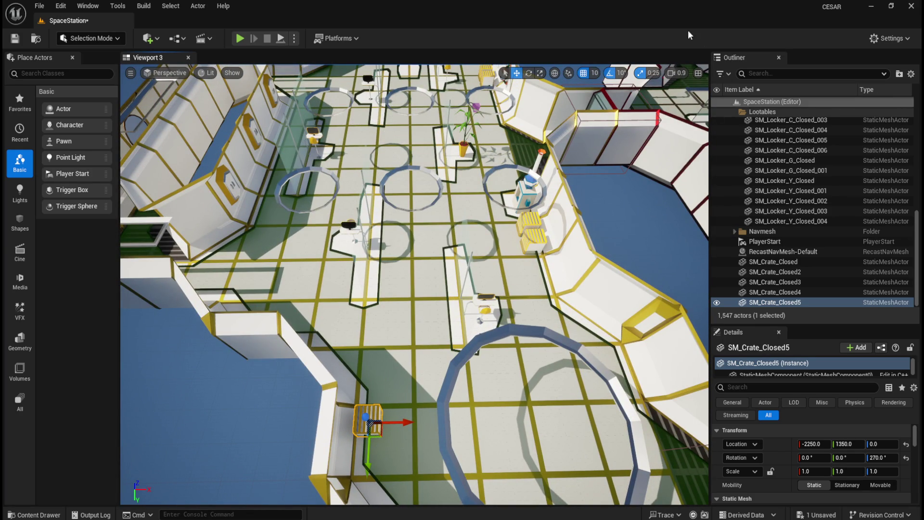
pyautogui.hotkey('ctrl', 'b')
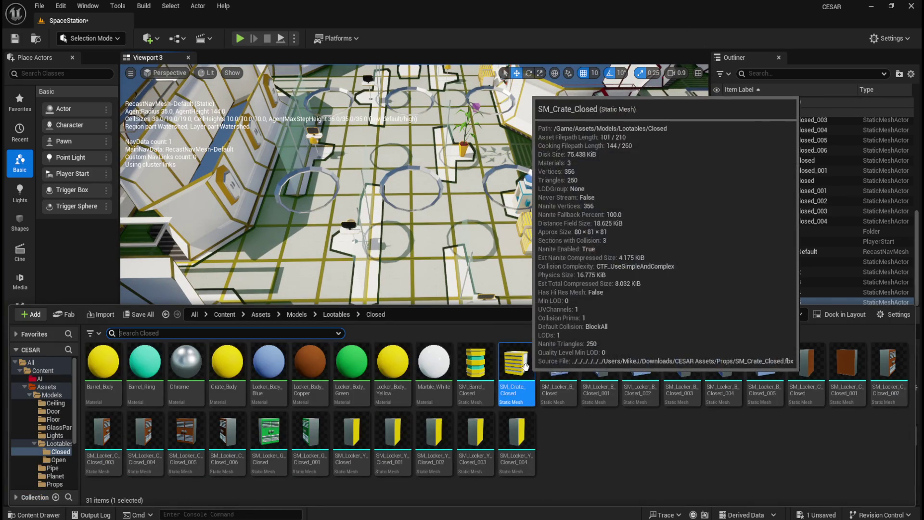
# Drop a sixth crate at X -2250, Y 1450, rotated 270°, then add a seventh crate.
pyautogui.moveTo(522, 366)
pyautogui.moveTo(522, 366); pyautogui.dragTo(400, 342)
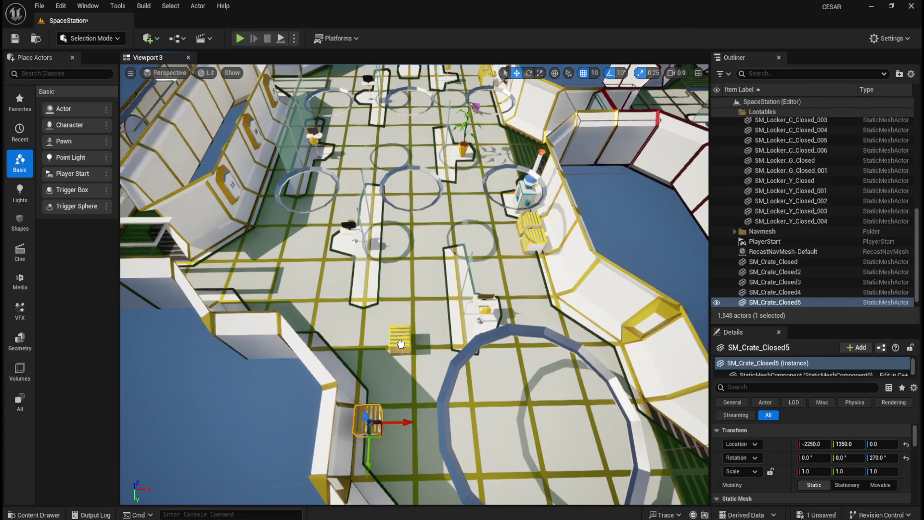
pyautogui.click(906, 443)
pyautogui.click(821, 446)
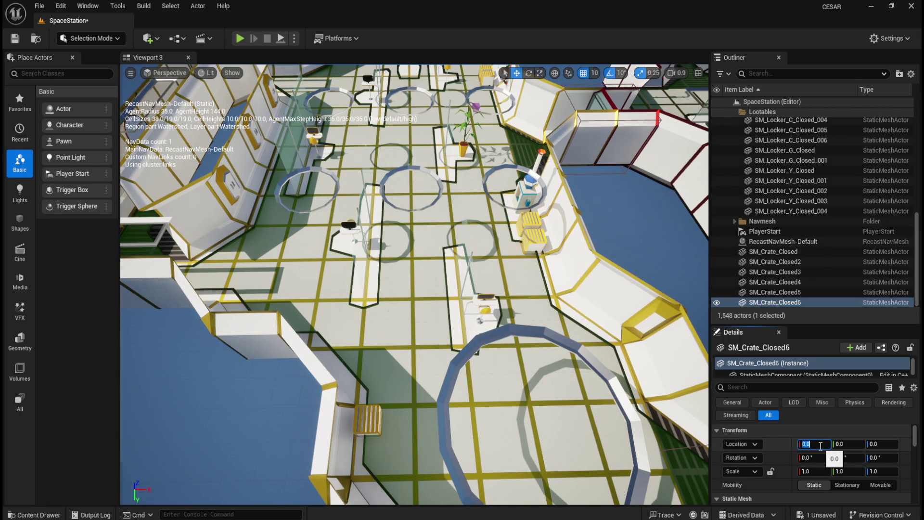
pyautogui.write('-2250')
pyautogui.press('Tab')
pyautogui.write('1450')
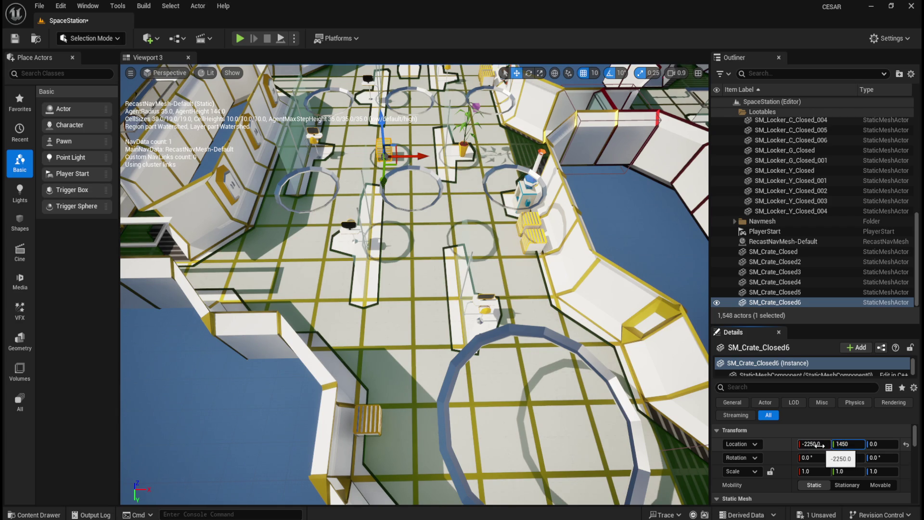
pyautogui.press('Tab')
pyautogui.press('Tab')
pyautogui.press('Tab')
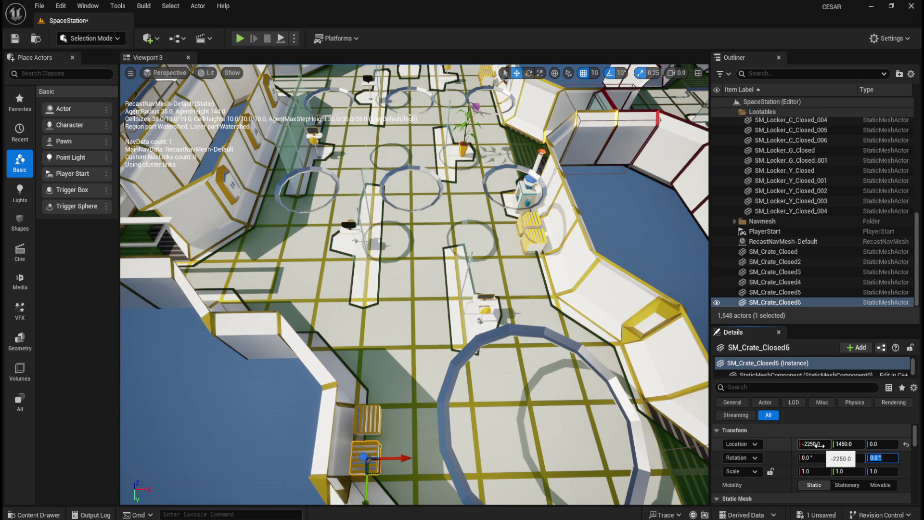
pyautogui.write('270')
pyautogui.press('Return')
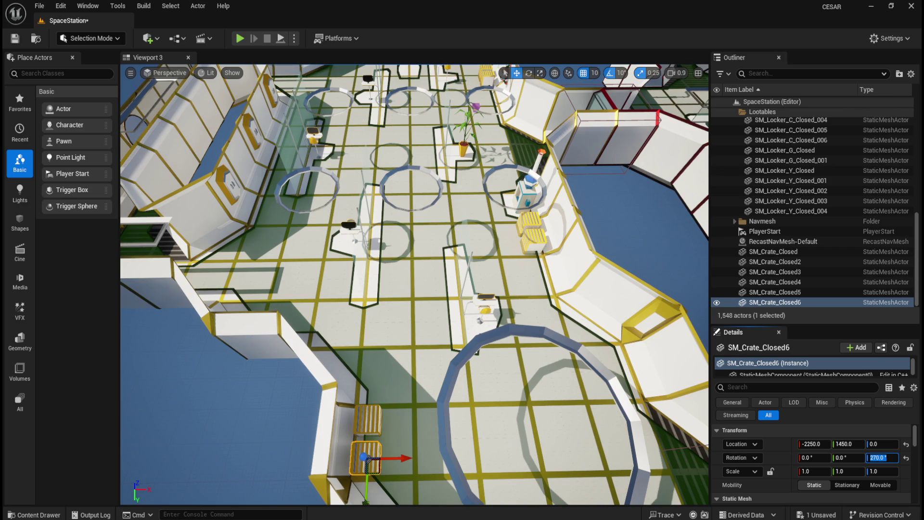
pyautogui.hotkey('ctrl', 'space')
pyautogui.moveTo(516, 385); pyautogui.dragTo(413, 328)
# Place SM_Crate_Closed7 at X -2250, Y -1450 with Rotation Z 270.
pyautogui.click(906, 444)
pyautogui.click(824, 442)
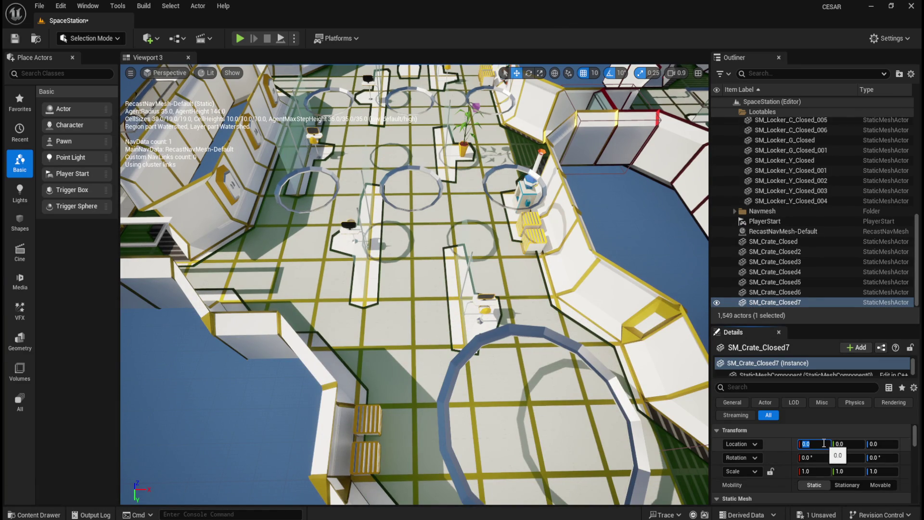
pyautogui.write('-2250')
pyautogui.press('Tab')
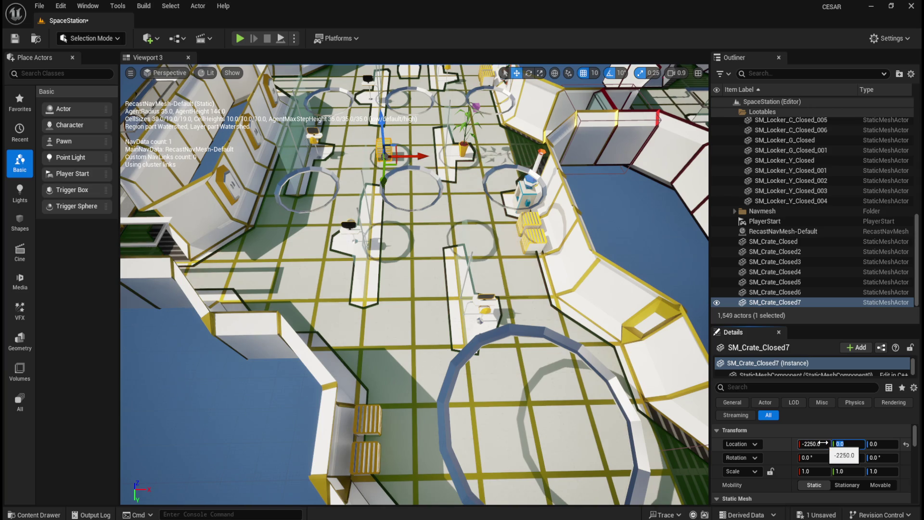
pyautogui.write('-1450')
pyautogui.press('Tab')
pyautogui.press('Tab')
pyautogui.press('Tab')
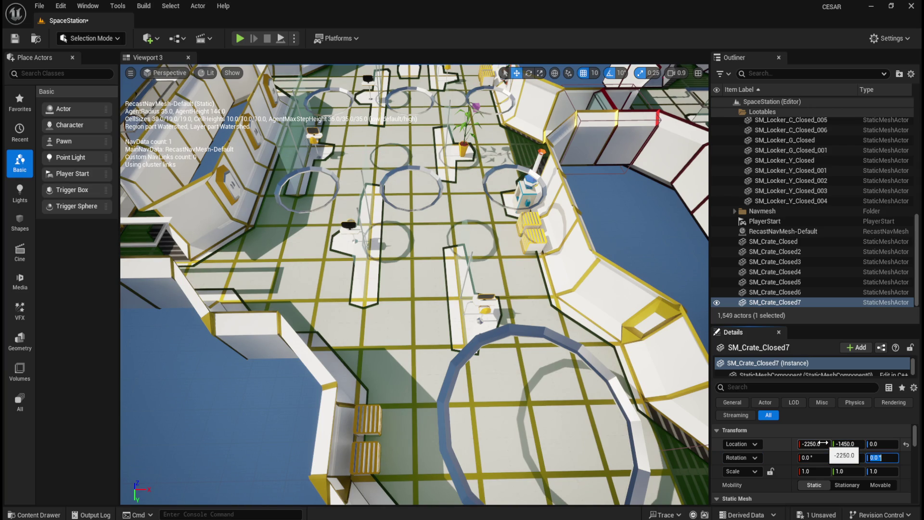
pyautogui.write('270')
pyautogui.press('Return')
# Focus the view on SM_Crate_Closed7 and drop another crate inside the ring.
pyautogui.doubleClick(787, 301)
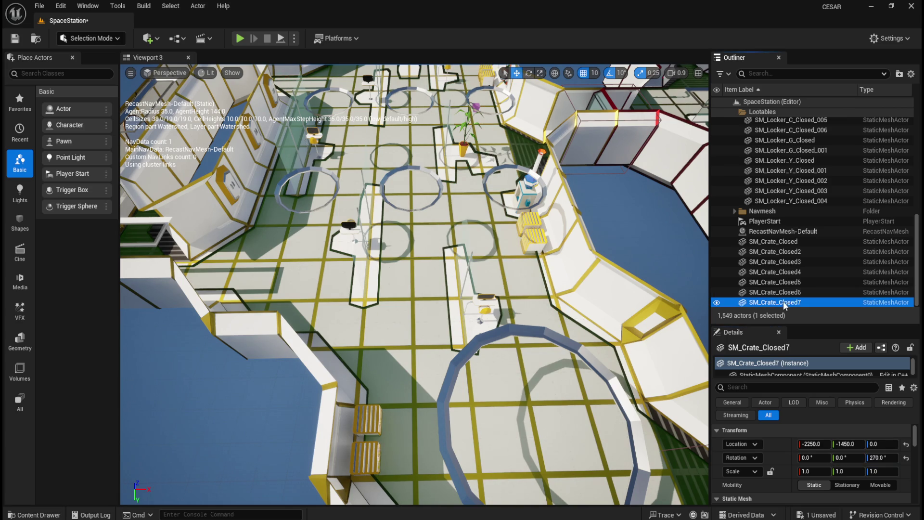
pyautogui.scroll(-6, 483, 289)
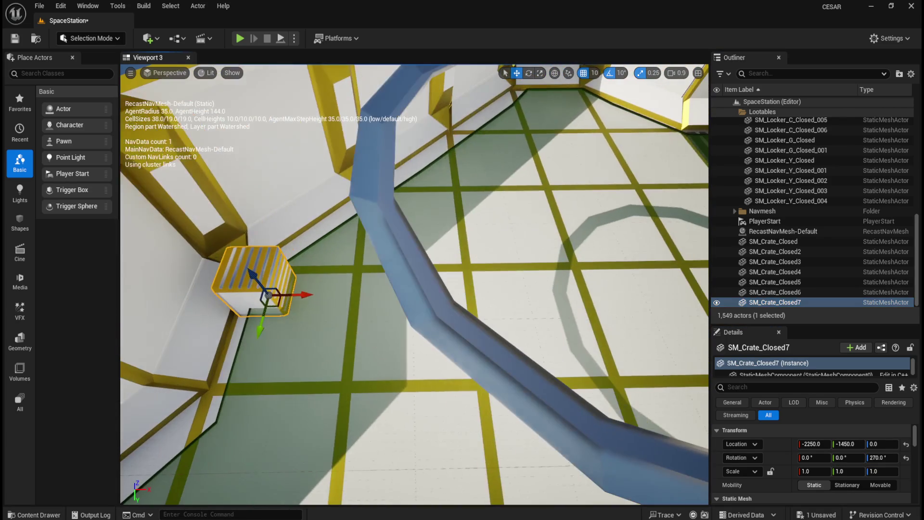
pyautogui.scroll(-3, 483, 289)
pyautogui.scroll(-2, 483, 288)
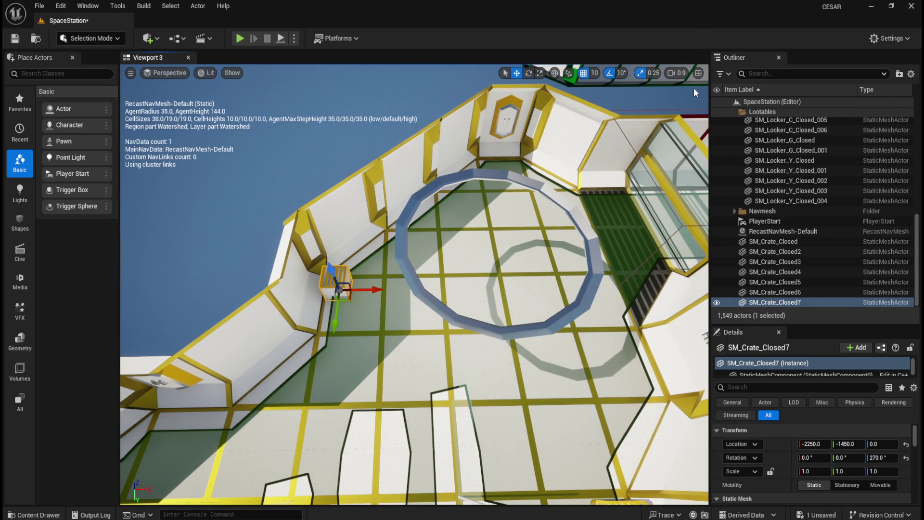
pyautogui.hotkey('ctrl', 'b')
pyautogui.moveTo(516, 366)
pyautogui.mouseDown()
pyautogui.moveTo(522, 259)
pyautogui.moveTo(480, 289)
pyautogui.mouseUp()
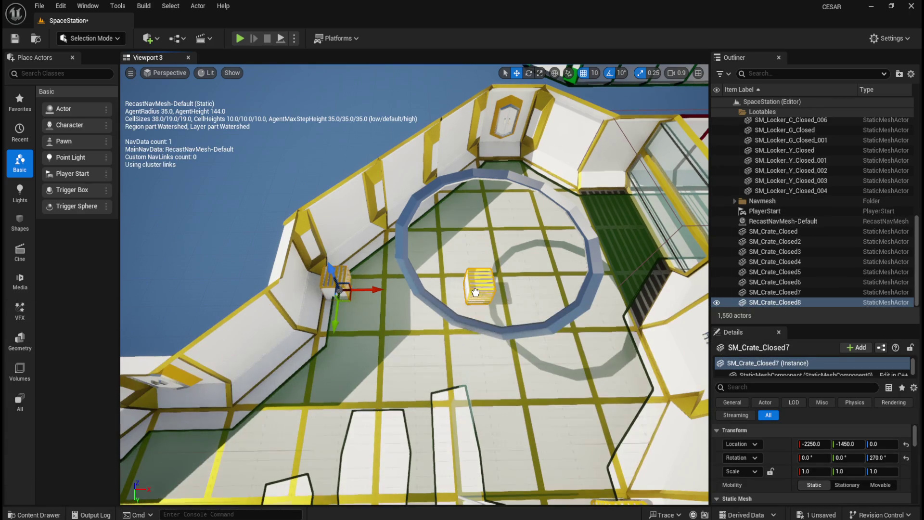
# Place SM_Crate_Closed8 at X -2250, Y -1350 turned 270°, then add a ninth crate.
pyautogui.click(906, 444)
pyautogui.click(821, 443)
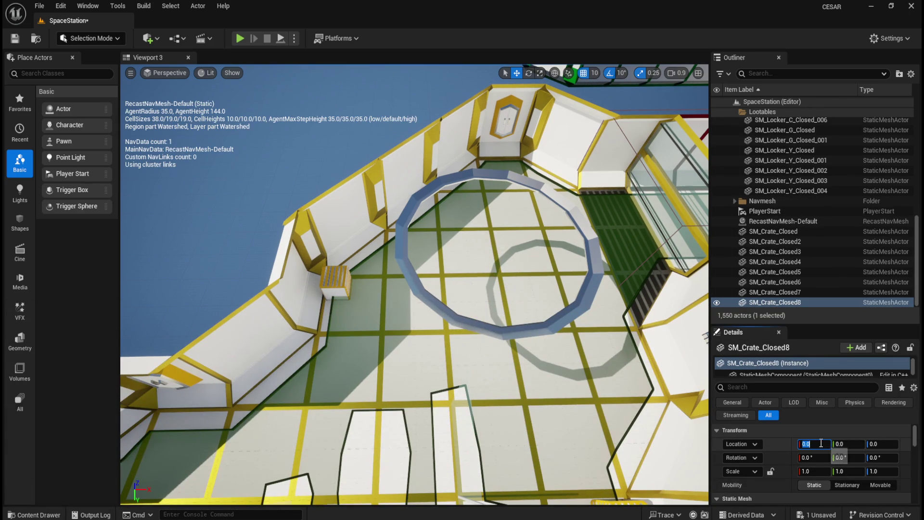
pyautogui.write('-2250')
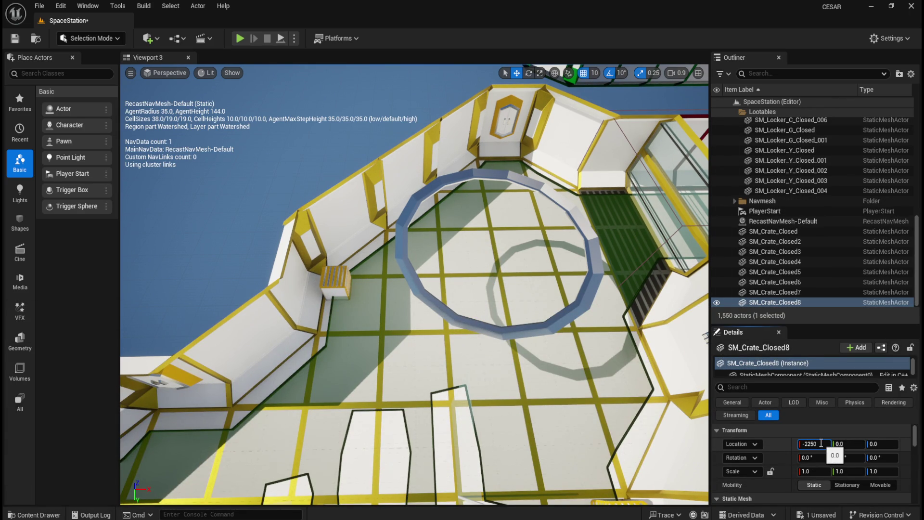
pyautogui.press('Tab')
pyautogui.write('-1350')
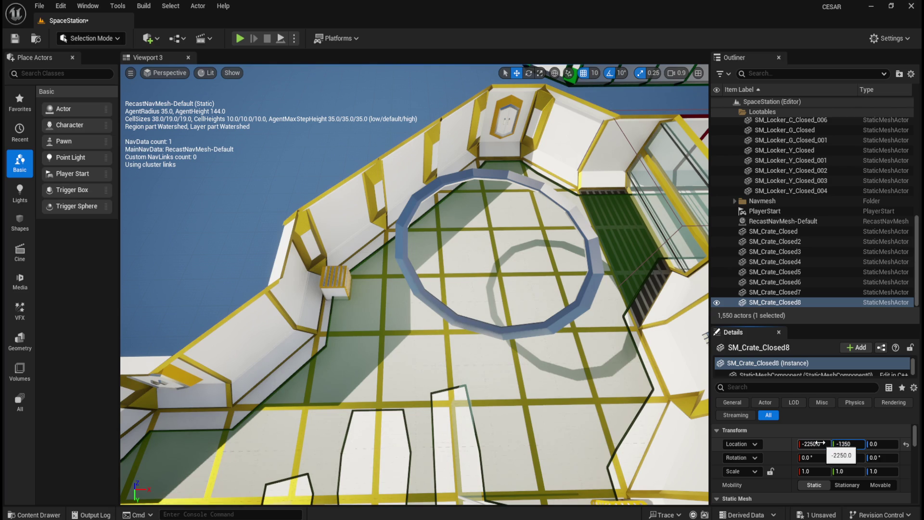
pyautogui.press('Tab')
pyautogui.press('Tab')
pyautogui.press('Tab')
pyautogui.write('270')
pyautogui.press('Return')
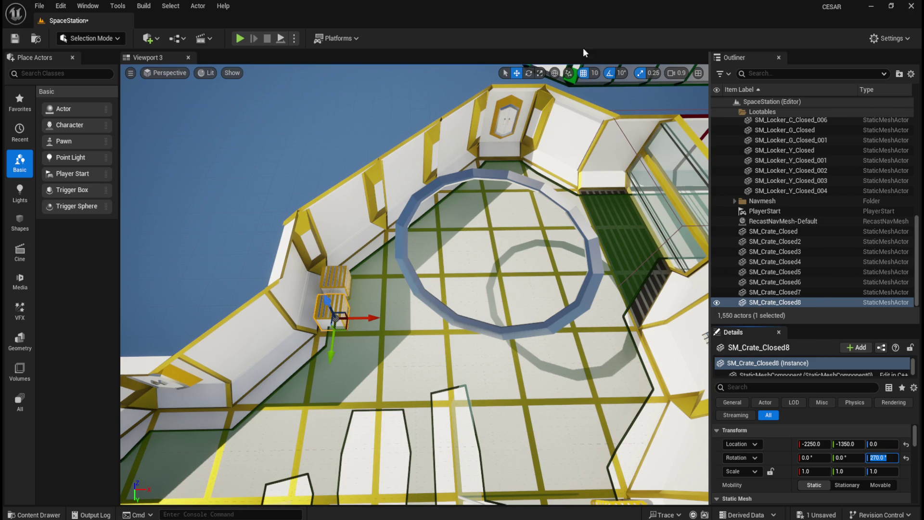
pyautogui.hotkey('ctrl', 'space')
pyautogui.moveTo(515, 389)
pyautogui.mouseDown()
pyautogui.moveTo(399, 327)
pyautogui.moveTo(476, 285)
pyautogui.mouseUp()
# Position SM_Crate_Closed9 at X -2005.4, Y 1734.6 with Rotation Z 225.
pyautogui.click(906, 444)
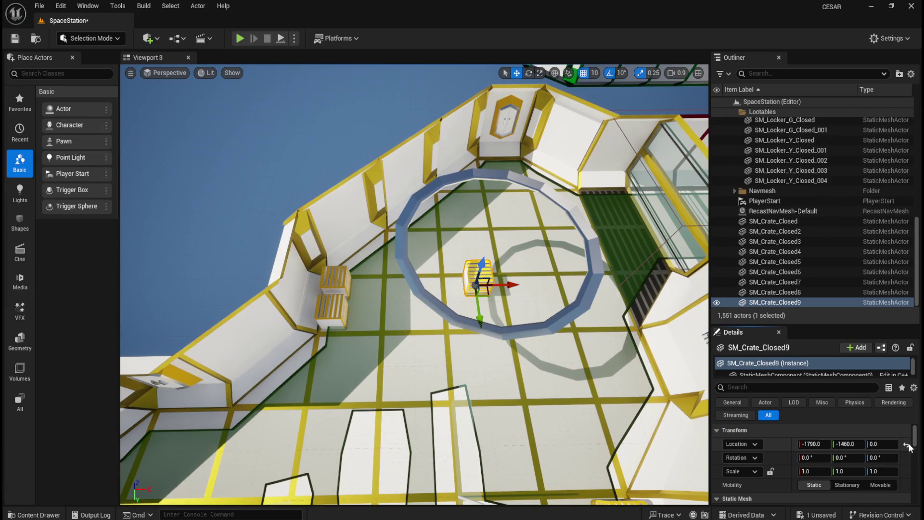
pyautogui.click(823, 444)
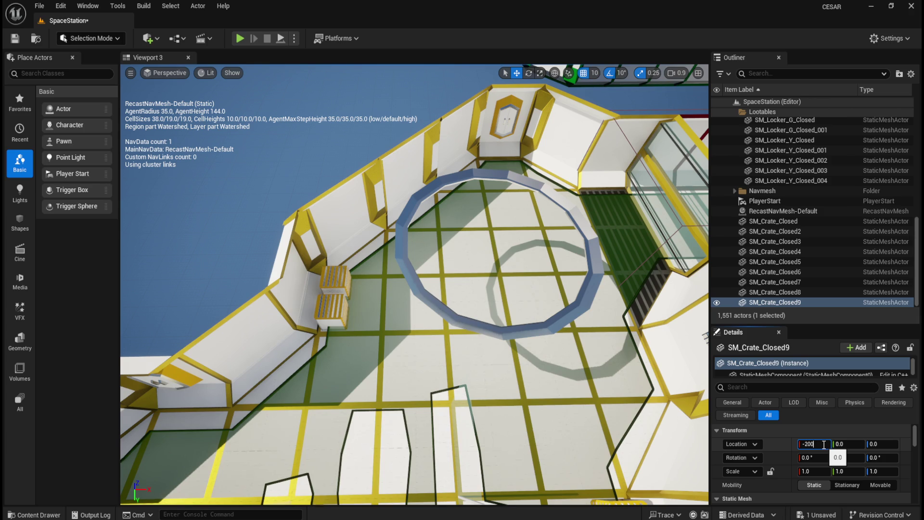
pyautogui.press('Tab')
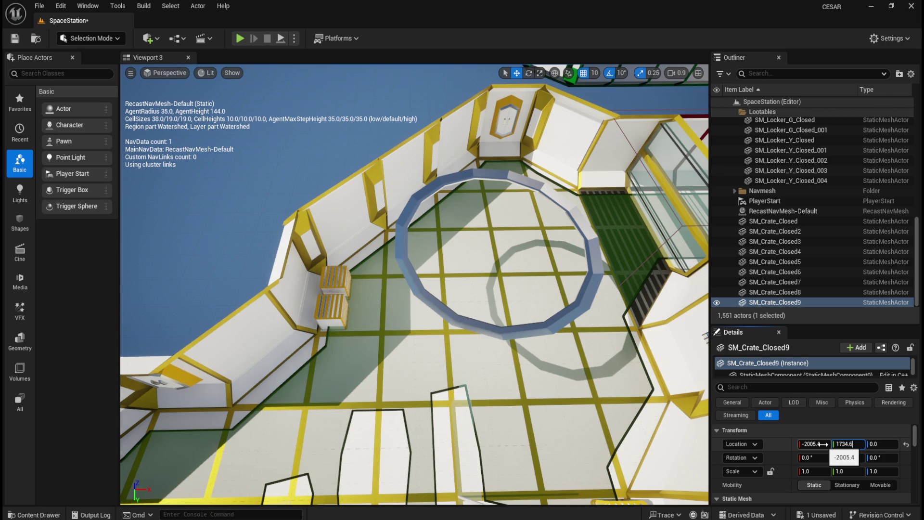
pyautogui.press('Tab')
pyautogui.press('Tab')
pyautogui.press('Tab')
pyautogui.press('Return')
# Select SM_Crate_Closed9 in the Outliner, frame it, and orbit around the angled crate.
pyautogui.click(808, 302)
pyautogui.press('f')
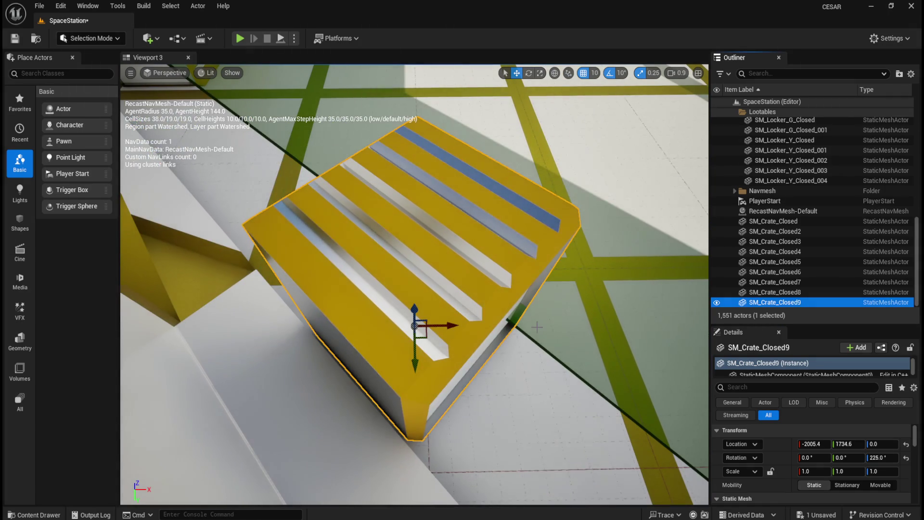
pyautogui.moveTo(525, 355); pyautogui.dragTo(453, 360)
pyautogui.scroll(-10, 414, 284)
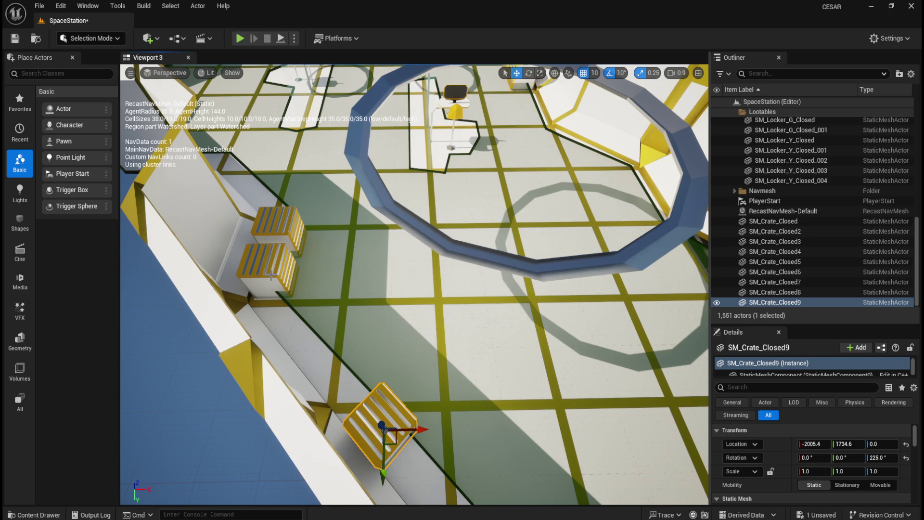
pyautogui.scroll(-10, 772, 455)
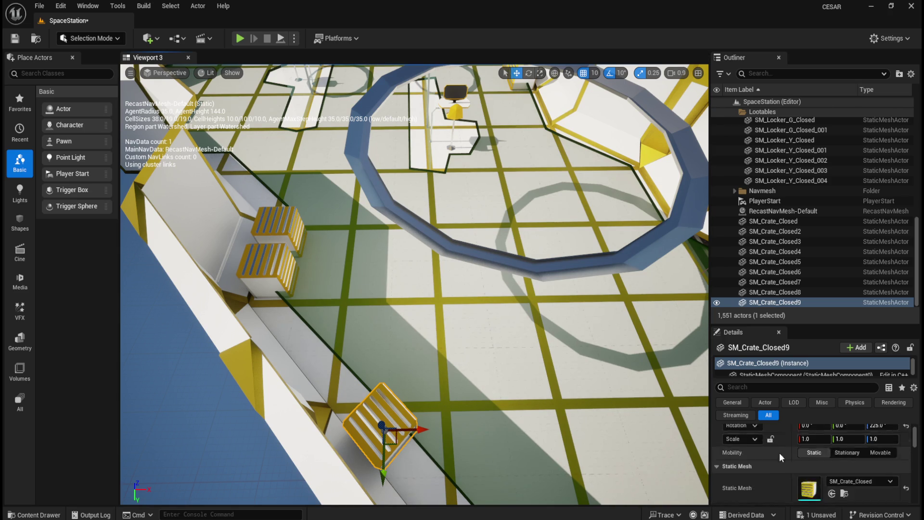
pyautogui.scroll(-10, 790, 453)
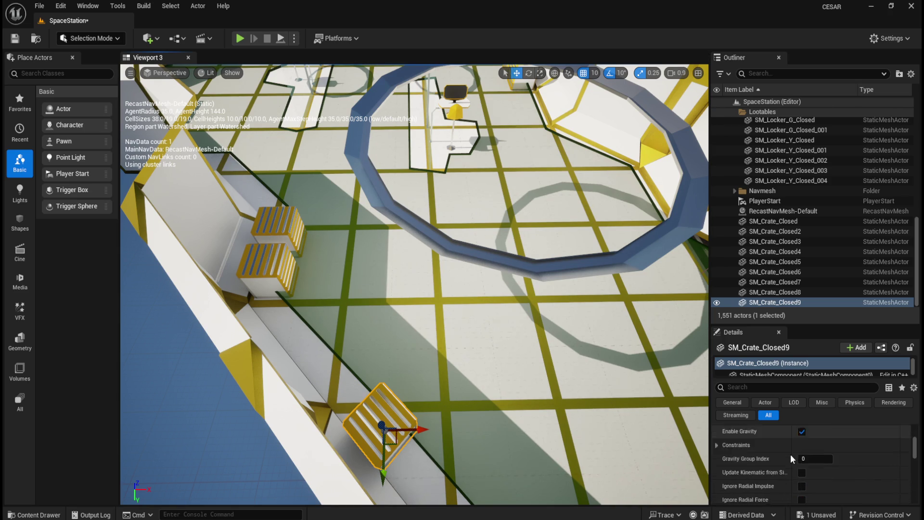
pyautogui.scroll(-3, 787, 455)
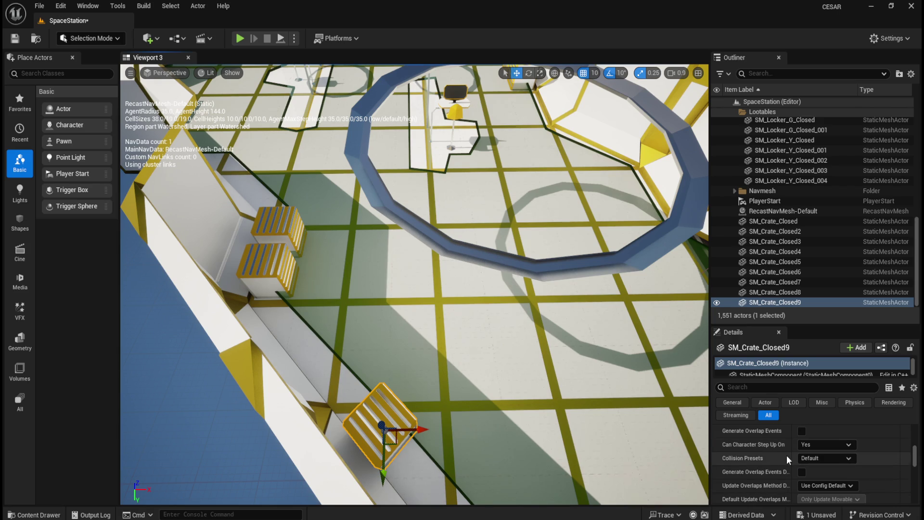
pyautogui.scroll(1, 787, 455)
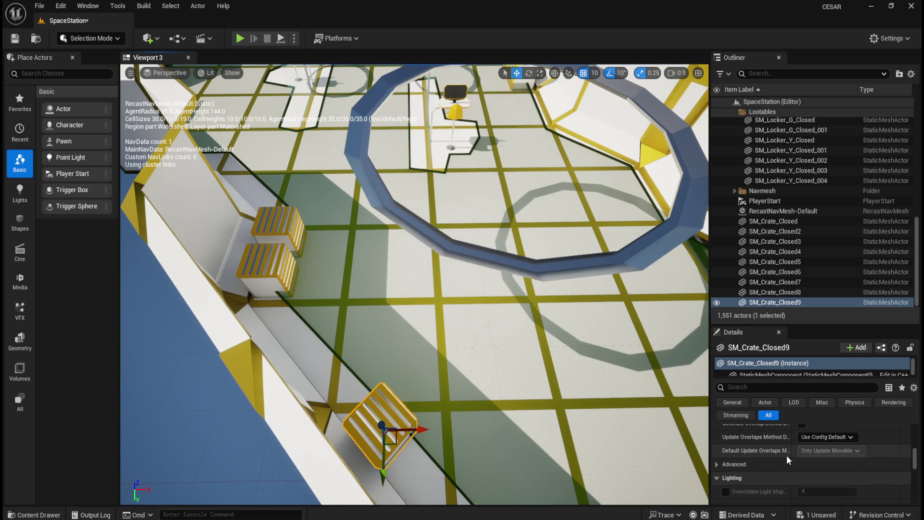
pyautogui.scroll(3, 786, 455)
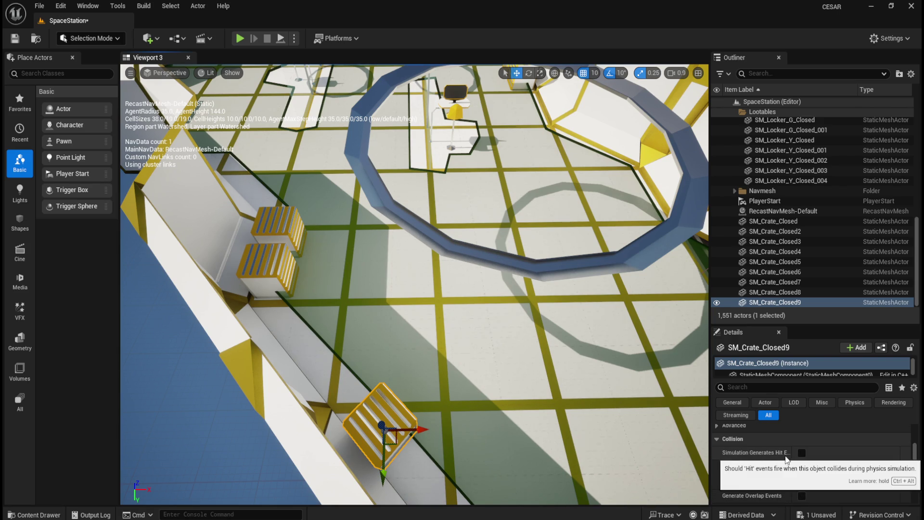
pyautogui.click(242, 38)
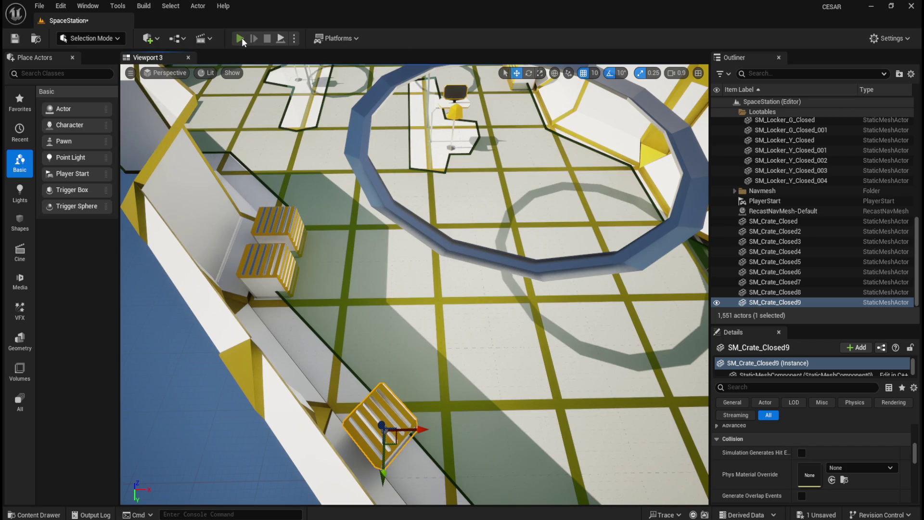
# Walk the character through the white corridor into the crate room, then end play with Escape.
pyautogui.press('w')
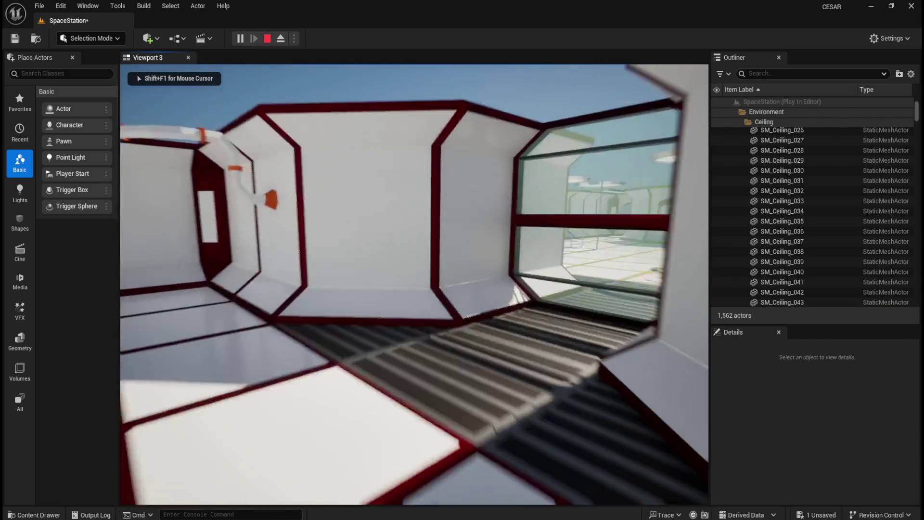
pyautogui.press('w')
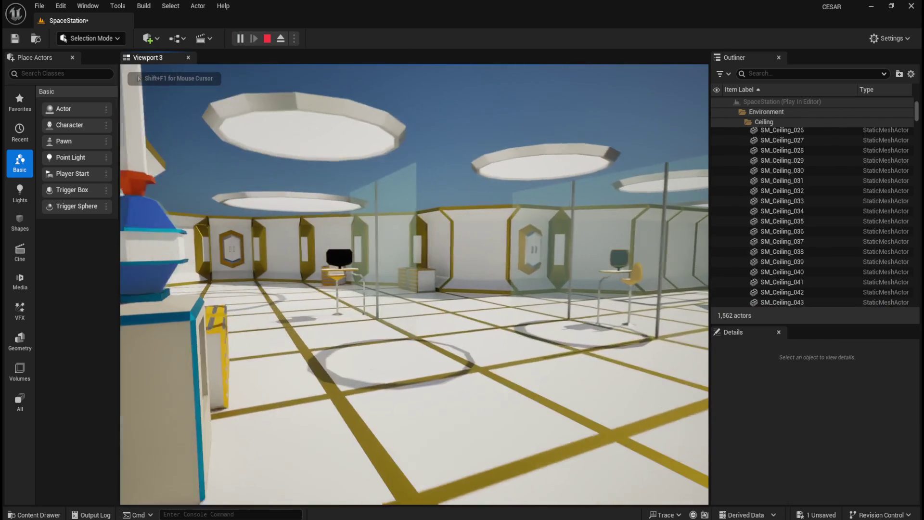
pyautogui.press('w')
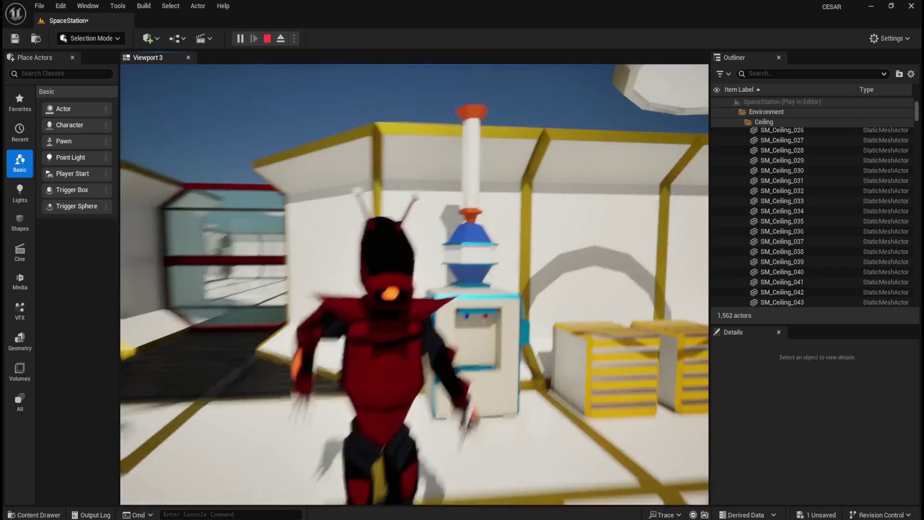
pyautogui.press('w')
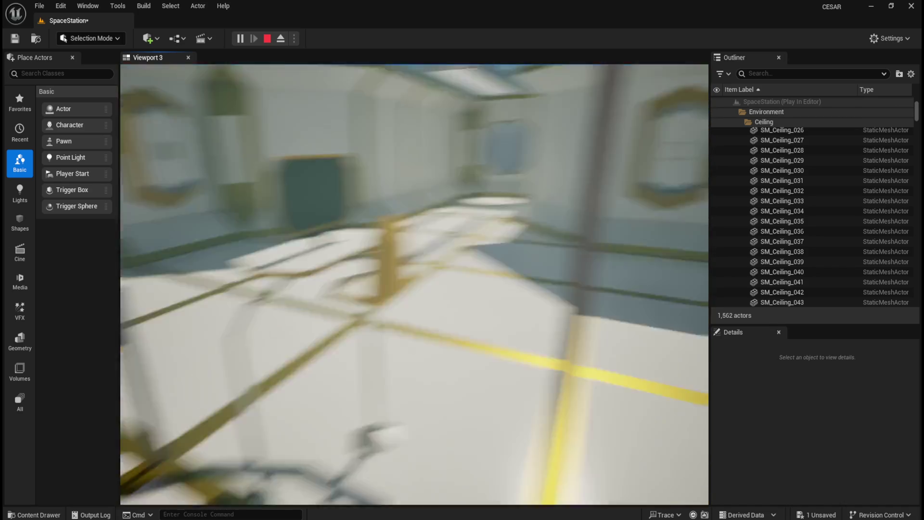
pyautogui.press('w')
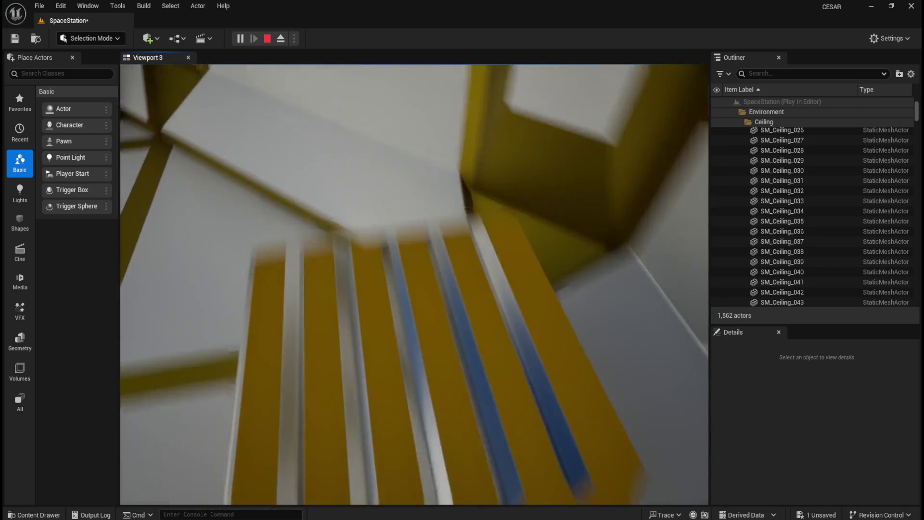
pyautogui.press('w')
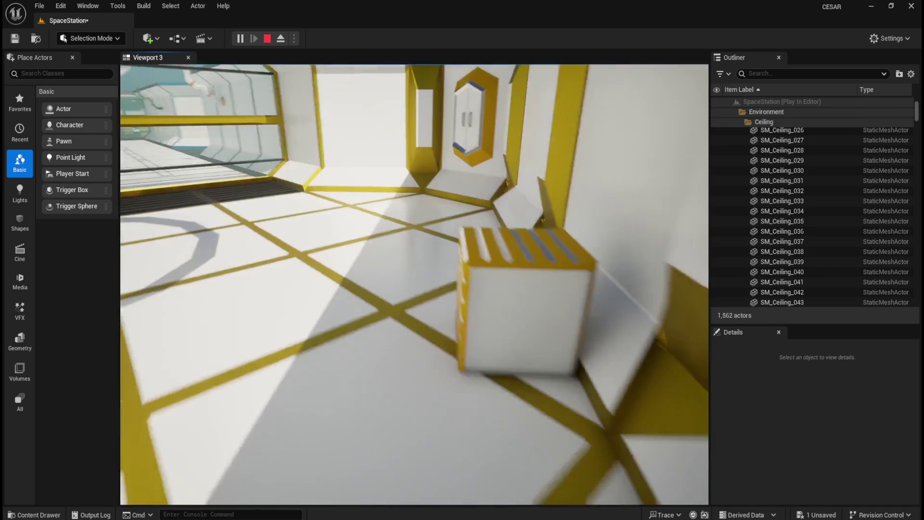
pyautogui.press('w')
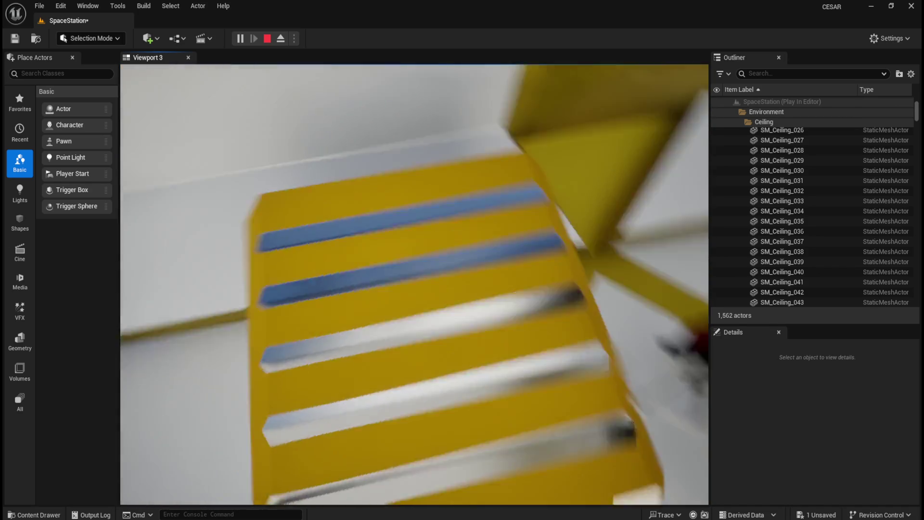
pyautogui.press('Escape')
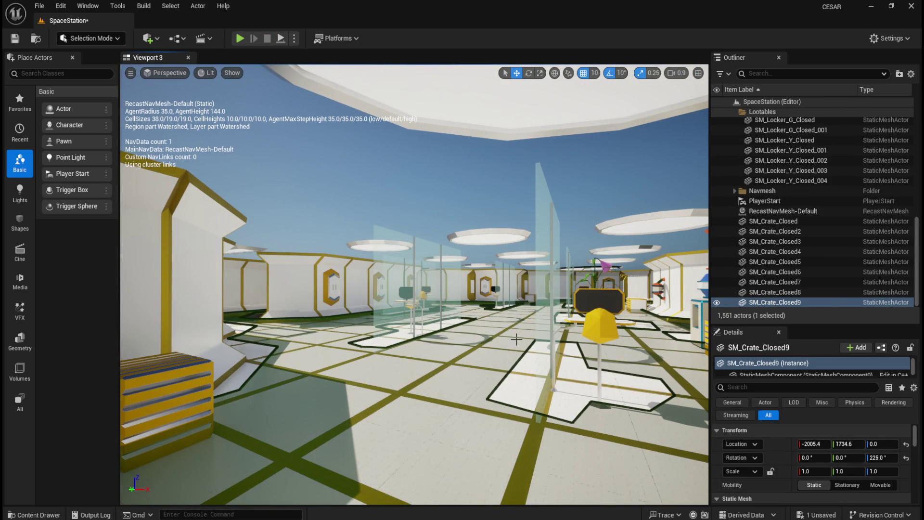
# Open the SM_Crate_Closed mesh editor and orbit the preview close to the crate.
pyautogui.hotkey('ctrl', 'b')
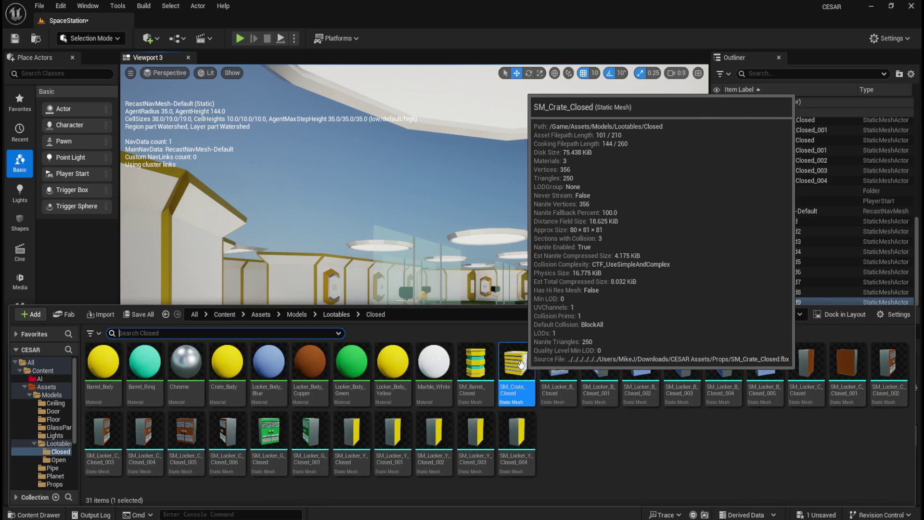
pyautogui.doubleClick(521, 371)
pyautogui.scroll(5, 269, 260)
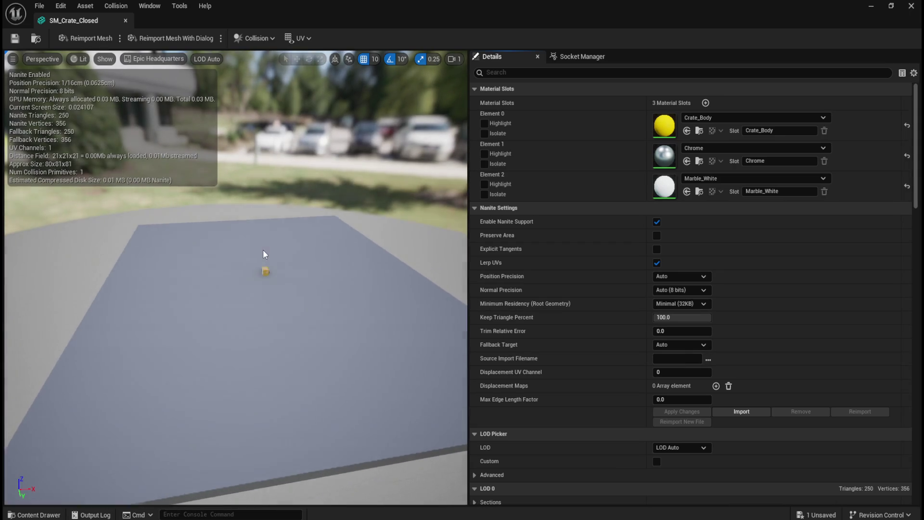
pyautogui.moveTo(324, 256)
pyautogui.mouseDown()
pyautogui.moveTo(293, 262)
pyautogui.moveTo(269, 288)
pyautogui.moveTo(278, 313)
pyautogui.mouseUp()
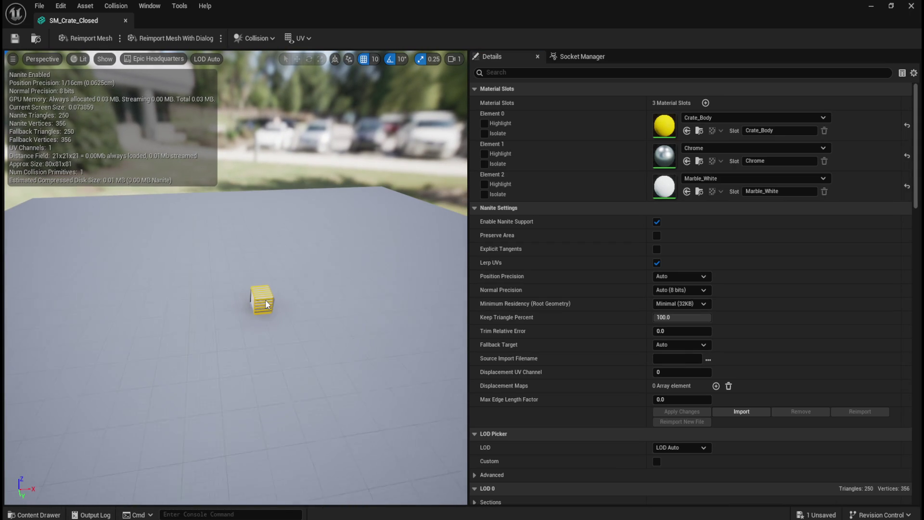
pyautogui.scroll(5, 308, 296)
pyautogui.scroll(-5, 309, 295)
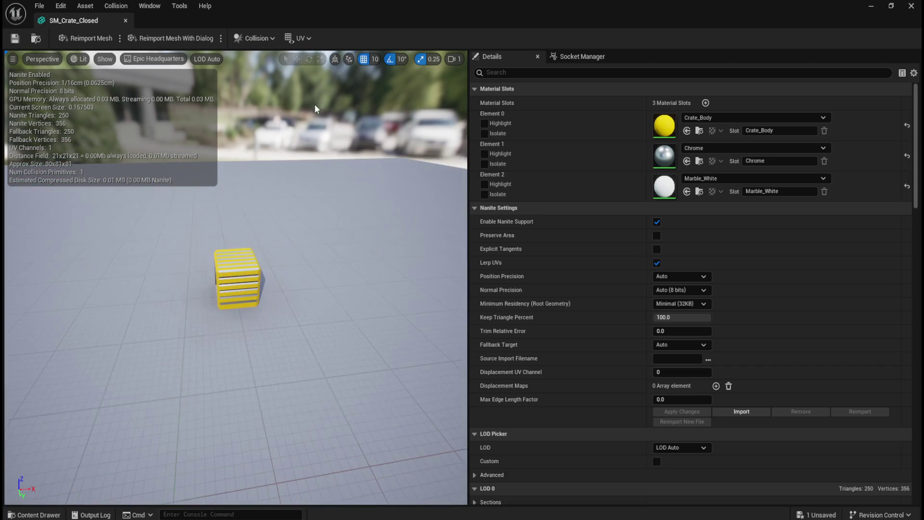
pyautogui.moveTo(276, 240); pyautogui.dragTo(208, 176)
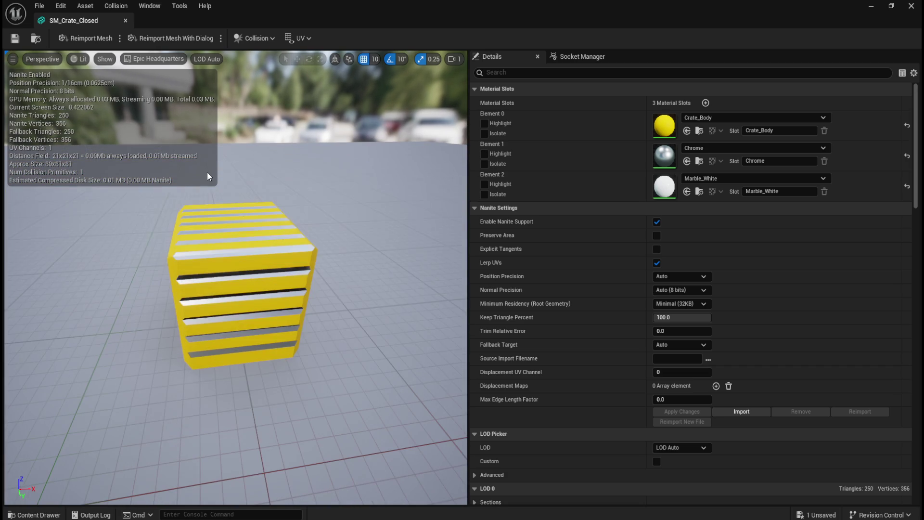
# Toggle the Simple Collision and Complex Collision displays on and off twice each.
pyautogui.click(103, 59)
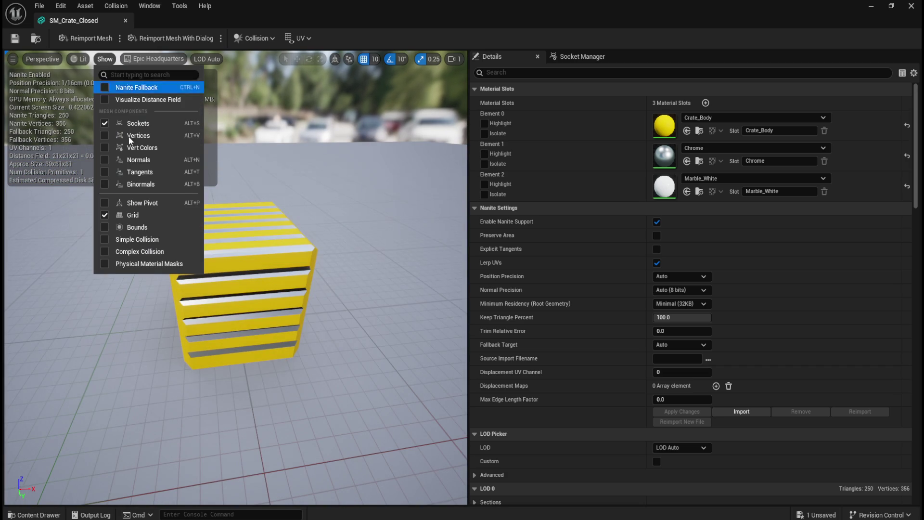
pyautogui.click(105, 240)
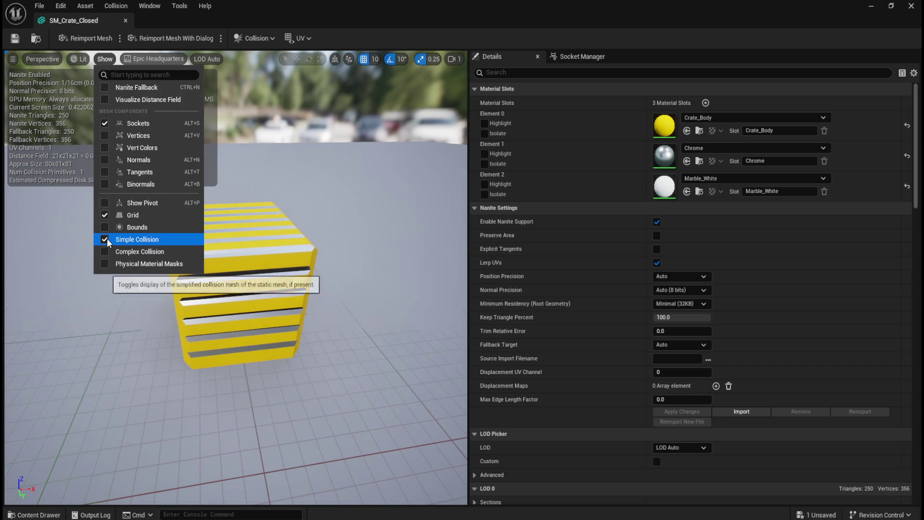
pyautogui.click(105, 239)
pyautogui.click(104, 251)
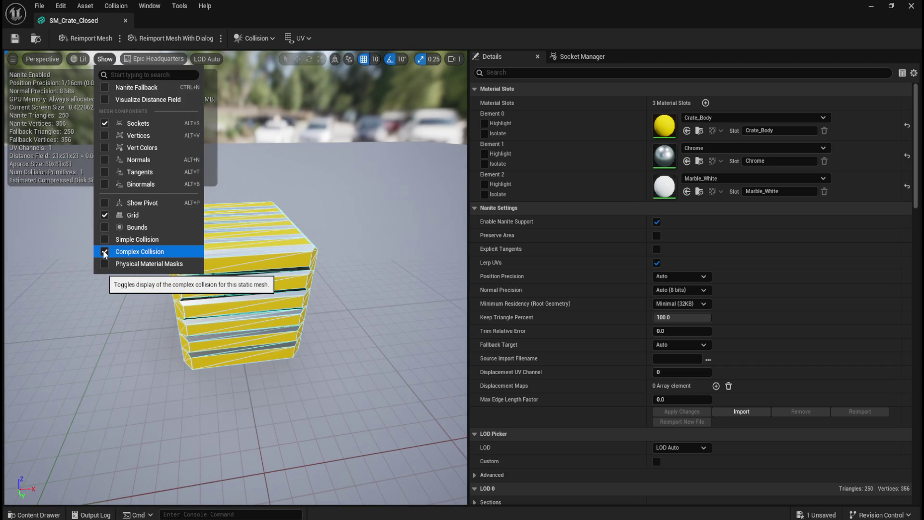
pyautogui.click(104, 253)
pyautogui.click(106, 240)
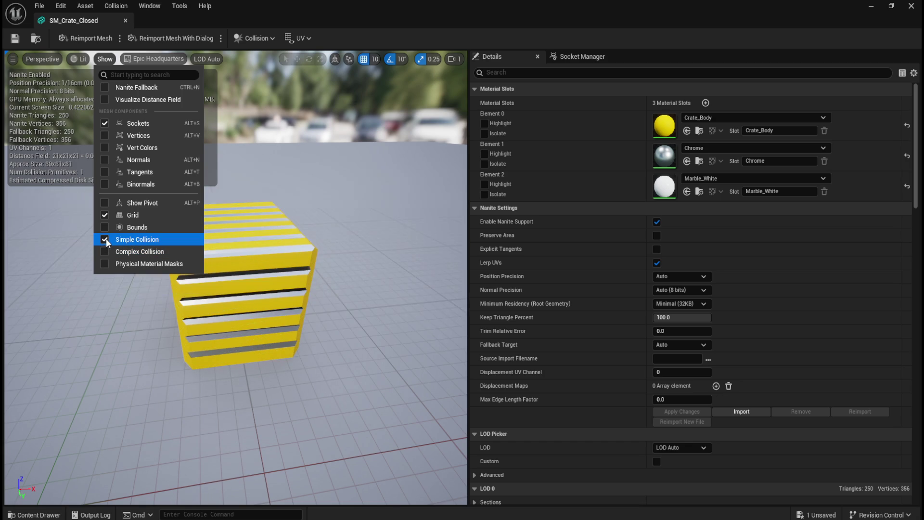
pyautogui.click(105, 240)
pyautogui.click(104, 252)
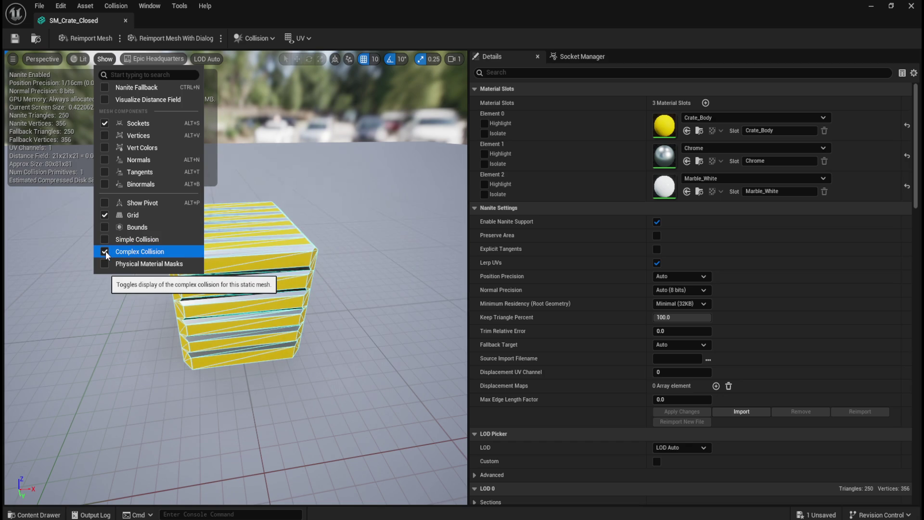
pyautogui.click(104, 252)
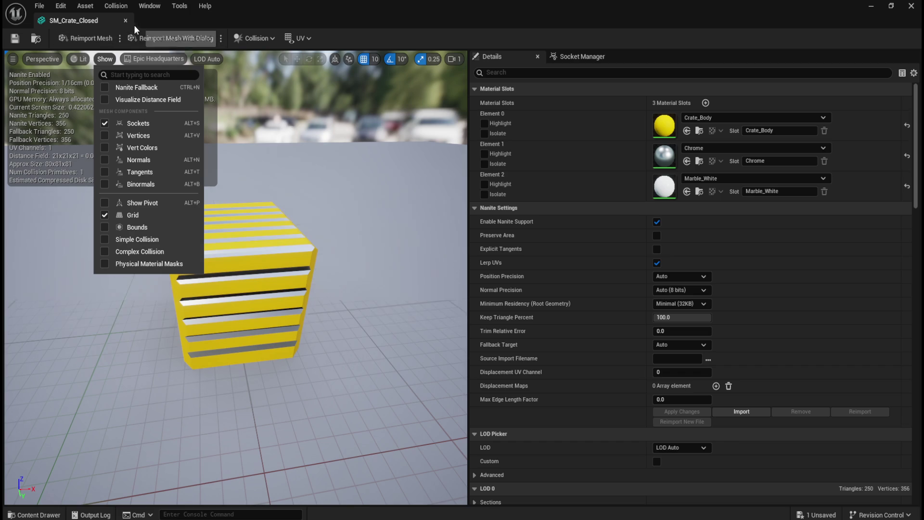
pyautogui.click(335, 293)
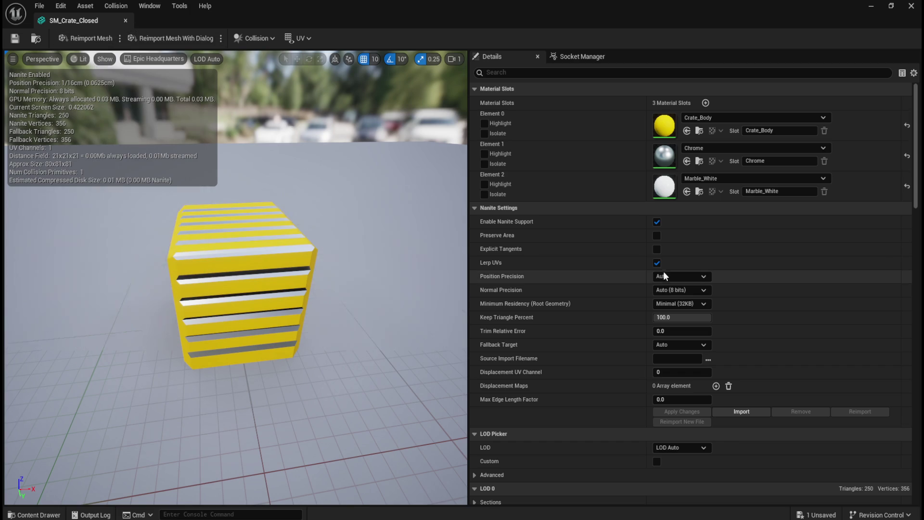
# Set Collision Complexity to 'Use Complex Collision As Simple', save SM_Crate_Closed, and close its editor.
pyautogui.scroll(-5, 607, 275)
pyautogui.scroll(-9, 605, 275)
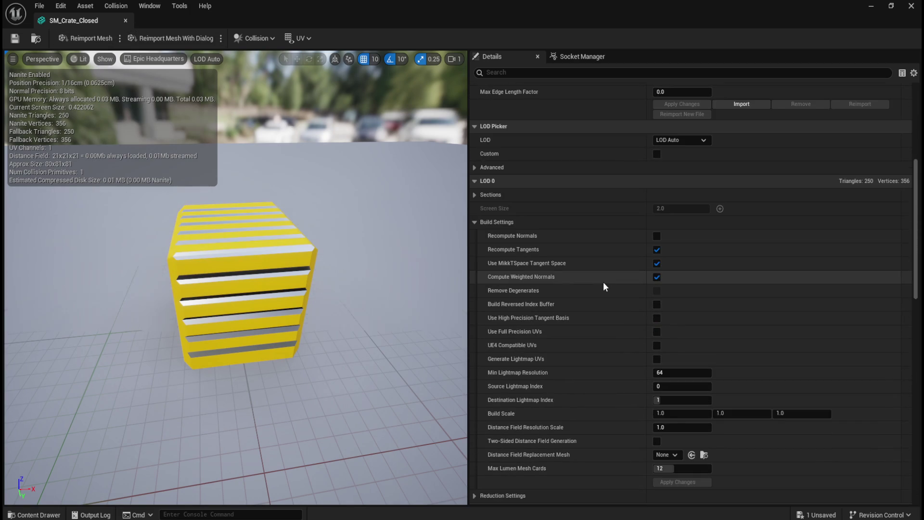
pyautogui.scroll(-14, 617, 279)
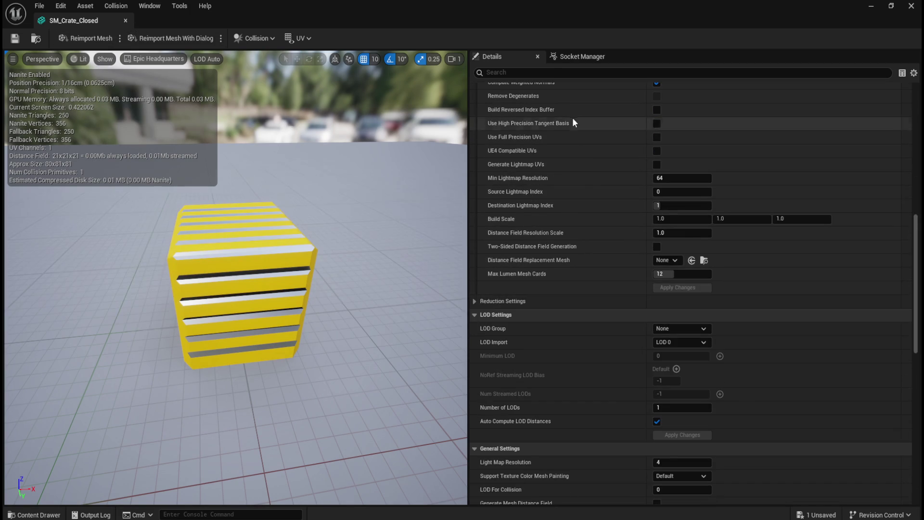
pyautogui.scroll(-6, 597, 227)
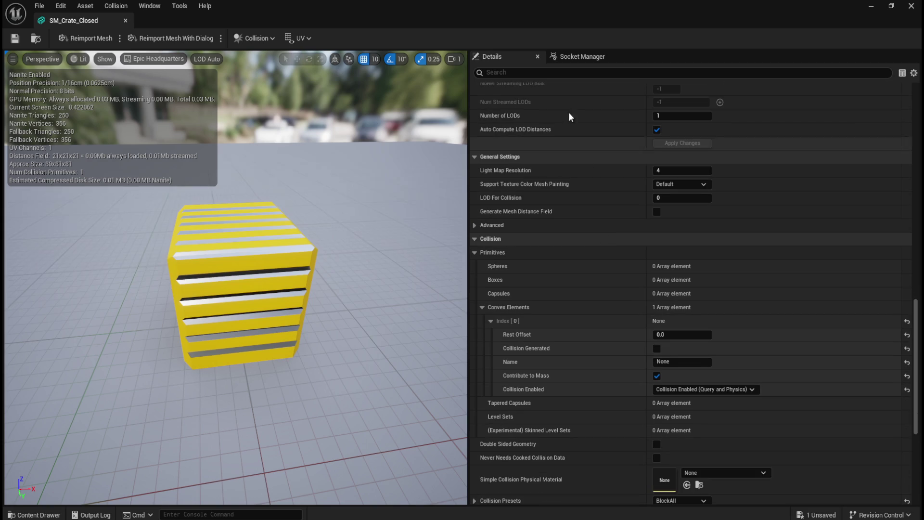
pyautogui.scroll(-4, 639, 361)
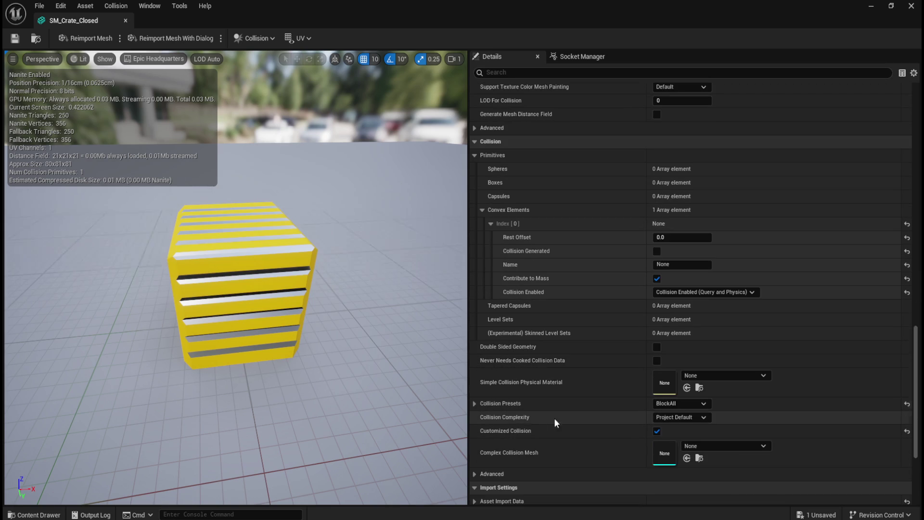
pyautogui.click(691, 421)
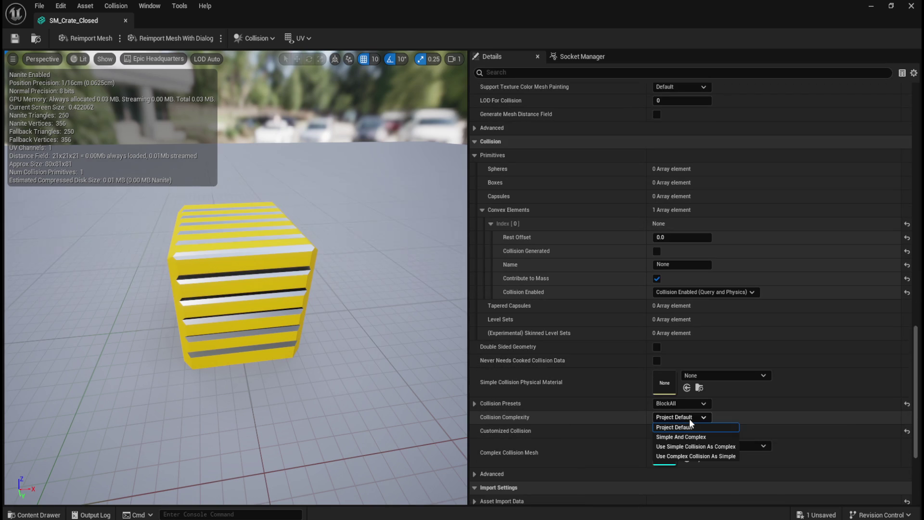
pyautogui.click(684, 456)
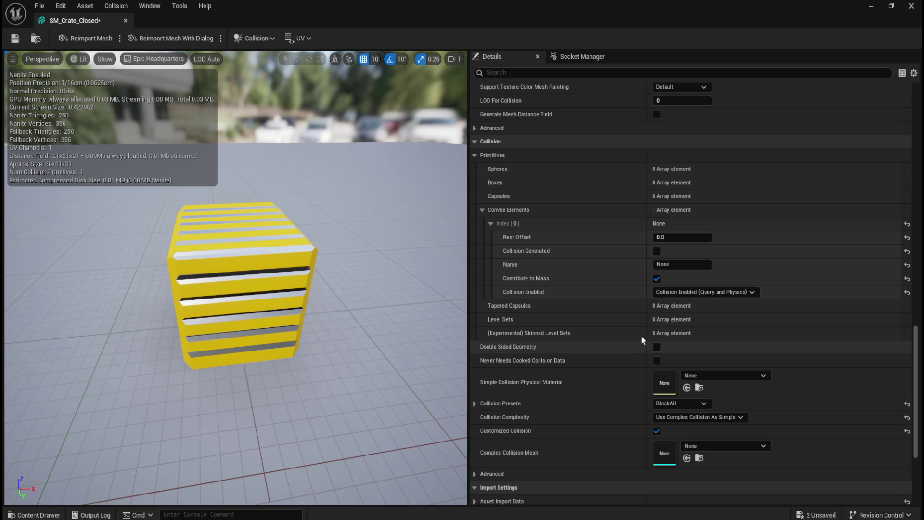
pyautogui.click(14, 38)
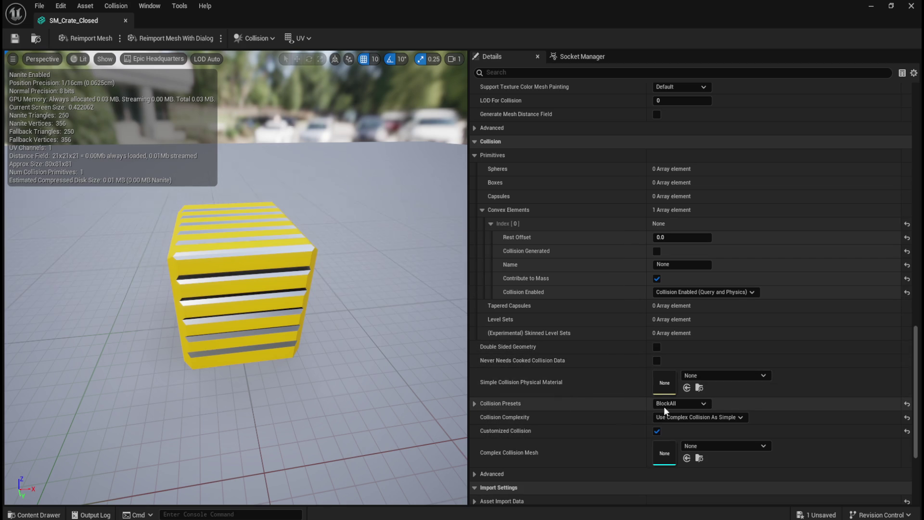
pyautogui.click(125, 20)
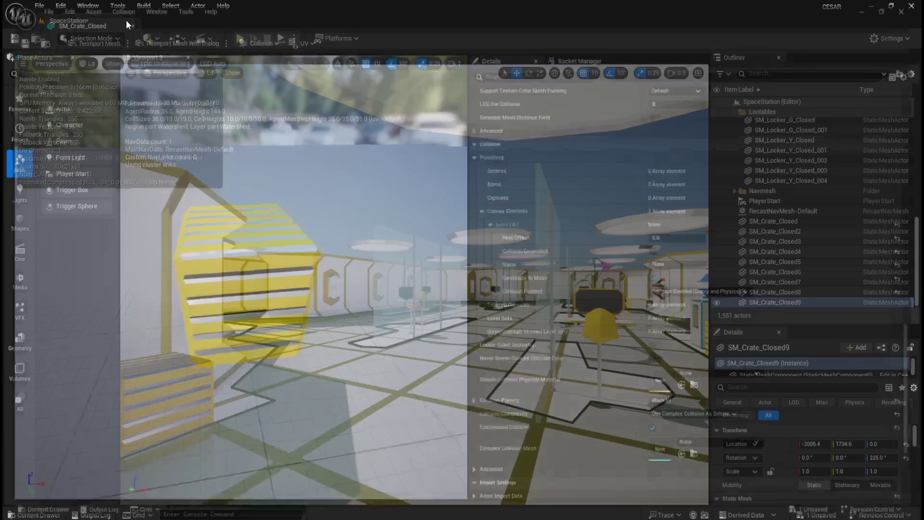
# Frame SM_Crate_Closed9 in the viewport, zooming in and out around it.
pyautogui.press('f')
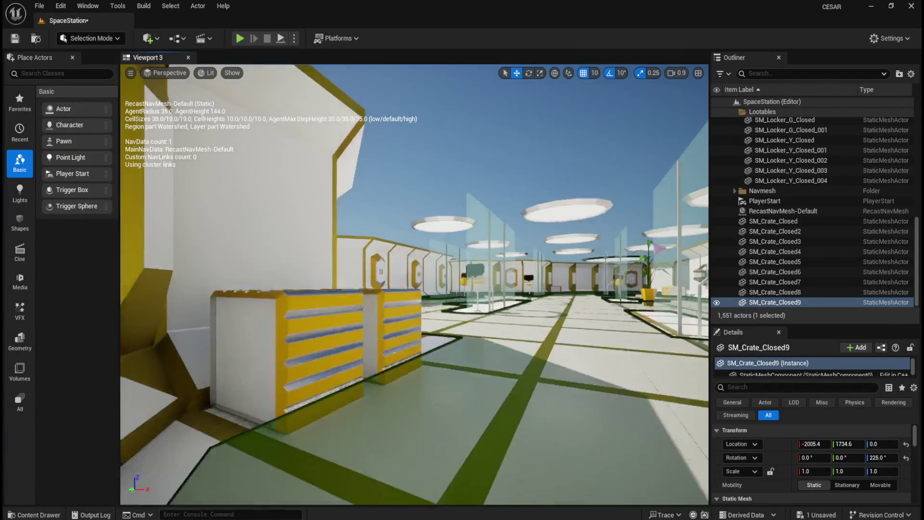
pyautogui.scroll(-5, 463, 324)
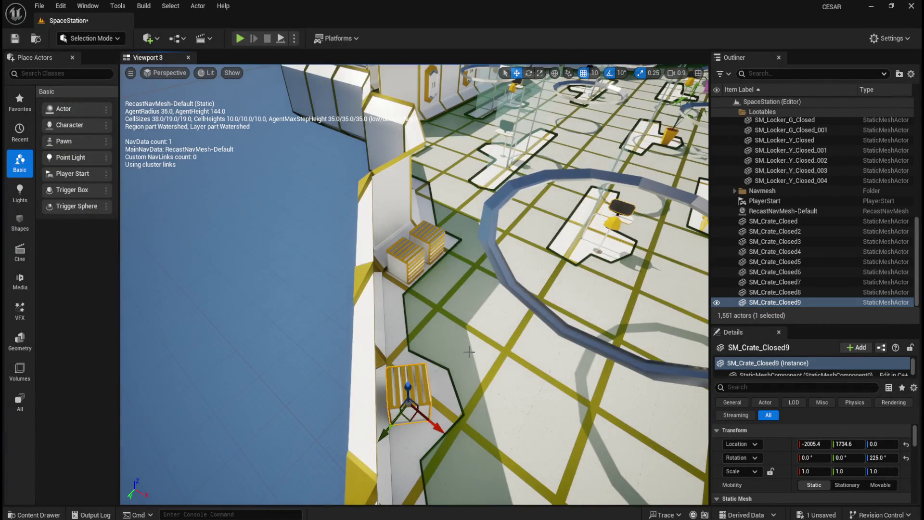
pyautogui.press('f')
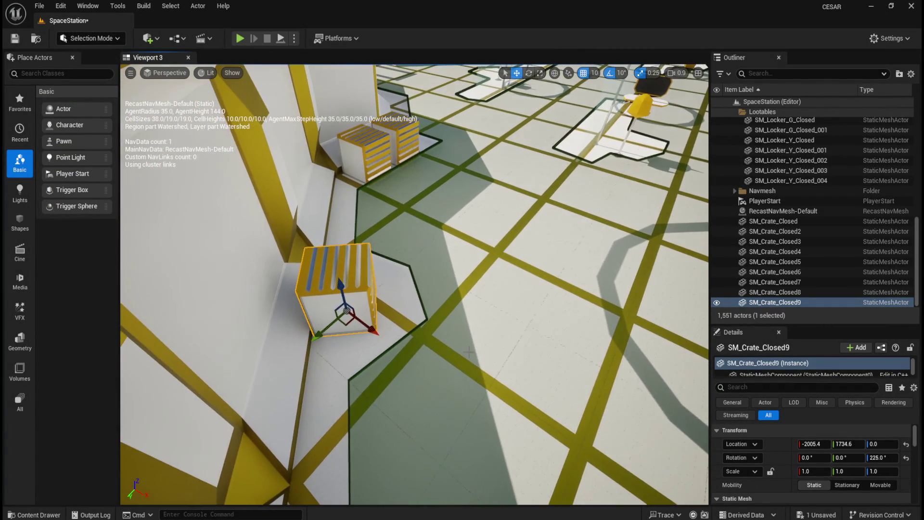
pyautogui.scroll(-5, 468, 352)
pyautogui.press('f')
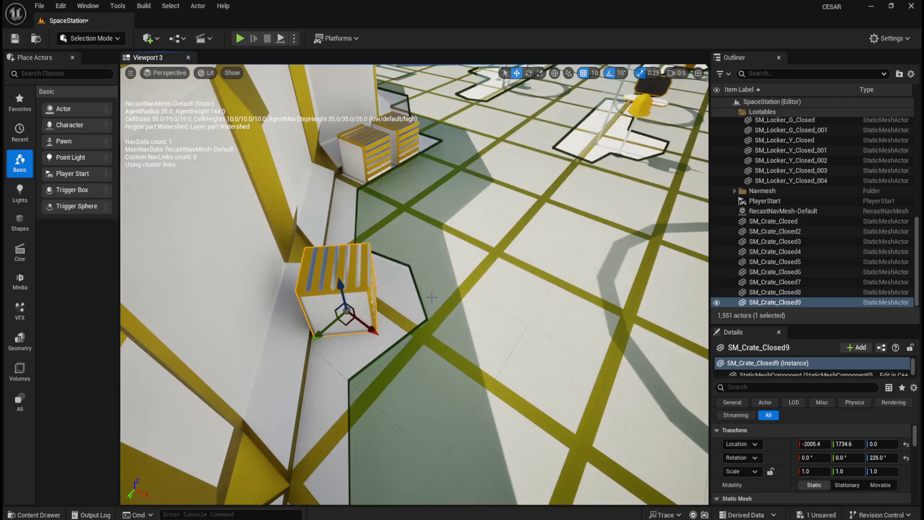
pyautogui.scroll(-5, 427, 296)
pyautogui.scroll(3, 419, 358)
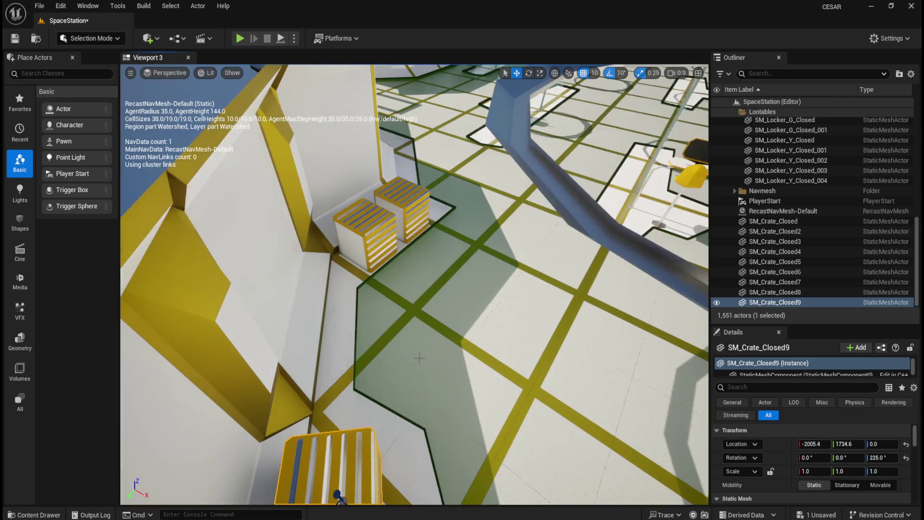
pyautogui.scroll(1, 425, 339)
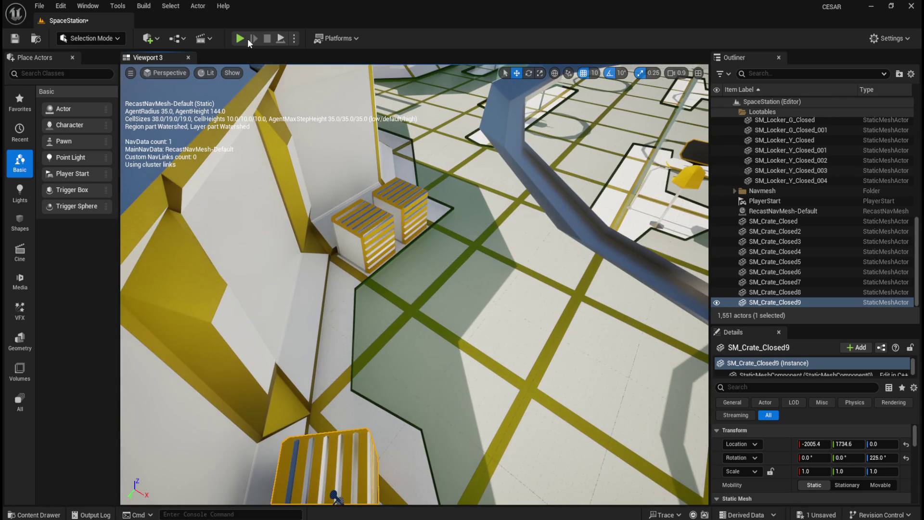
# Play-test the level, walking into the room and around the crates to check collision, then exit.
pyautogui.click(239, 39)
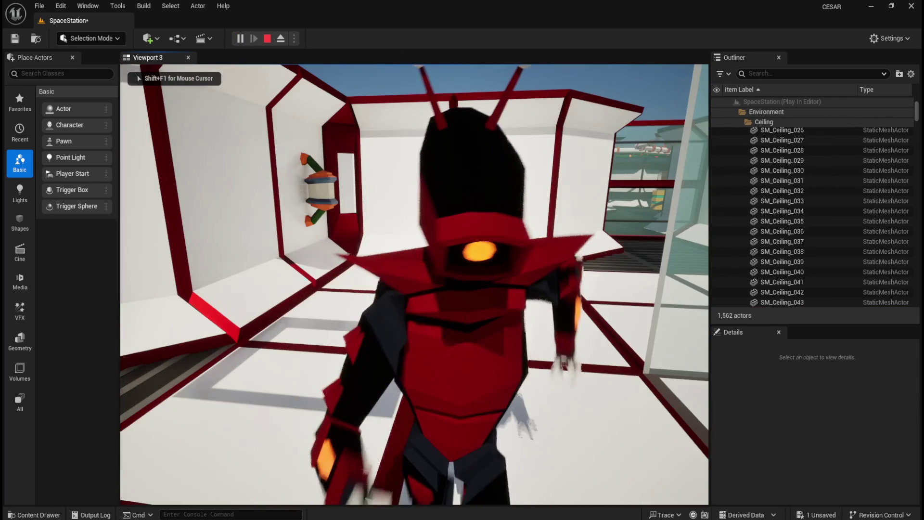
pyautogui.press('s')
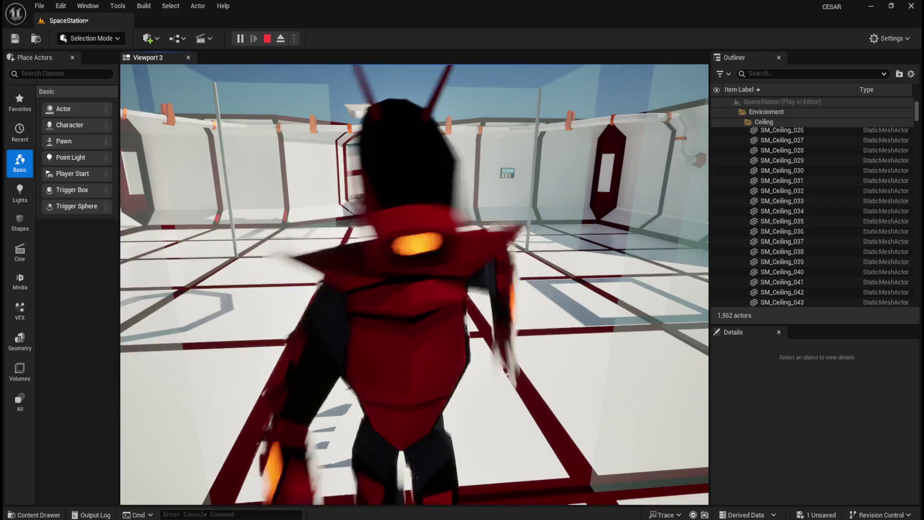
pyautogui.press('w')
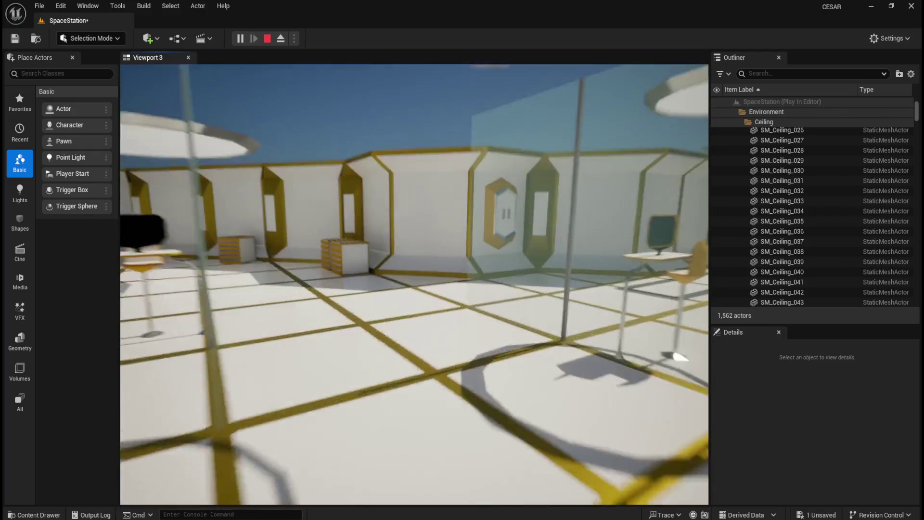
pyautogui.press('w')
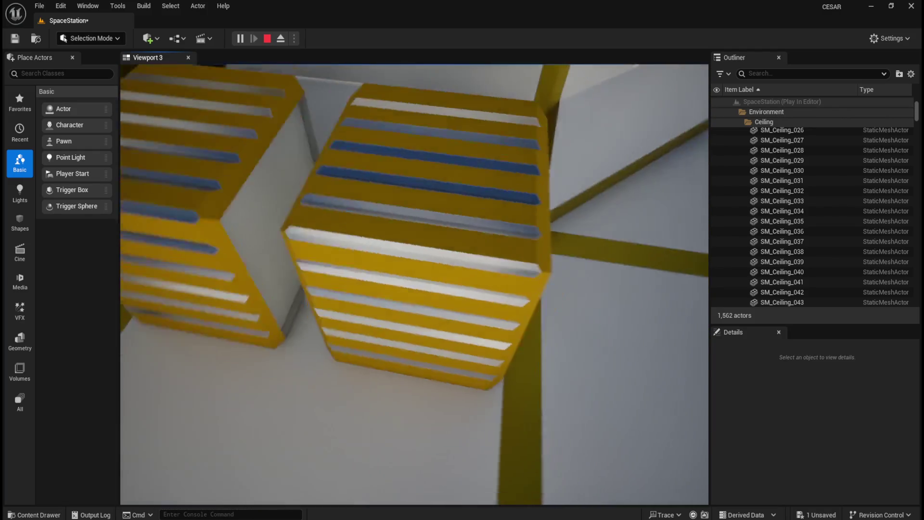
pyautogui.press('w')
pyautogui.press('w')
pyautogui.press('w')
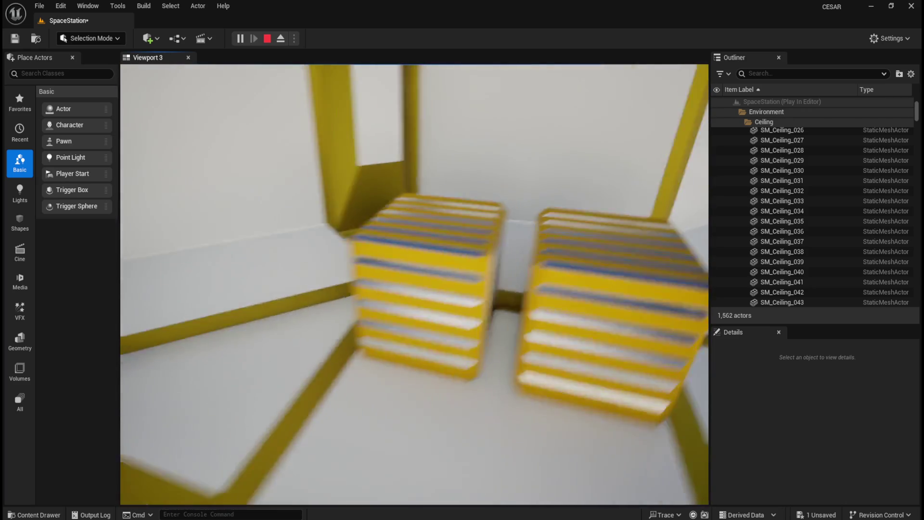
pyautogui.press('w')
pyautogui.press('w')
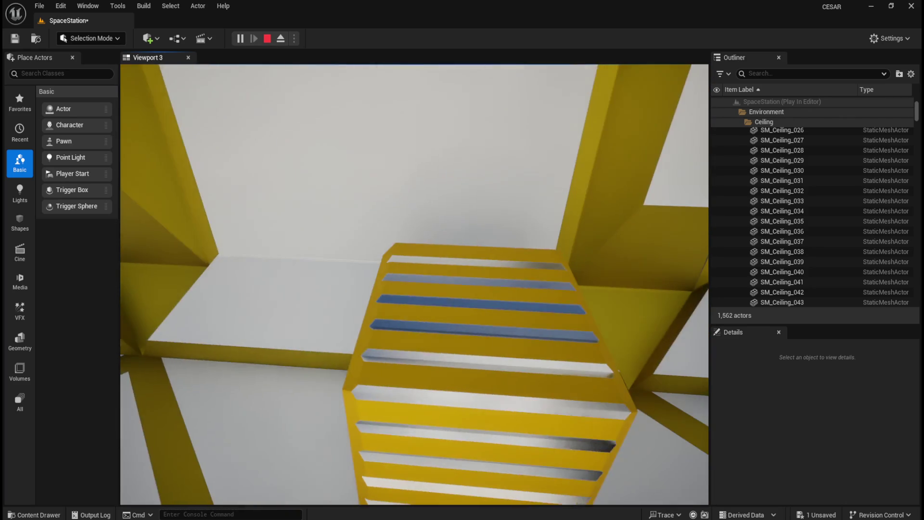
pyautogui.press('Escape')
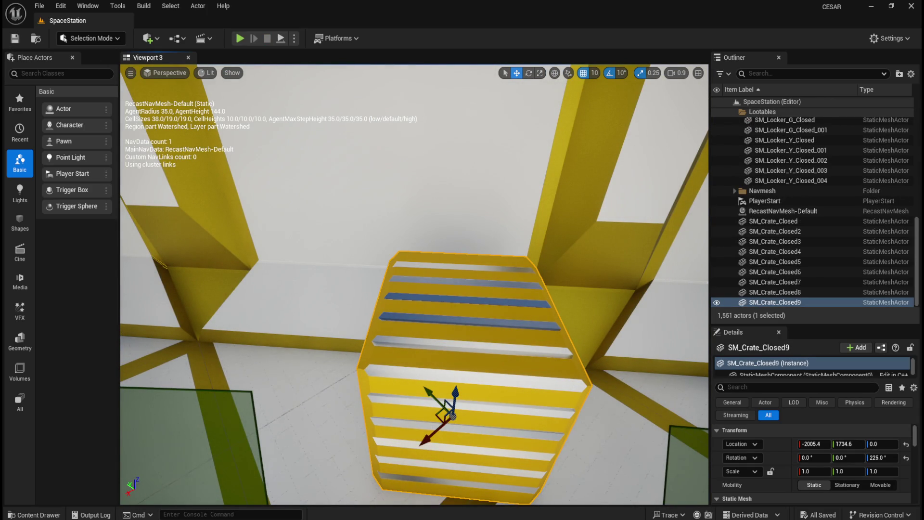
# In the Content Drawer, go up from Models to Assets, then into NPCs > RobotA.
pyautogui.scroll(-5, 446, 242)
pyautogui.hotkey('ctrl', 'space')
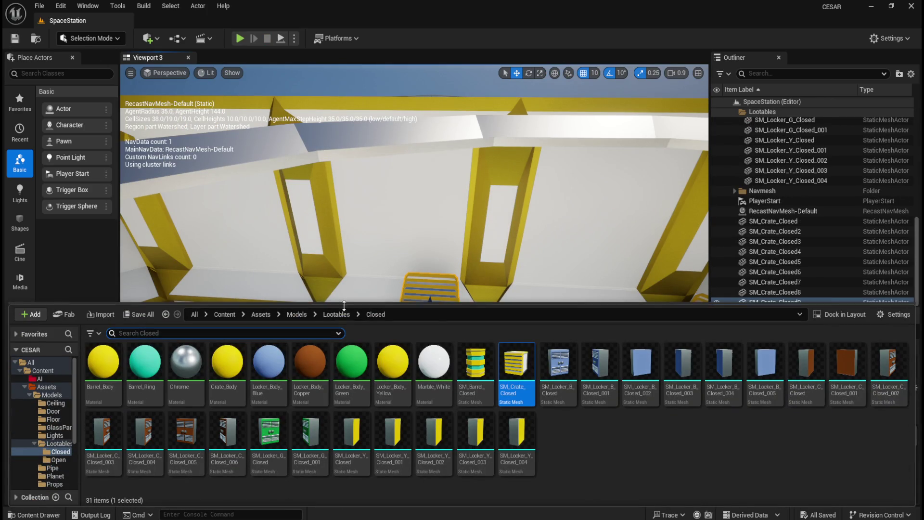
pyautogui.click(295, 315)
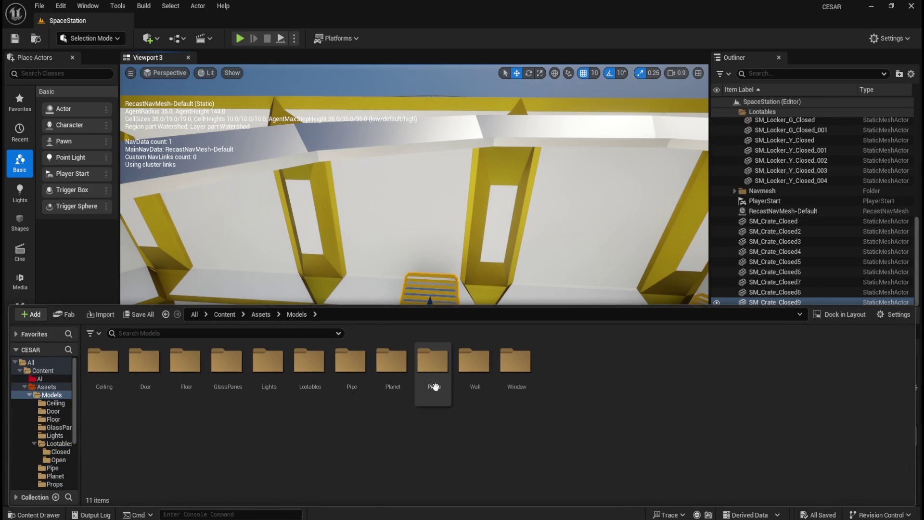
pyautogui.click(260, 314)
pyautogui.doubleClick(144, 361)
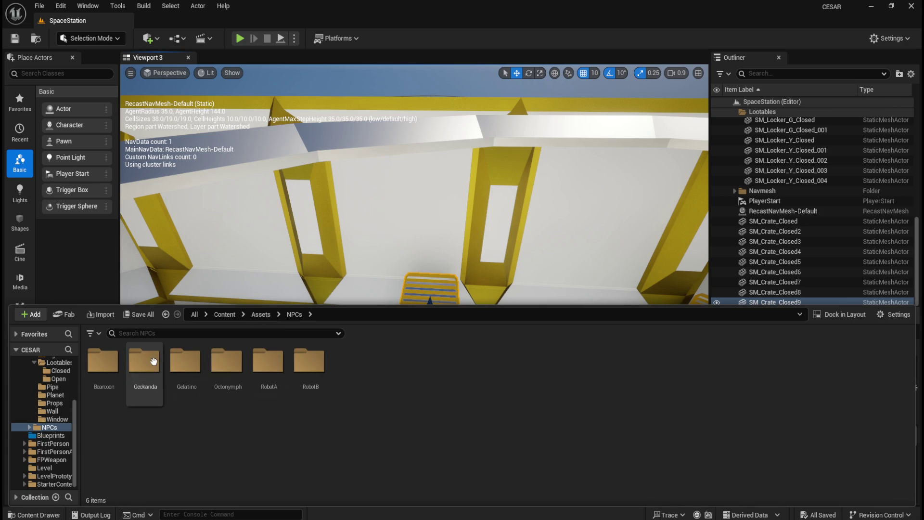
pyautogui.doubleClick(280, 372)
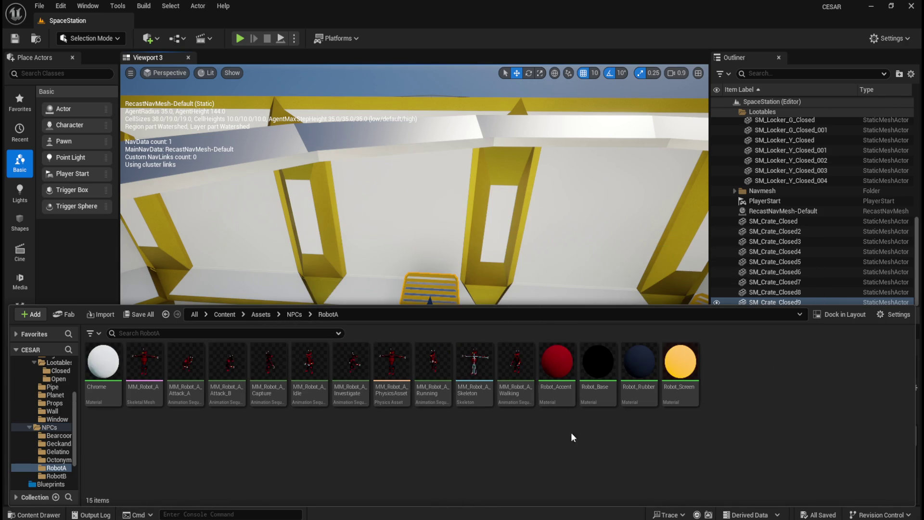
pyautogui.moveTo(95, 365)
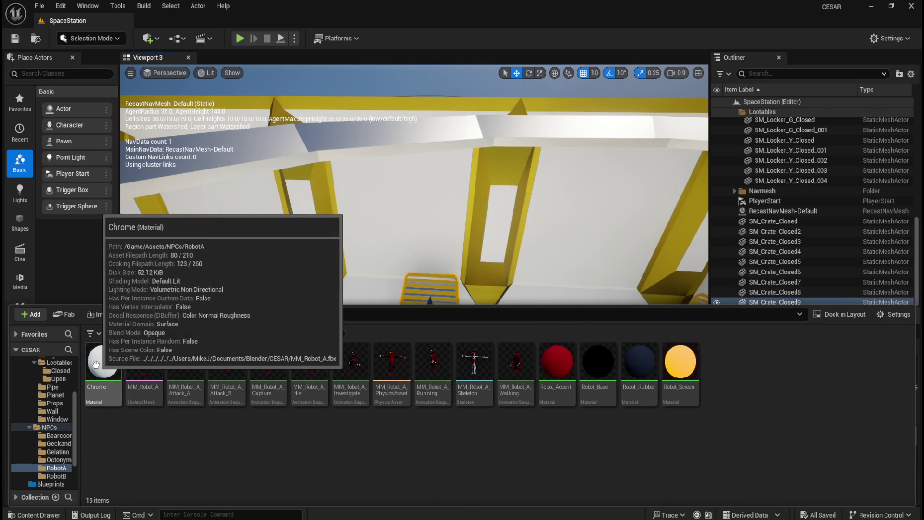
pyautogui.moveTo(564, 373)
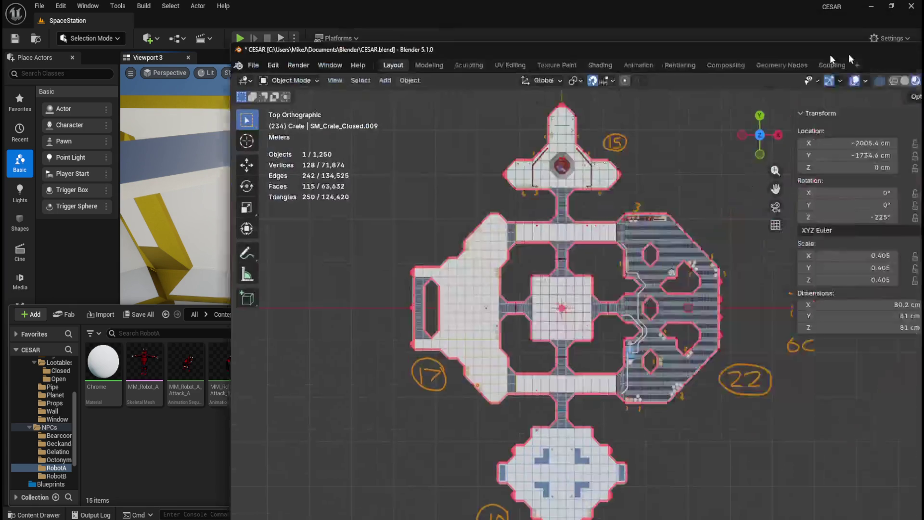
# Expand the NPCs collection in the Outliner, enable Robot #1, and expand it.
pyautogui.scroll(-10, 828, 219)
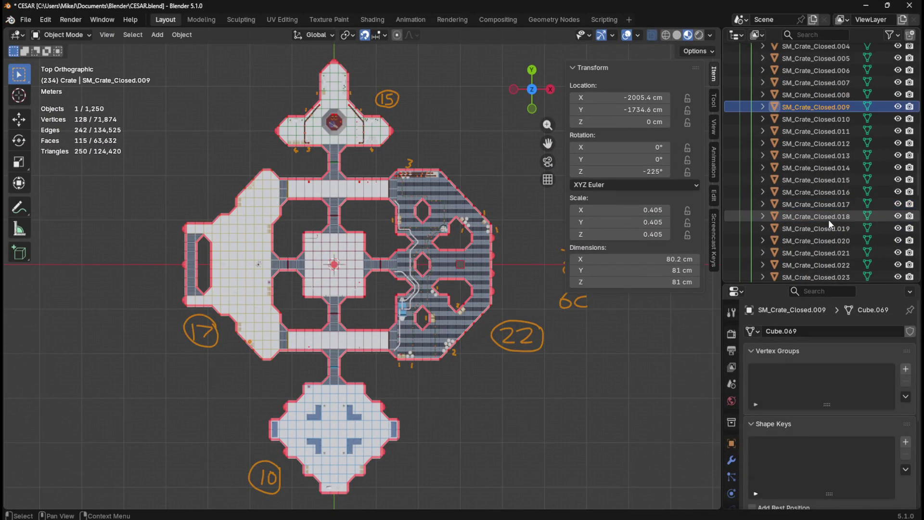
pyautogui.scroll(-10, 824, 224)
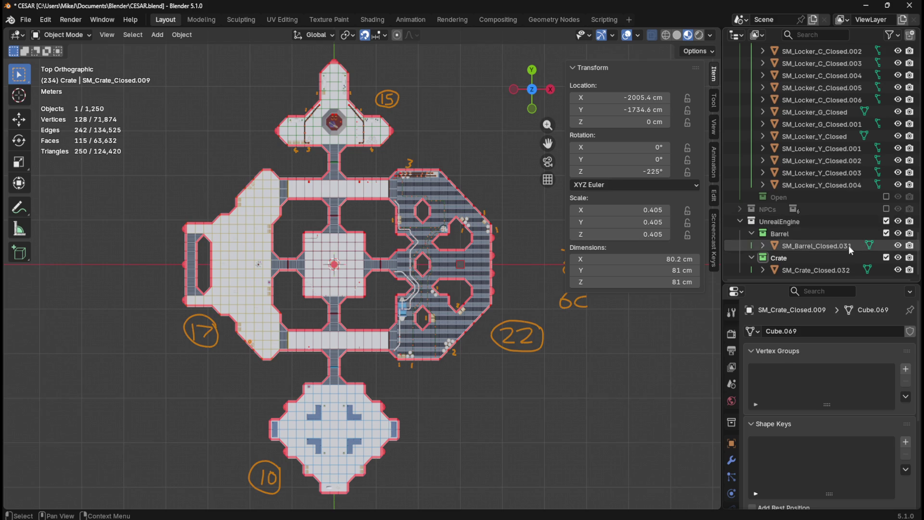
pyautogui.moveTo(917, 250); pyautogui.dragTo(917, 77)
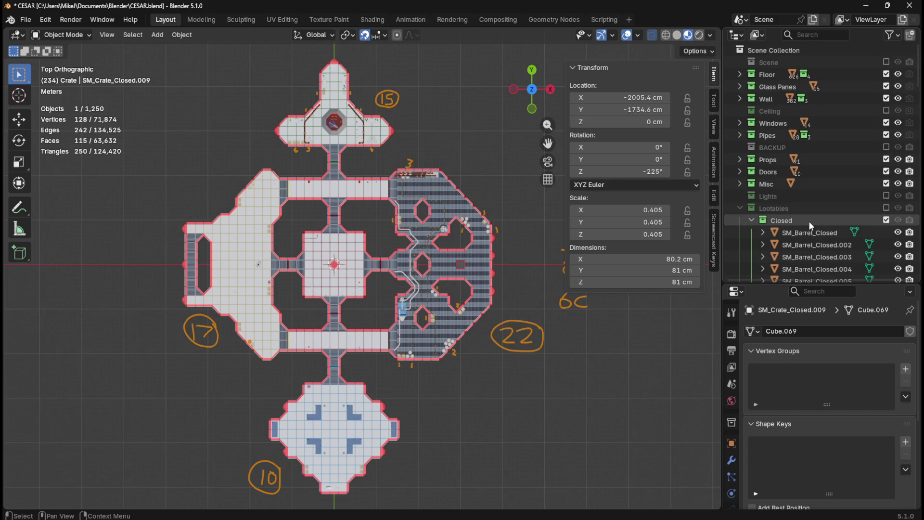
pyautogui.scroll(-10, 809, 220)
pyautogui.scroll(-10, 843, 198)
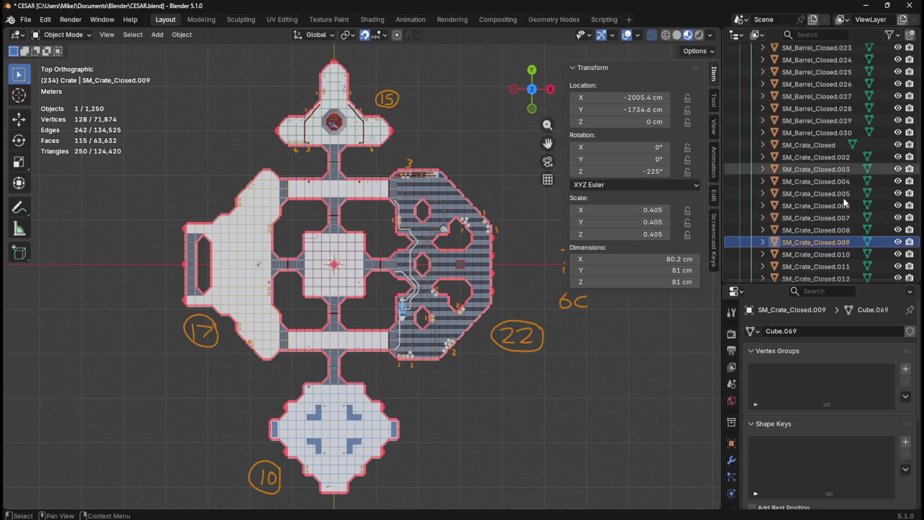
pyautogui.scroll(-8, 844, 198)
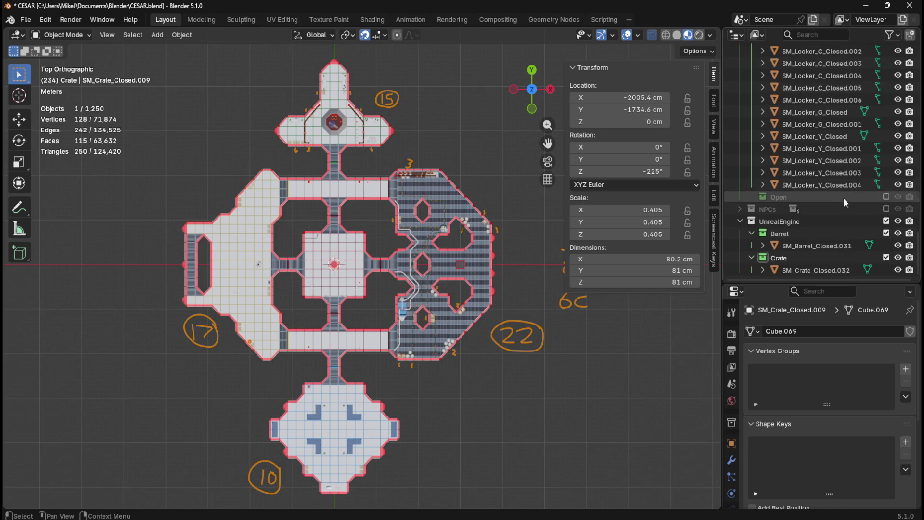
pyautogui.click(886, 222)
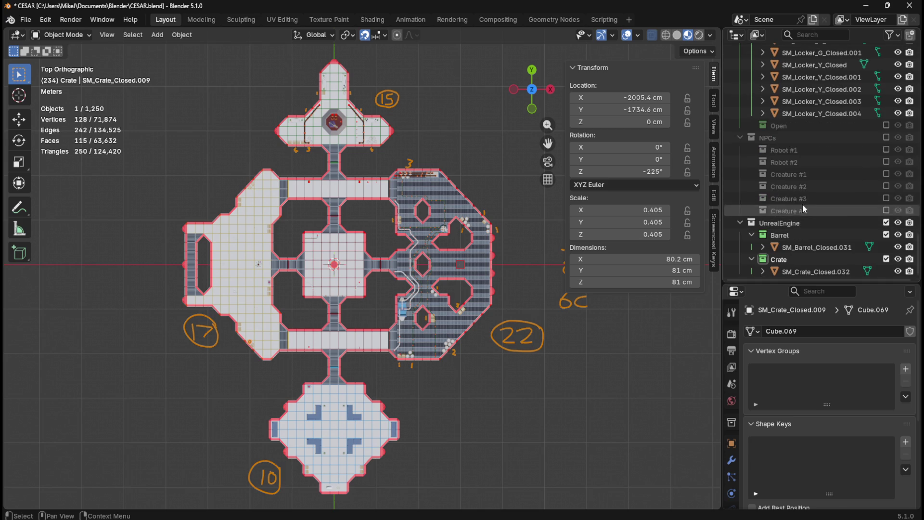
pyautogui.click(751, 222)
pyautogui.click(764, 234)
# Isolate the robot rig and MM_Robot_A in Local View and orbit around them.
pyautogui.scroll(-2, 811, 192)
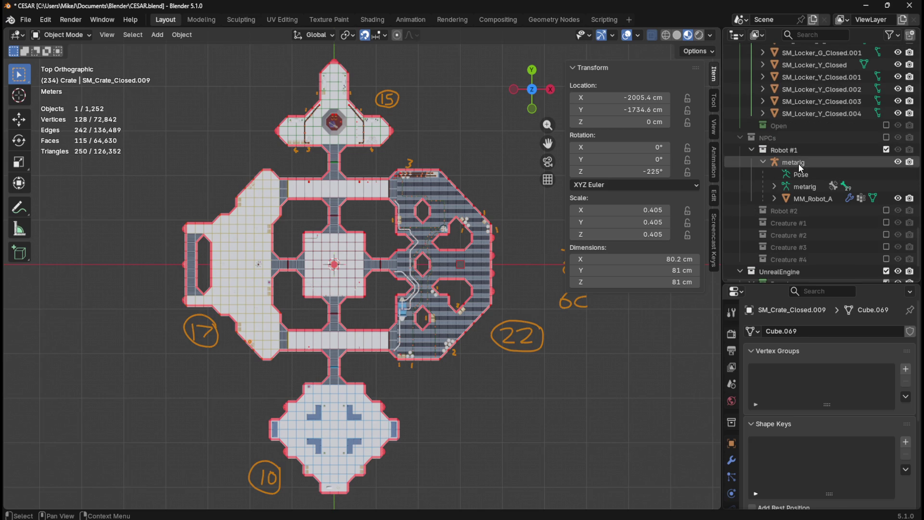
pyautogui.click(798, 164)
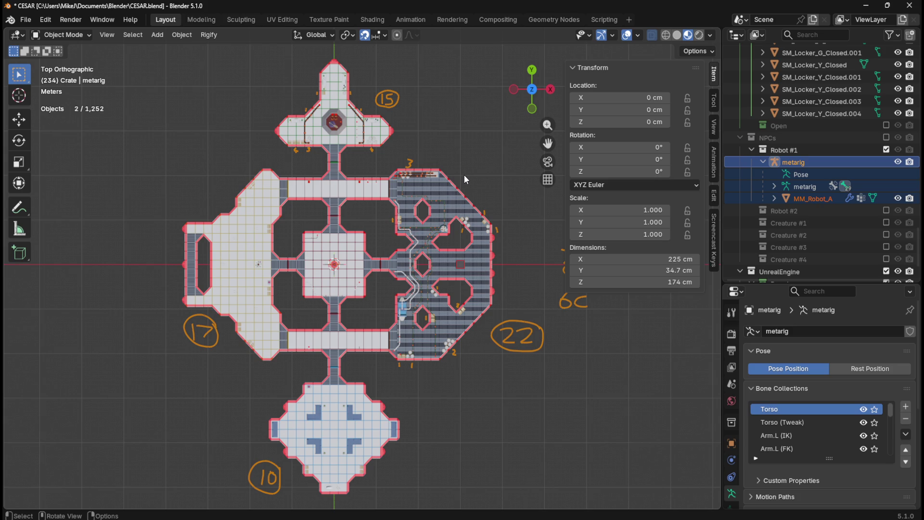
pyautogui.press('KP_Divide')
pyautogui.moveTo(464, 175)
pyautogui.mouseDown()
pyautogui.moveTo(421, 205)
pyautogui.moveTo(454, 102)
pyautogui.moveTo(475, 135)
pyautogui.moveTo(316, 100)
pyautogui.moveTo(366, 130)
pyautogui.mouseUp()
pyautogui.scroll(2, 366, 130)
pyautogui.moveTo(386, 162)
pyautogui.mouseDown()
pyautogui.moveTo(487, 191)
pyautogui.moveTo(506, 253)
pyautogui.moveTo(369, 178)
pyautogui.moveTo(475, 171)
pyautogui.mouseUp()
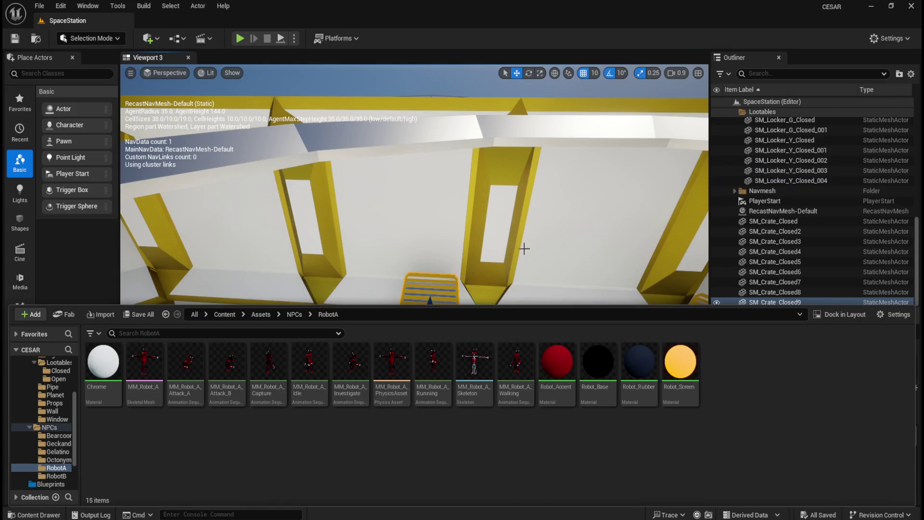
# Bring the viewport to a close-up of the red robot beside the blue crate and open its context menu.
pyautogui.scroll(-10, 434, 362)
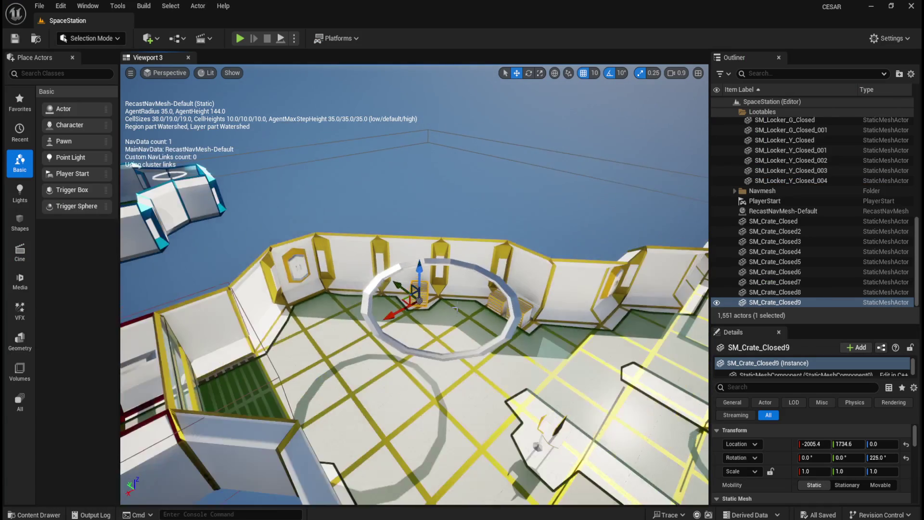
pyautogui.scroll(-5, 520, 250)
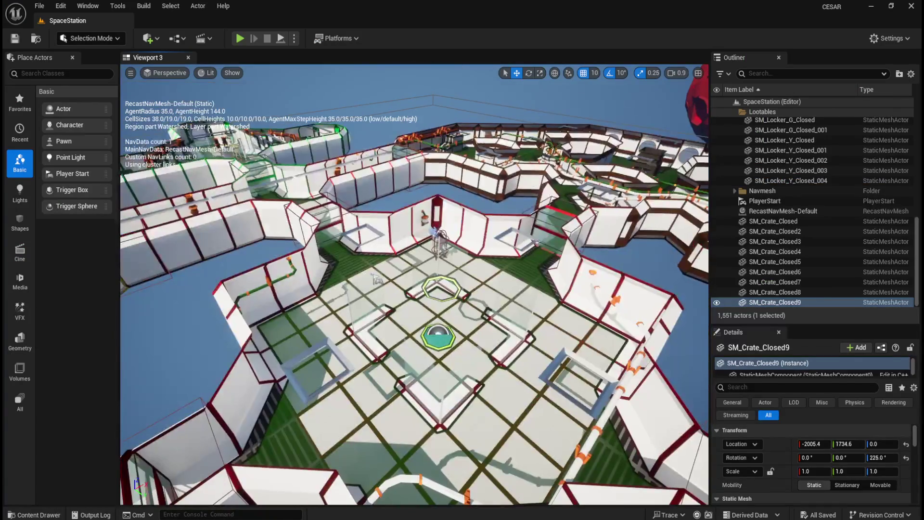
pyautogui.scroll(8, 520, 249)
pyautogui.scroll(10, 519, 250)
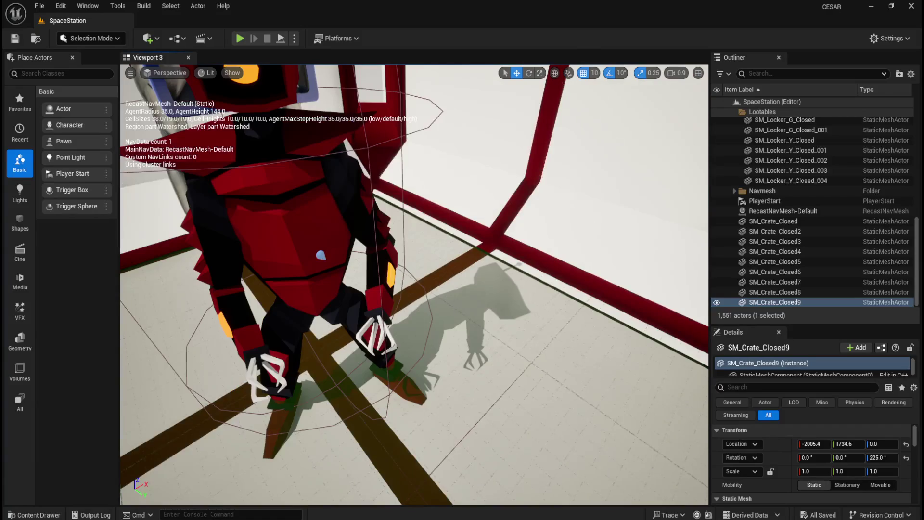
pyautogui.moveTo(321, 255); pyautogui.dragTo(458, 321)
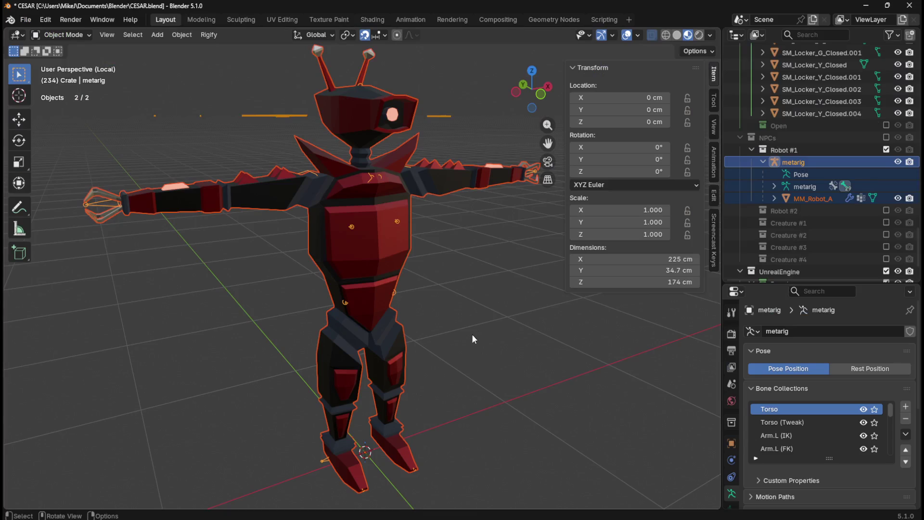
pyautogui.rightClick(473, 330)
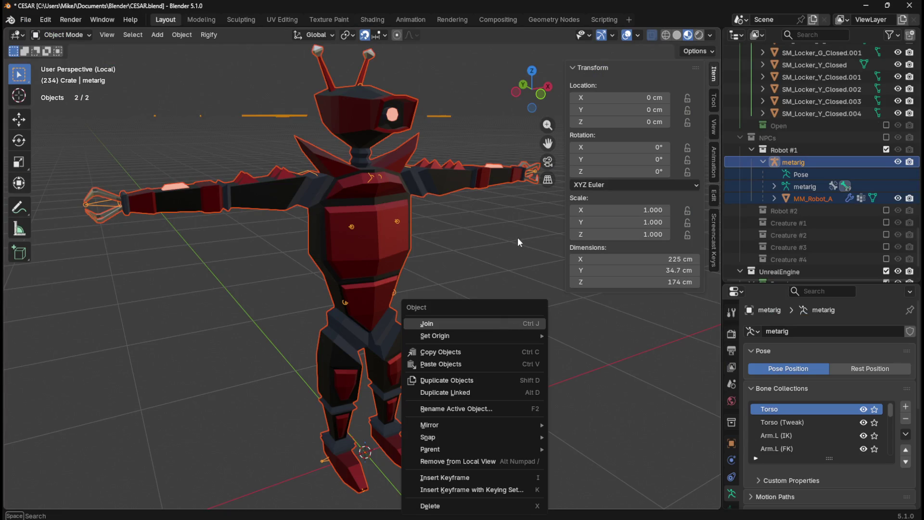
# Select only the MM_Robot_A mesh and show its Robot_Rubber material nodes in the Shading workspace.
pyautogui.press('Escape')
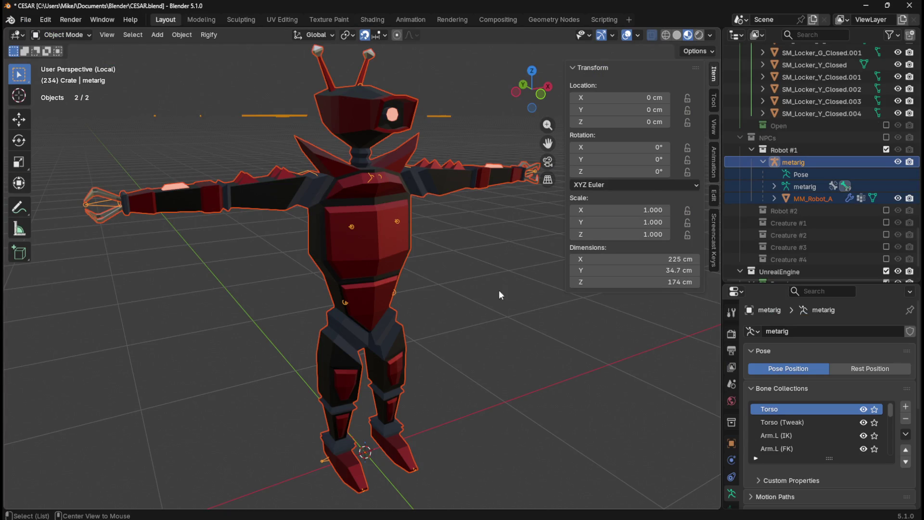
pyautogui.moveTo(492, 284)
pyautogui.mouseDown()
pyautogui.moveTo(375, 295)
pyautogui.moveTo(258, 279)
pyautogui.moveTo(181, 236)
pyautogui.moveTo(250, 291)
pyautogui.moveTo(375, 309)
pyautogui.moveTo(530, 255)
pyautogui.moveTo(551, 298)
pyautogui.moveTo(379, 275)
pyautogui.moveTo(425, 295)
pyautogui.mouseUp()
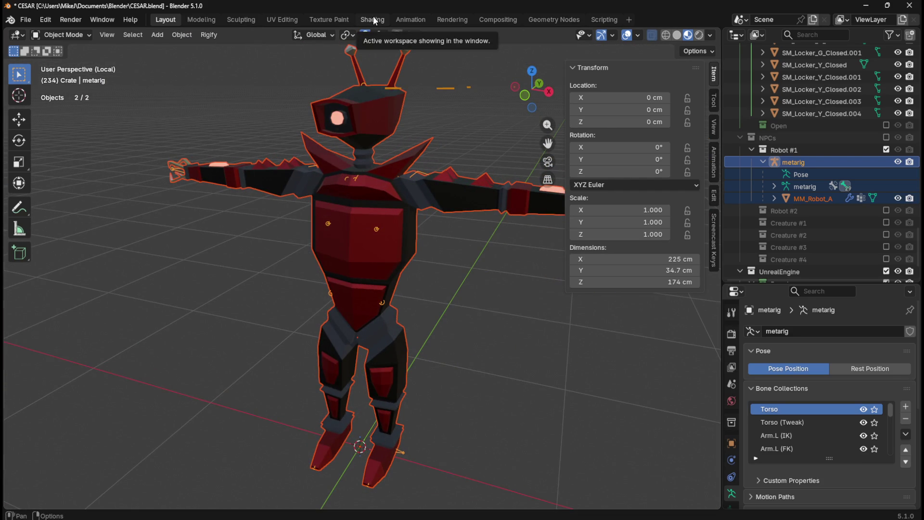
pyautogui.click(825, 199)
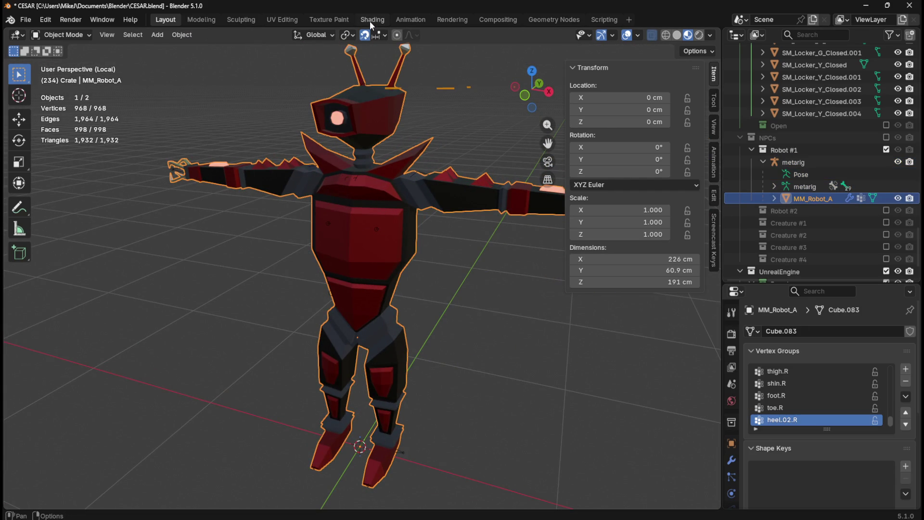
pyautogui.click(370, 21)
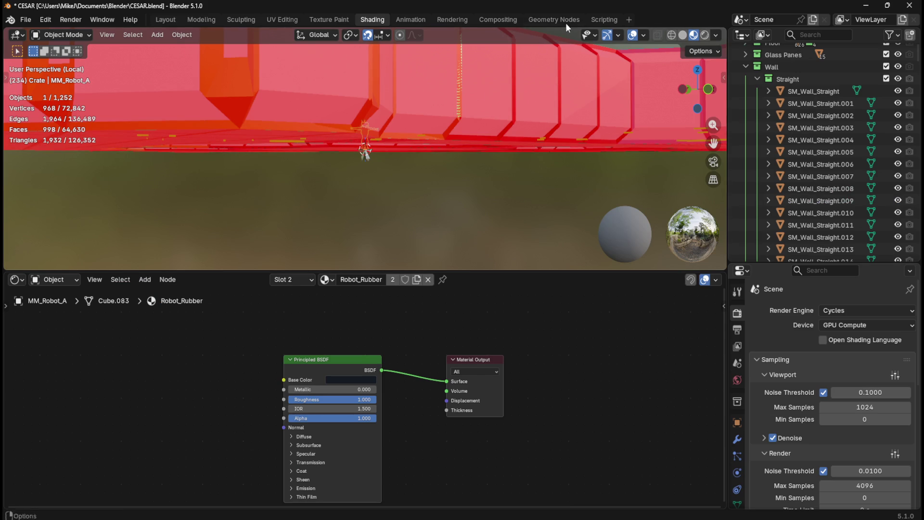
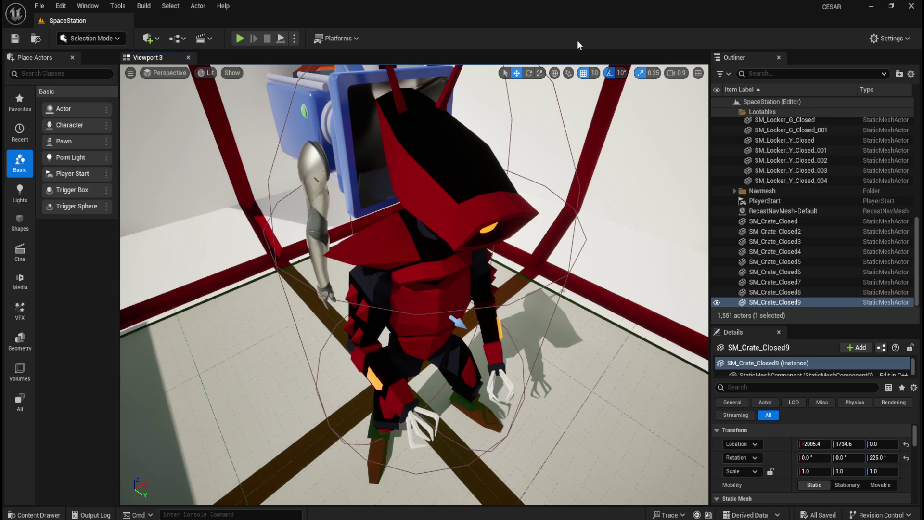
# Open the Chrome material and make it fully metallic with a Roughness of 0.3.
pyautogui.press('p')
pyautogui.hotkey('ctrl', 'space')
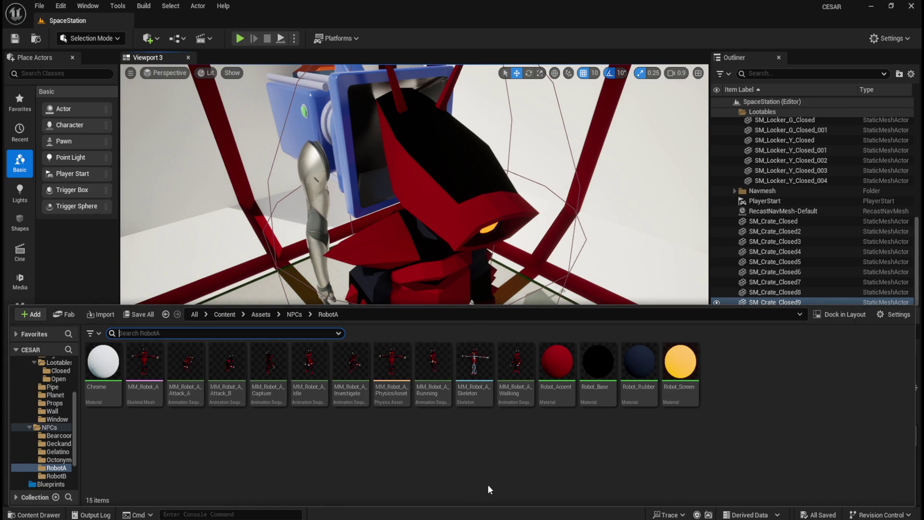
pyautogui.doubleClick(101, 372)
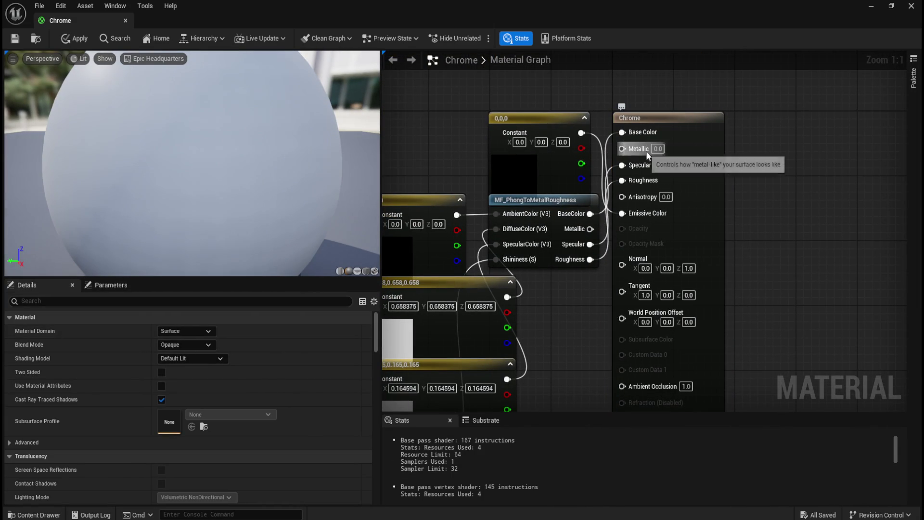
pyautogui.keyDown('alt'); pyautogui.click(621, 147); pyautogui.keyUp('alt')
pyautogui.write('1')
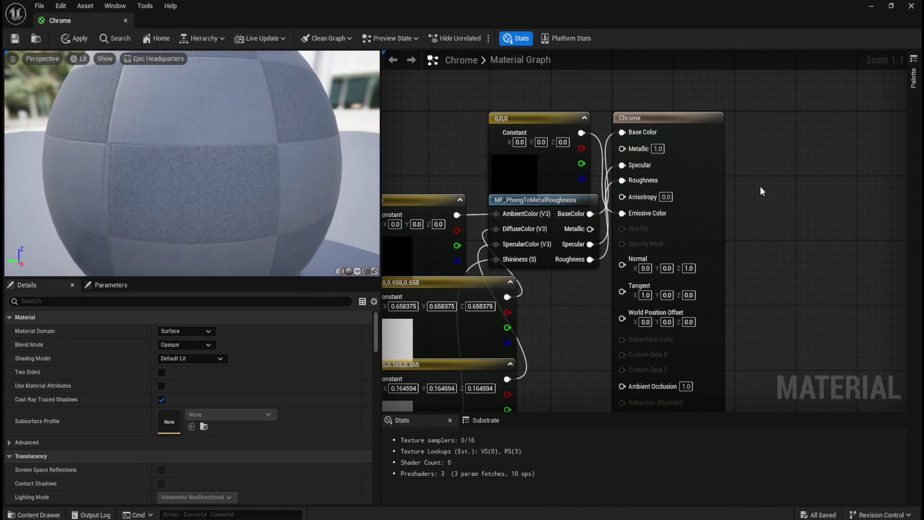
pyautogui.keyDown('alt'); pyautogui.click(622, 180); pyautogui.keyUp('alt')
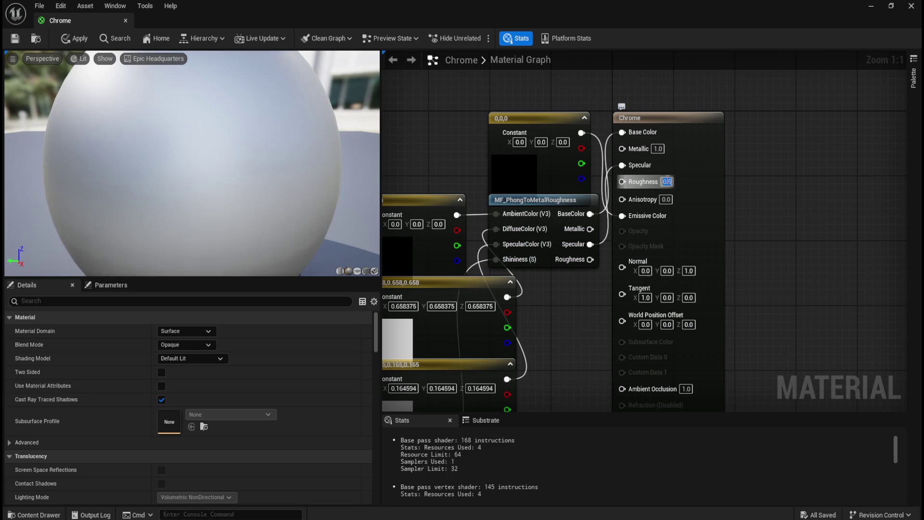
pyautogui.write('.63')
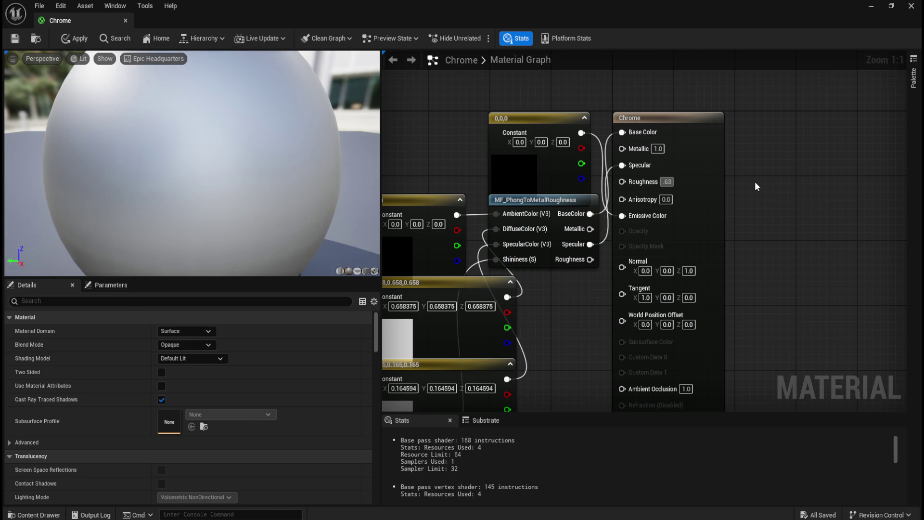
pyautogui.press('BackSpace')
pyautogui.press('BackSpace')
pyautogui.write('3')
pyautogui.press('Return')
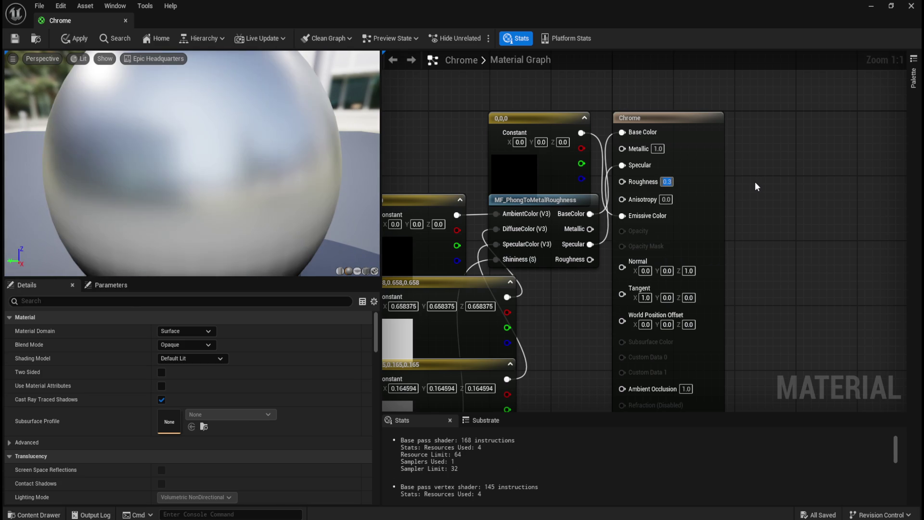
# Apply and save the Chrome material, then close its editor.
pyautogui.click(75, 39)
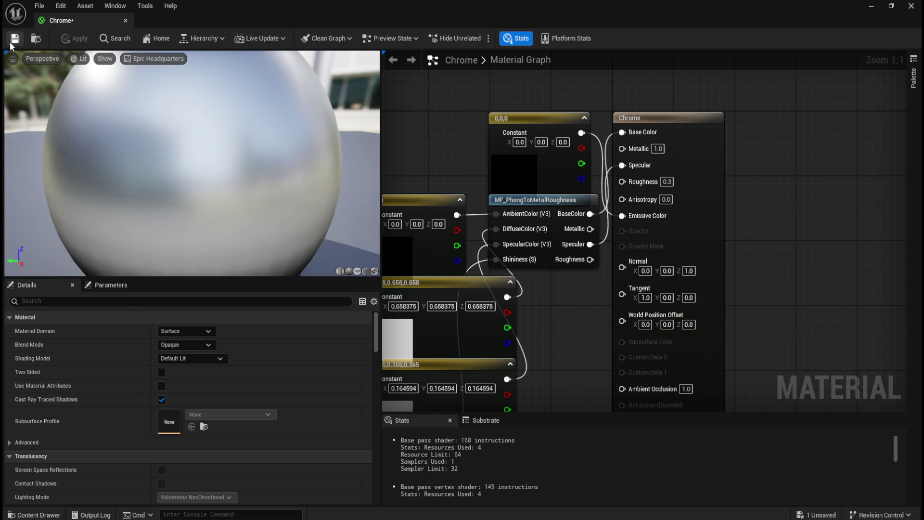
pyautogui.click(15, 38)
pyautogui.click(126, 21)
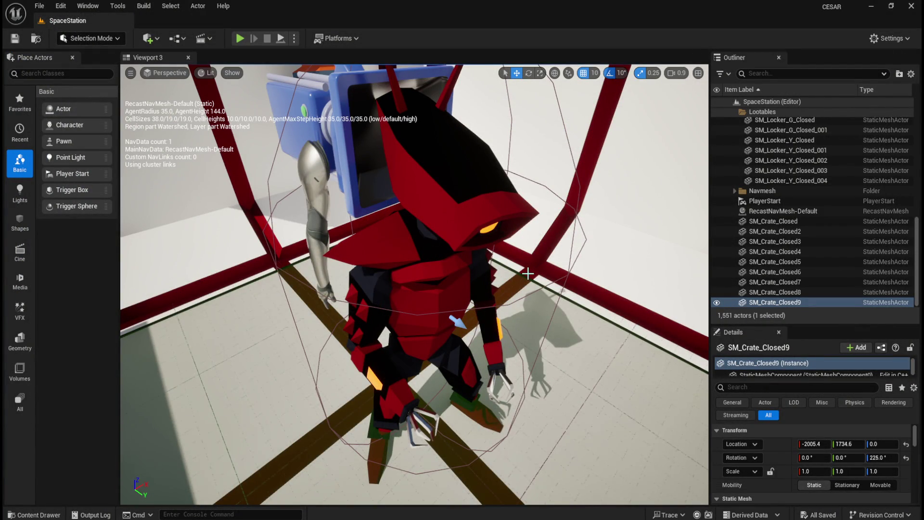
# Open Robot_Accent and set its Metallic to 0.8.
pyautogui.hotkey('ctrl', 'space')
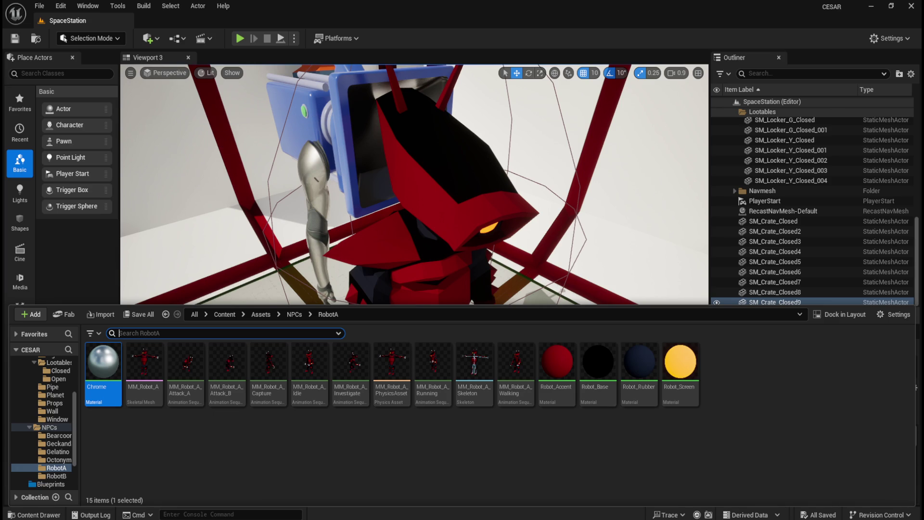
pyautogui.doubleClick(557, 364)
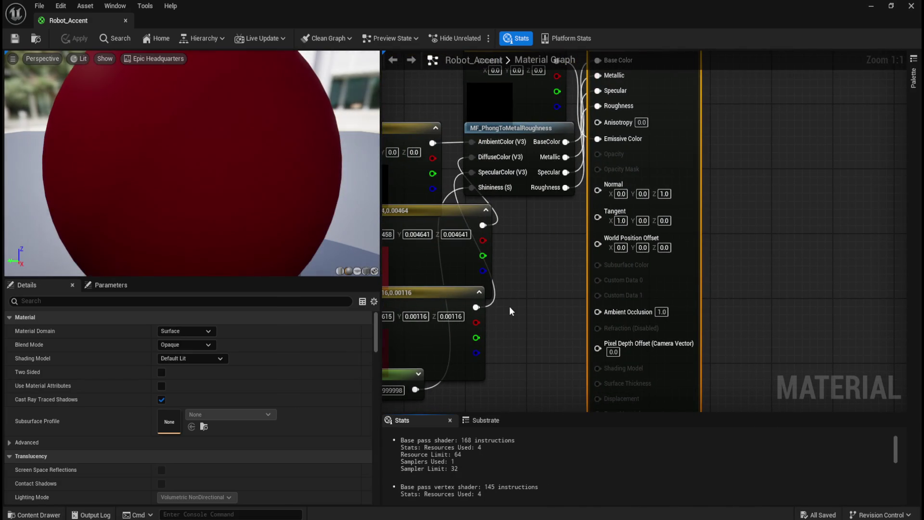
pyautogui.scroll(-1, 547, 302)
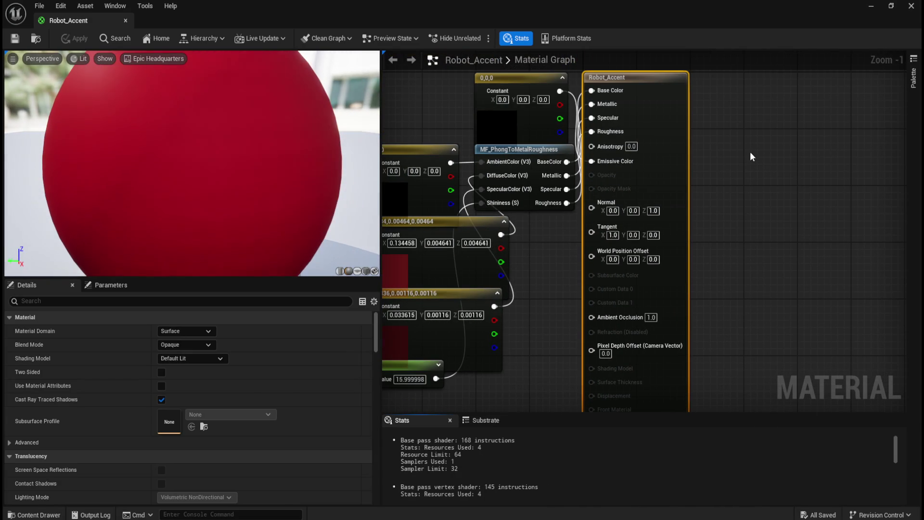
pyautogui.keyDown('alt'); pyautogui.click(591, 105); pyautogui.keyUp('alt')
pyautogui.click(625, 105)
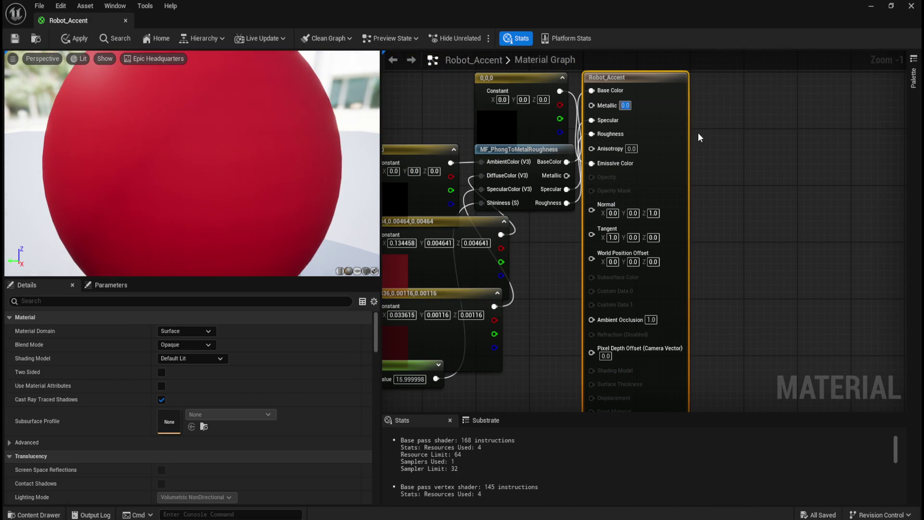
pyautogui.write('0.8')
pyautogui.press('Return')
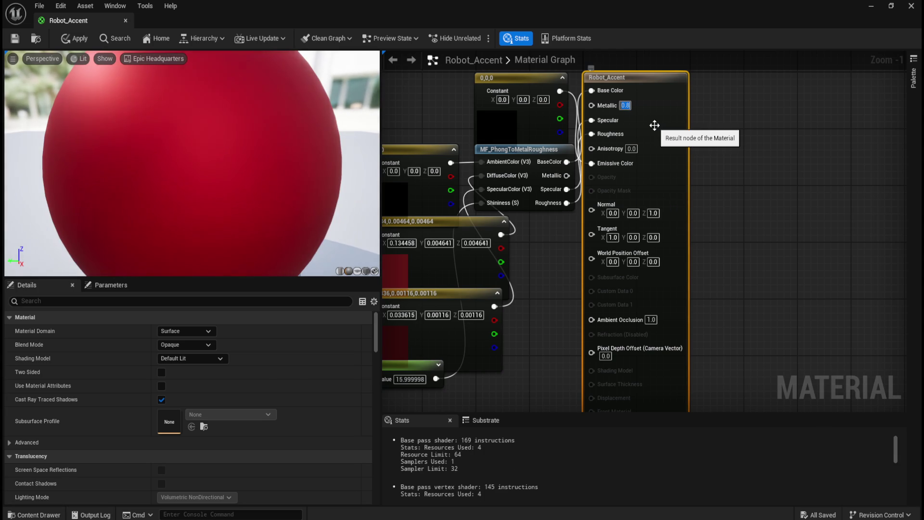
# Set Robot_Accent's Roughness to 0.6, then apply and save the material.
pyautogui.keyDown('alt'); pyautogui.click(591, 134); pyautogui.keyUp('alt')
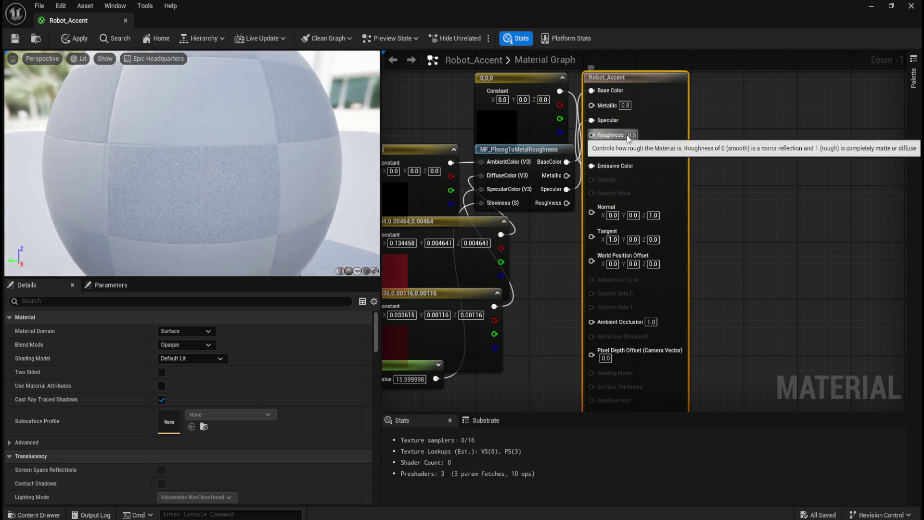
pyautogui.write('0.6')
pyautogui.press('Return')
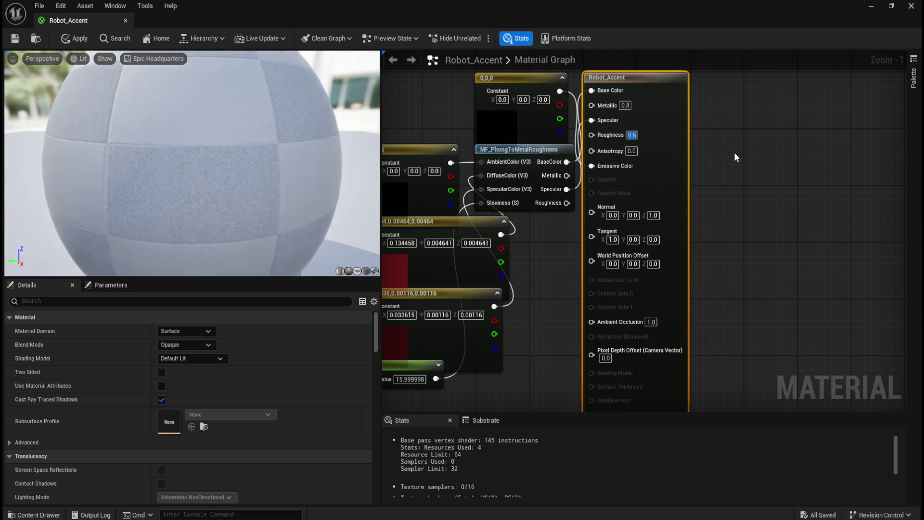
pyautogui.click(66, 39)
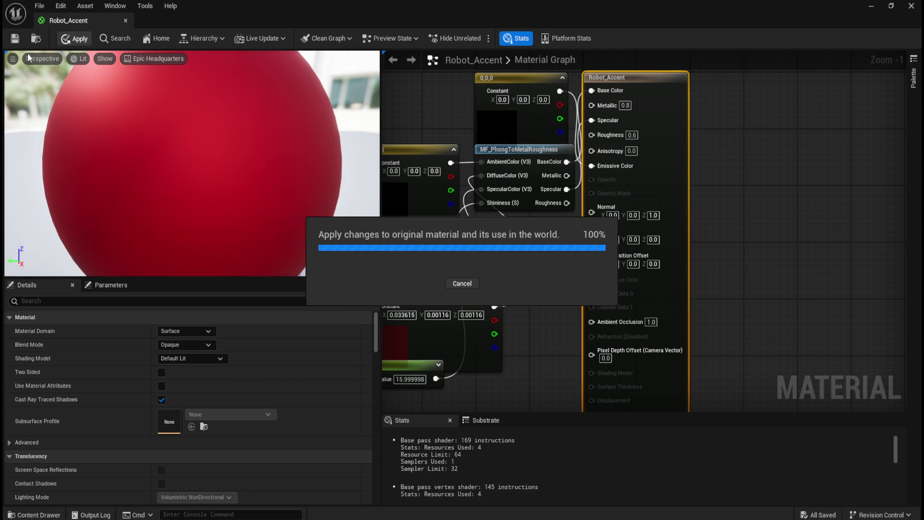
pyautogui.click(15, 39)
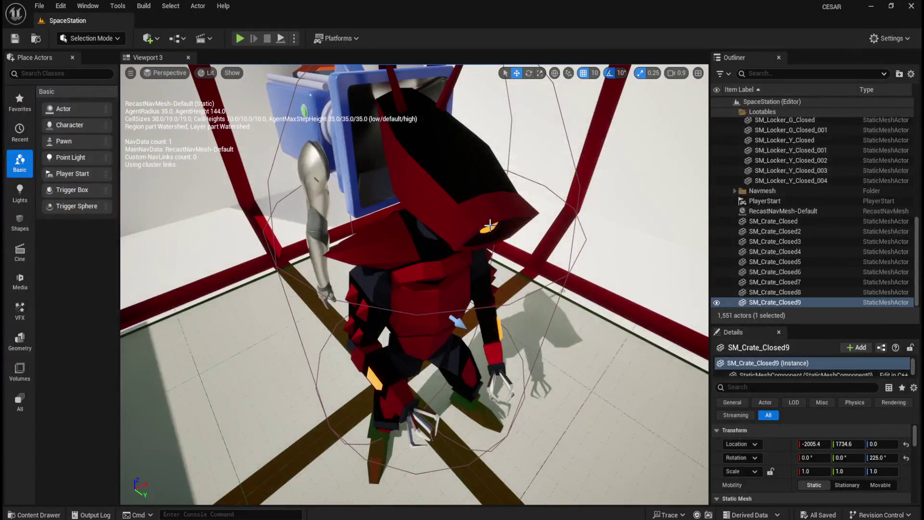
# Show the RobotA assets again, toggle the navigation debug display, and clear the asset selection.
pyautogui.hotkey('ctrl', 'space')
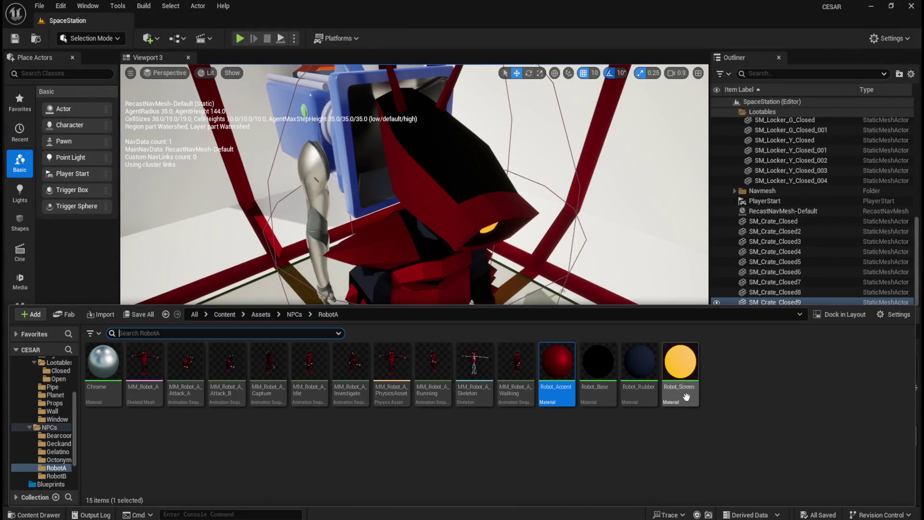
pyautogui.press('p')
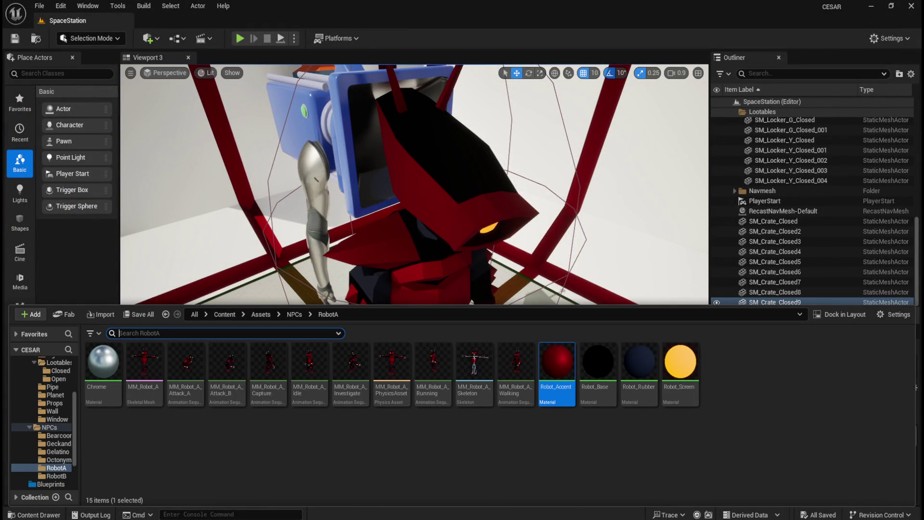
pyautogui.click(570, 428)
pyautogui.press('p')
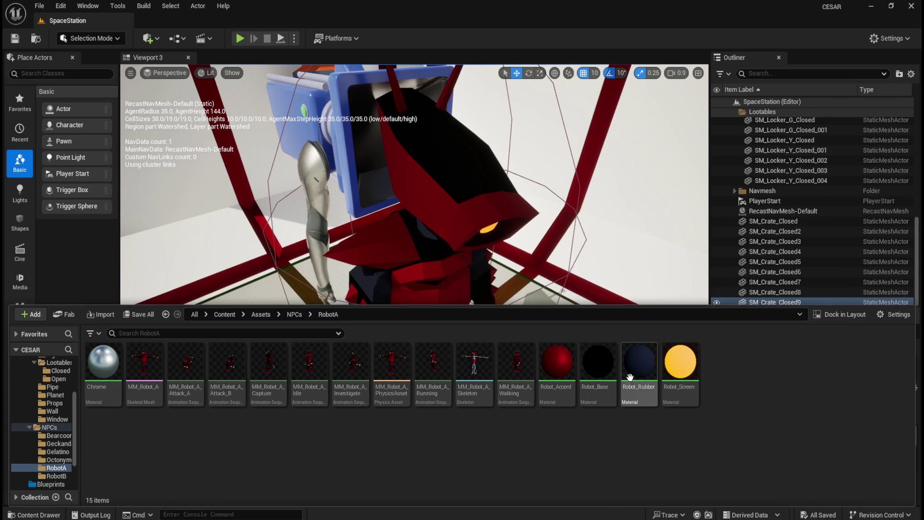
# Open Robot_Base, detach its Metallic and Roughness inputs, and set Roughness to 0.6.
pyautogui.click(602, 369)
pyautogui.doubleClick(602, 368)
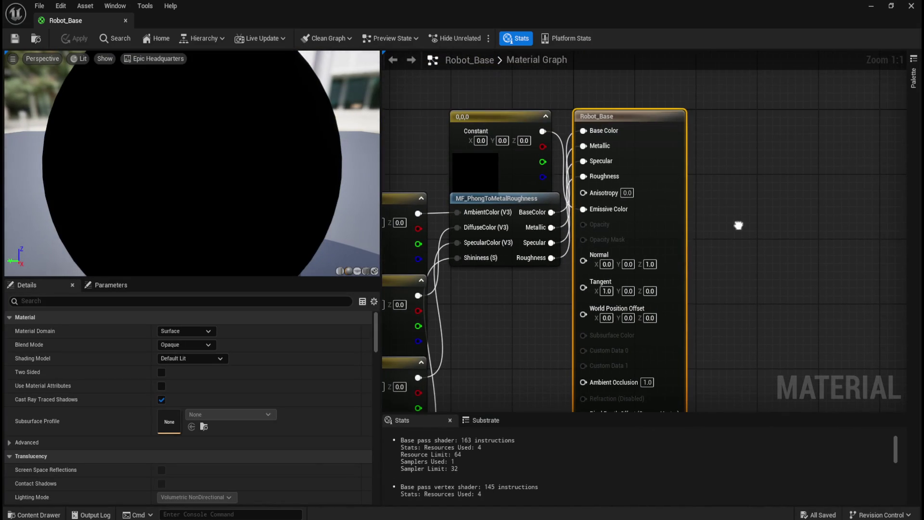
pyautogui.keyDown('alt'); pyautogui.click(584, 146); pyautogui.keyUp('alt')
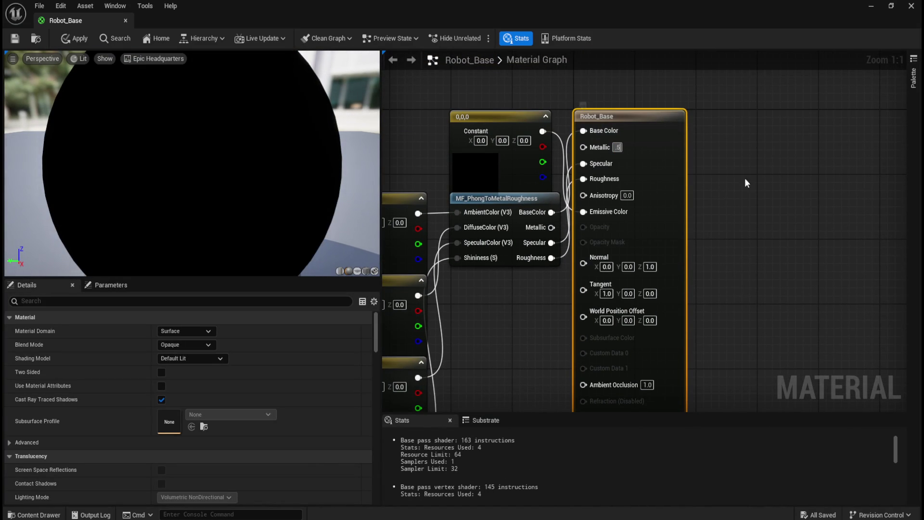
pyautogui.keyDown('alt'); pyautogui.click(584, 178); pyautogui.keyUp('alt')
pyautogui.click(628, 181)
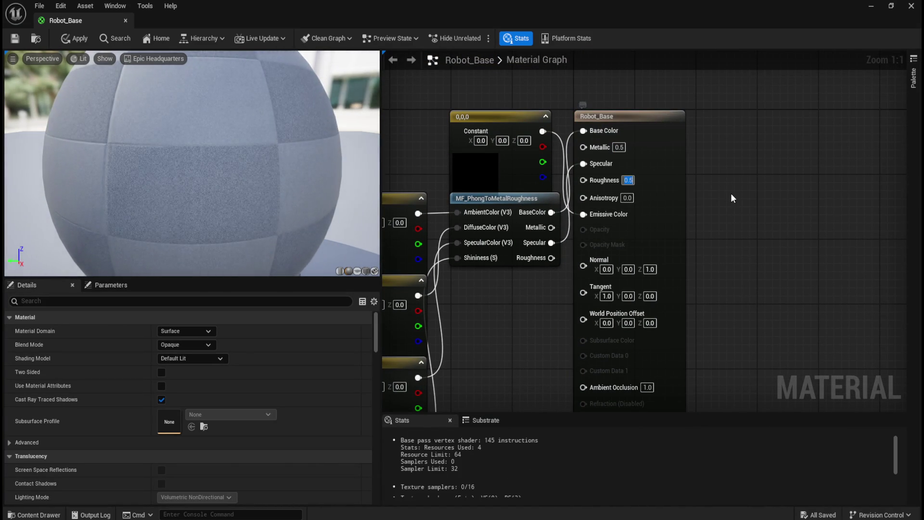
pyautogui.write('0.6')
pyautogui.press('Return')
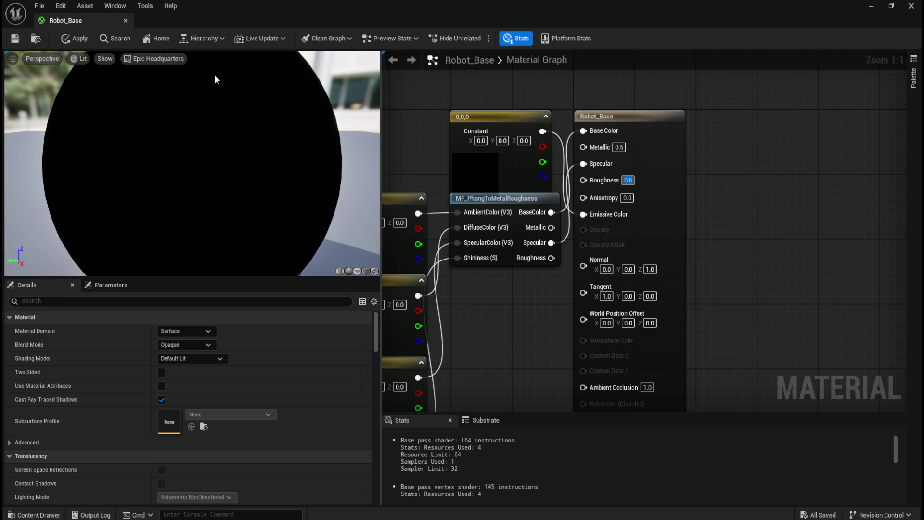
# Apply and save Robot_Base, then show the RobotA assets again.
pyautogui.click(73, 38)
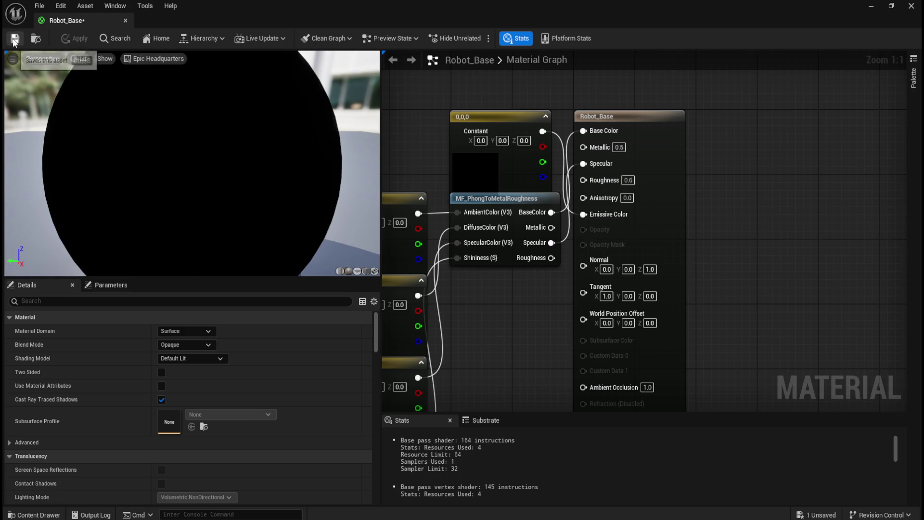
pyautogui.click(125, 20)
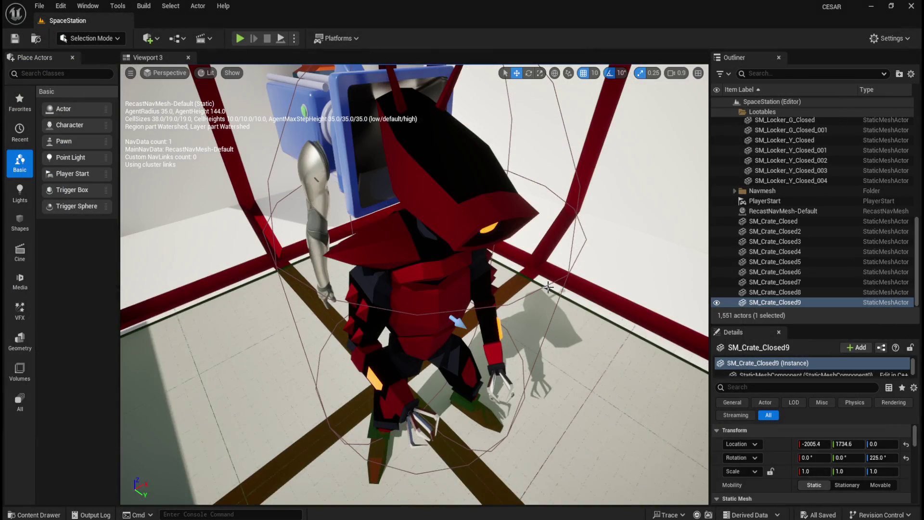
pyautogui.hotkey('ctrl', 'space')
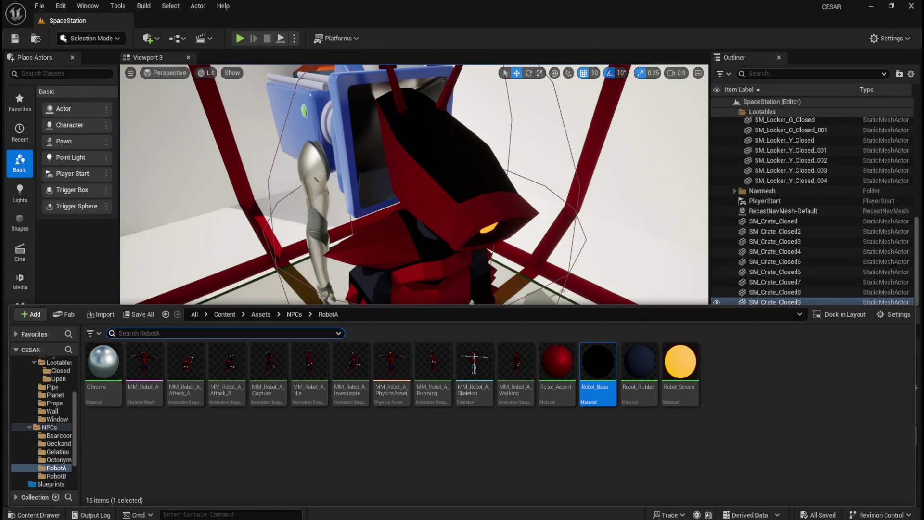
# Open Robot_Rubber and disconnect its Roughness and Metallic inputs.
pyautogui.doubleClick(647, 372)
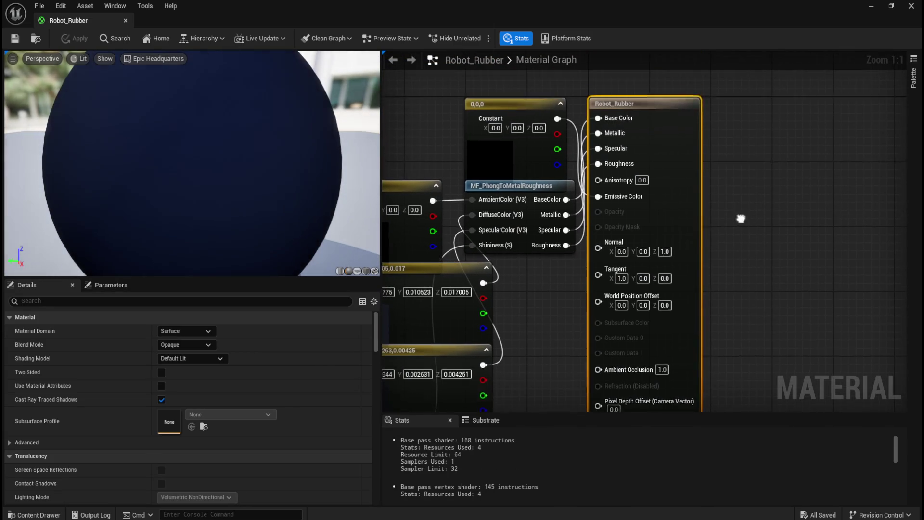
pyautogui.keyDown('alt'); pyautogui.click(624, 182); pyautogui.keyUp('alt')
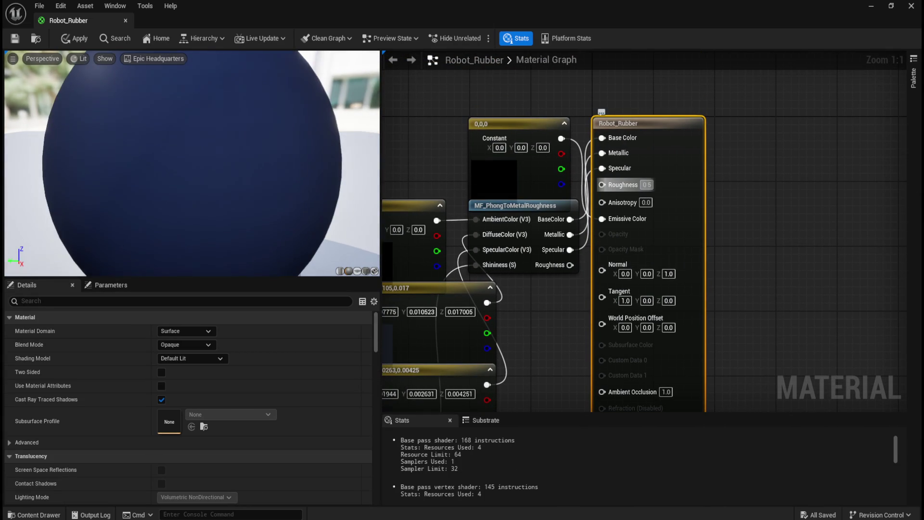
pyautogui.write('1')
pyautogui.click(74, 39)
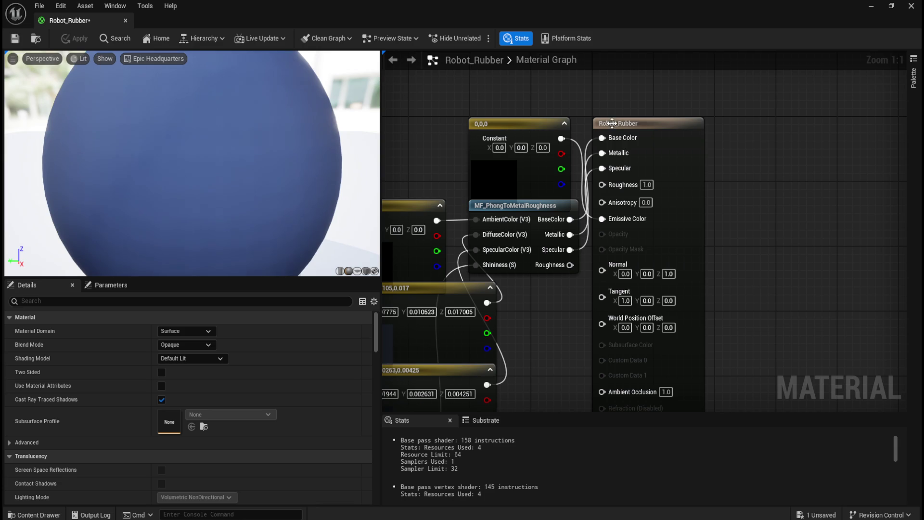
pyautogui.keyDown('alt'); pyautogui.click(608, 153); pyautogui.keyUp('alt')
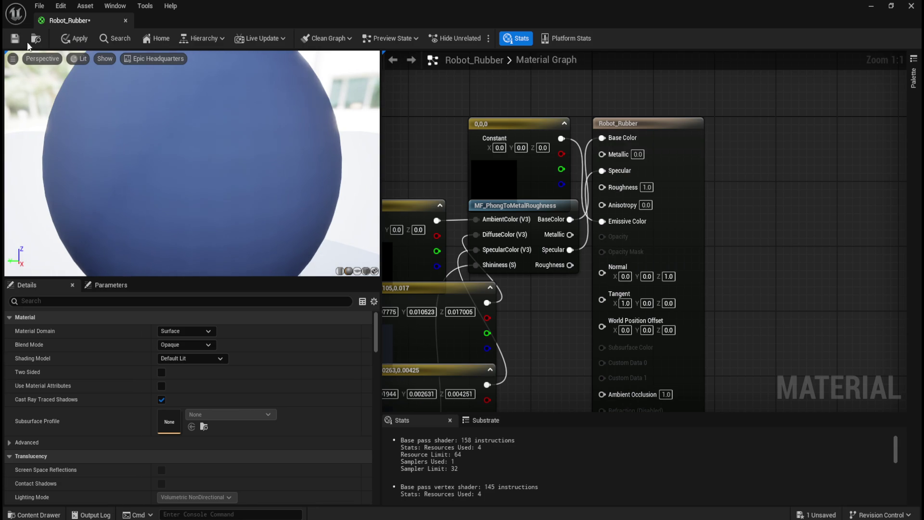
# Apply and save Robot_Rubber, close it, and show the RobotA assets again.
pyautogui.click(75, 38)
pyautogui.click(15, 38)
pyautogui.click(124, 21)
pyautogui.moveTo(490, 278)
pyautogui.mouseDown()
pyautogui.moveTo(504, 238)
pyautogui.moveTo(498, 282)
pyautogui.mouseUp()
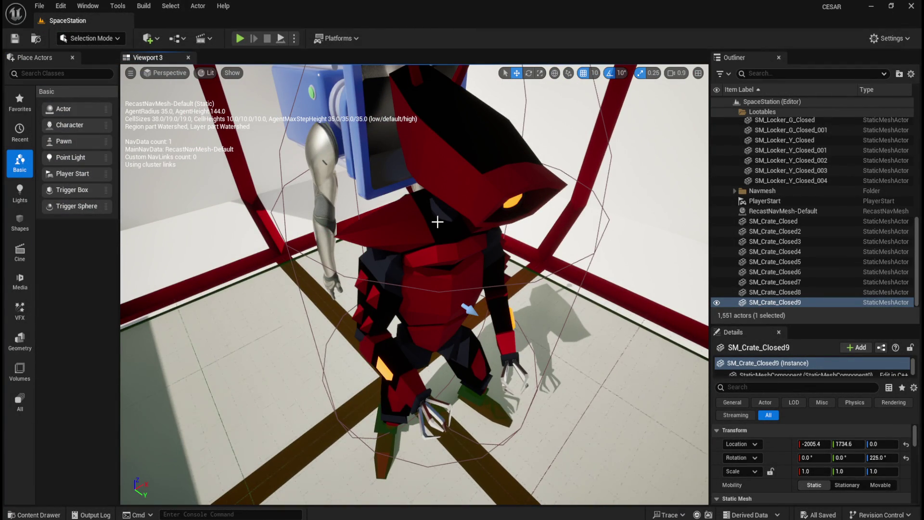
pyautogui.hotkey('ctrl', 'space')
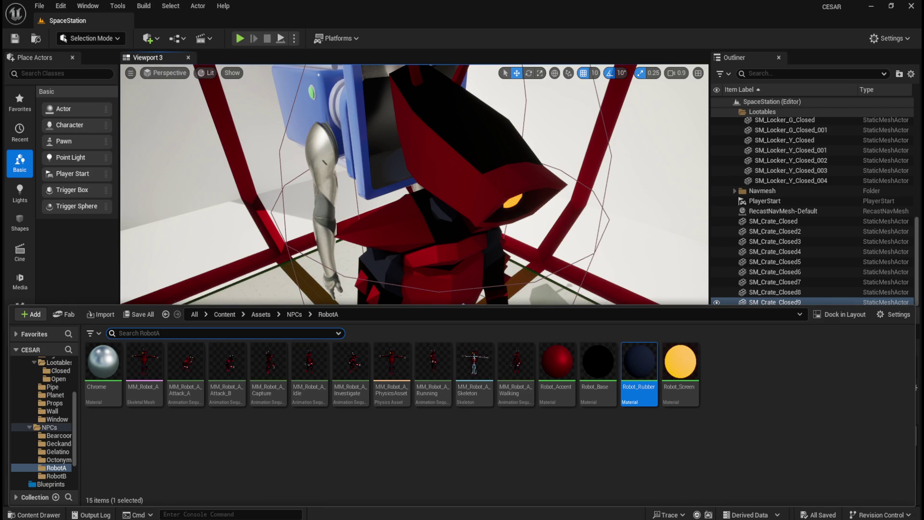
# Review the Robot_Screen material graph, close it, and start a Play In Editor session.
pyautogui.doubleClick(681, 366)
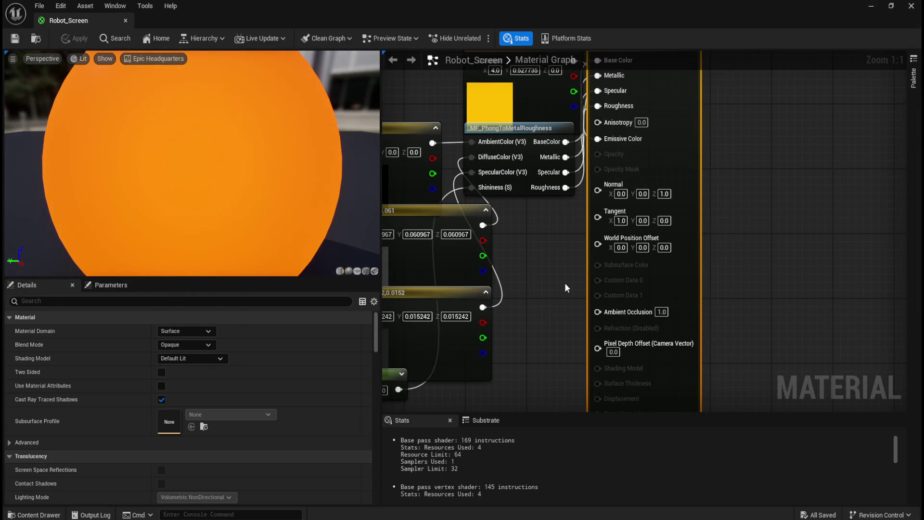
pyautogui.moveTo(564, 282)
pyautogui.mouseDown()
pyautogui.moveTo(583, 337)
pyautogui.moveTo(632, 302)
pyautogui.moveTo(660, 152)
pyautogui.moveTo(639, 335)
pyautogui.moveTo(615, 303)
pyautogui.moveTo(596, 234)
pyautogui.mouseUp()
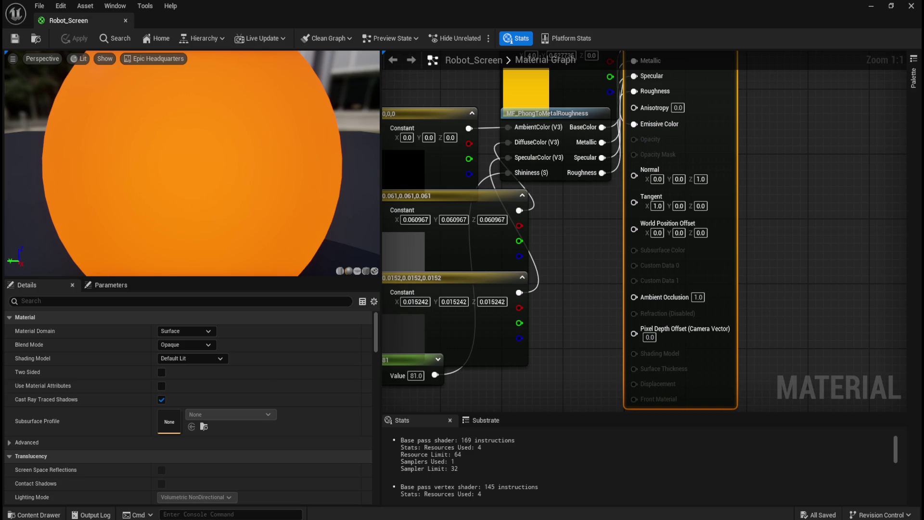
pyautogui.click(126, 20)
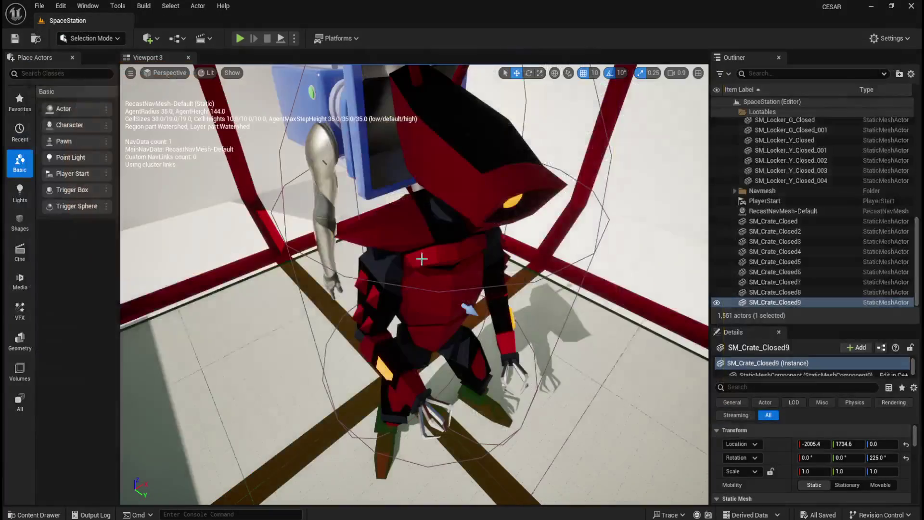
pyautogui.click(238, 37)
pyautogui.press('s')
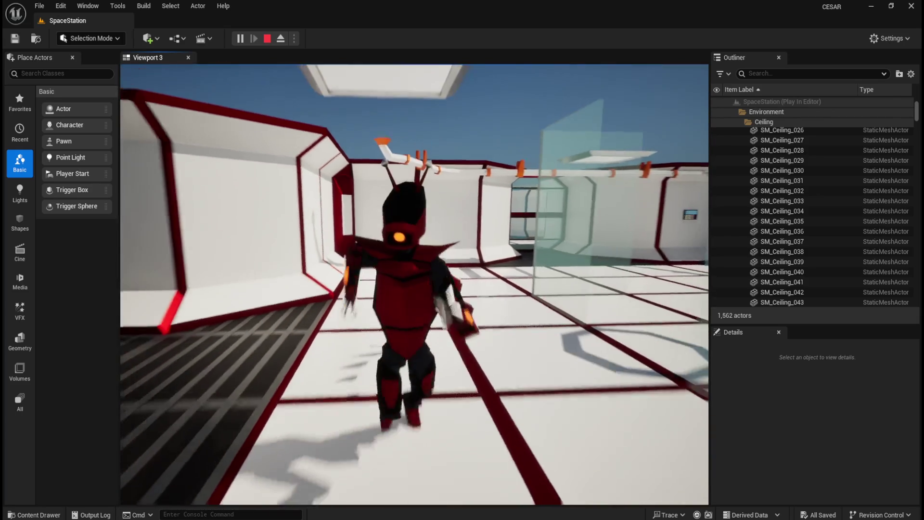
# Walk the character toward the pedestal and crate, stop the play test, and show the RobotA assets.
pyautogui.press('w')
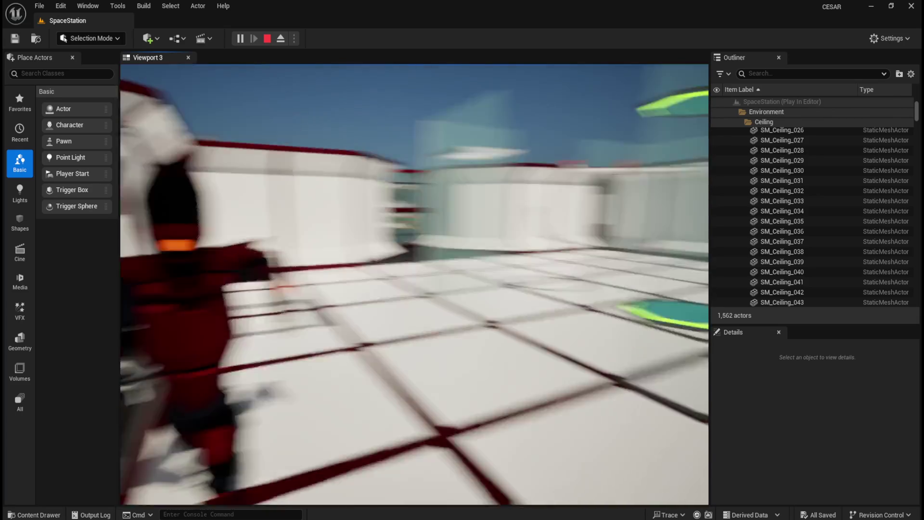
pyautogui.press('w')
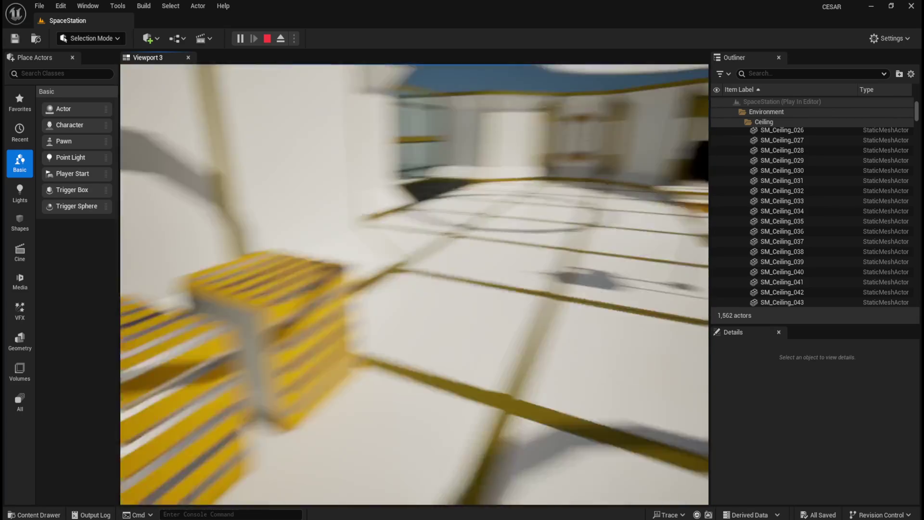
pyautogui.press('Escape')
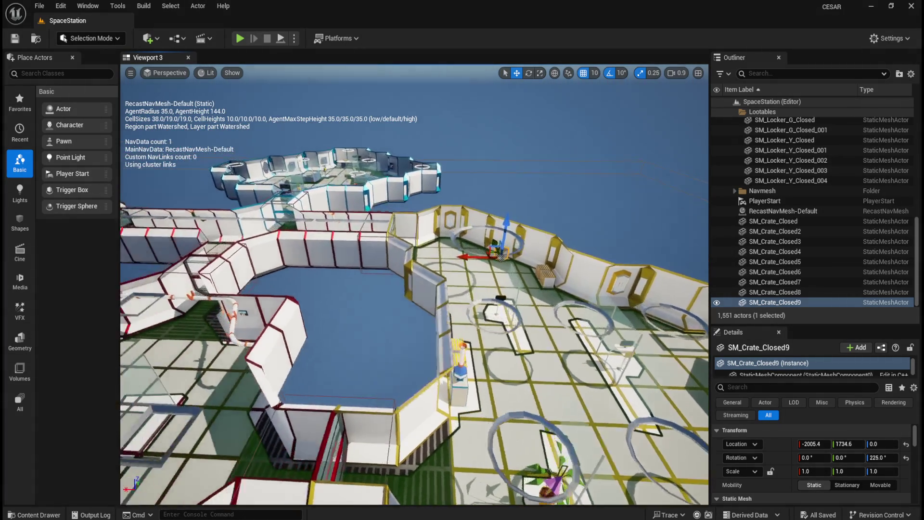
pyautogui.hotkey('ctrl', 'space')
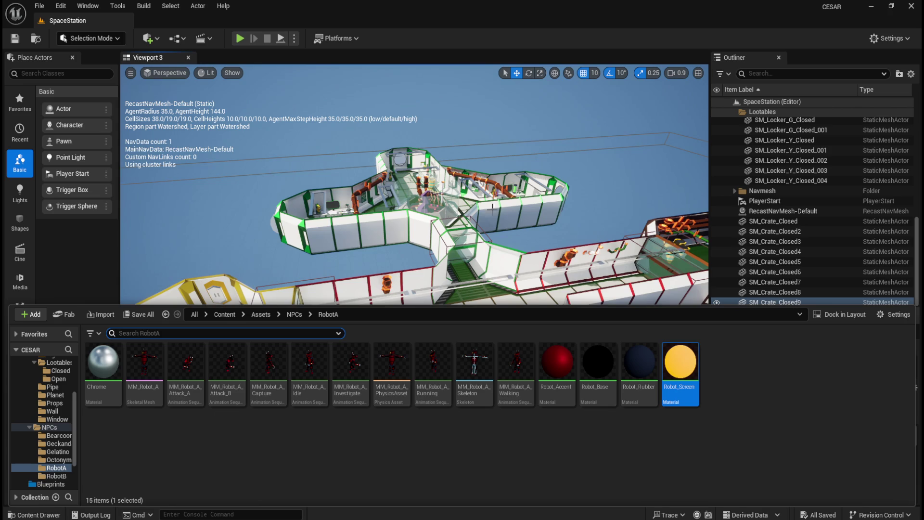
# Hide the Content Drawer, move the view to the stacked yellow barrels, and reopen the RobotA assets.
pyautogui.hotkey('ctrl', 'space')
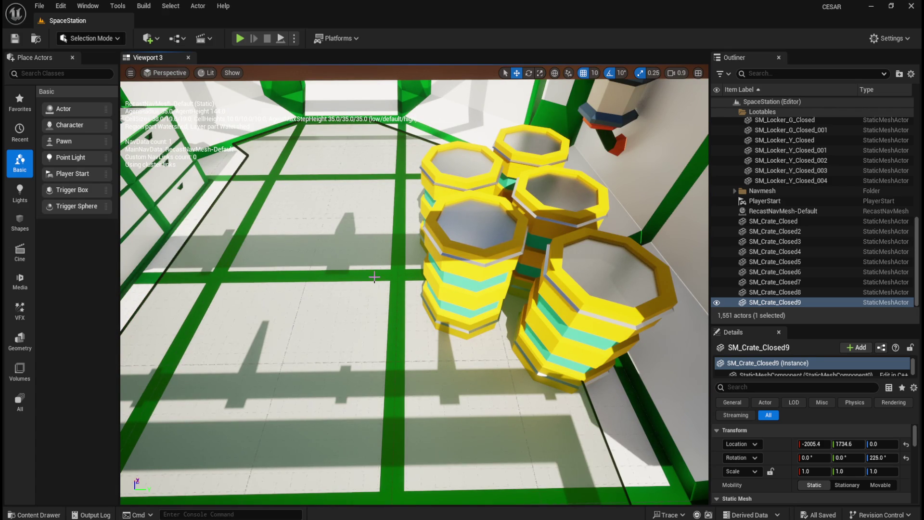
pyautogui.hotkey('ctrl', 'space')
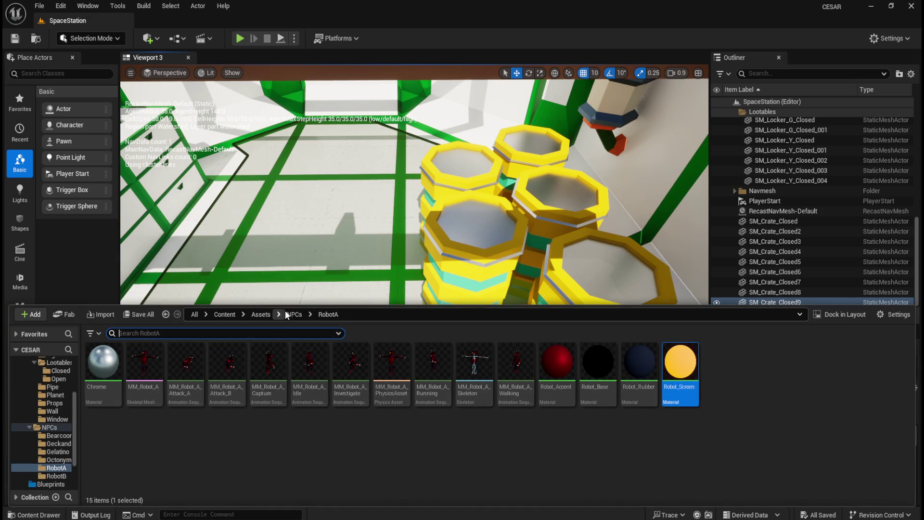
# Browse to Content > Assets > Models > Lootables > Closed and open SM_Barrel_Closed.
pyautogui.click(261, 315)
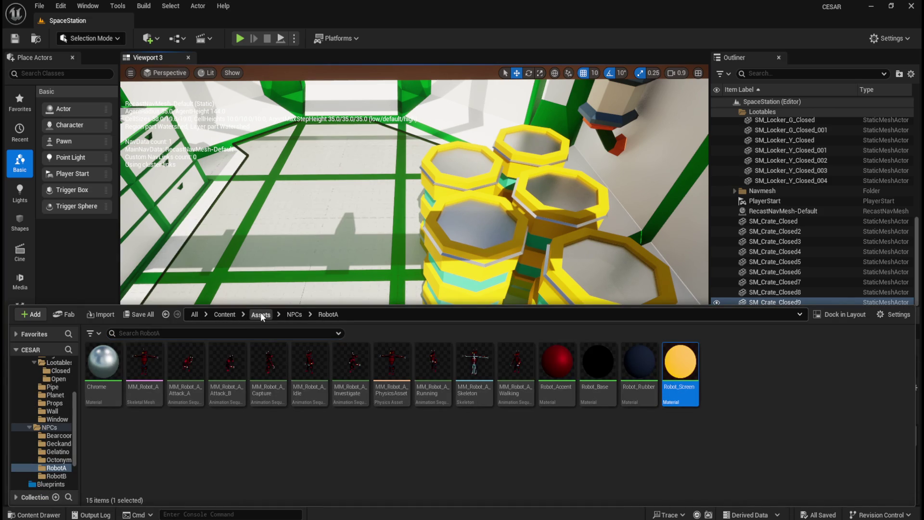
pyautogui.click(231, 315)
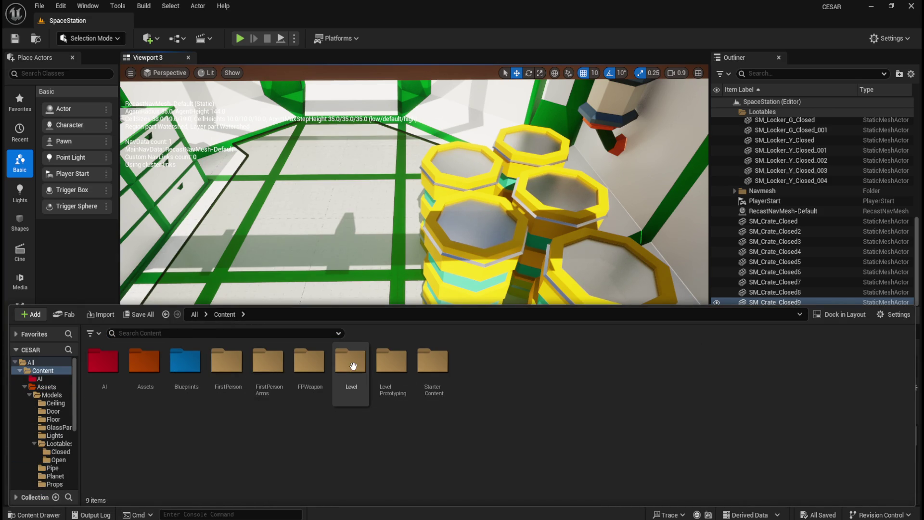
pyautogui.doubleClick(145, 362)
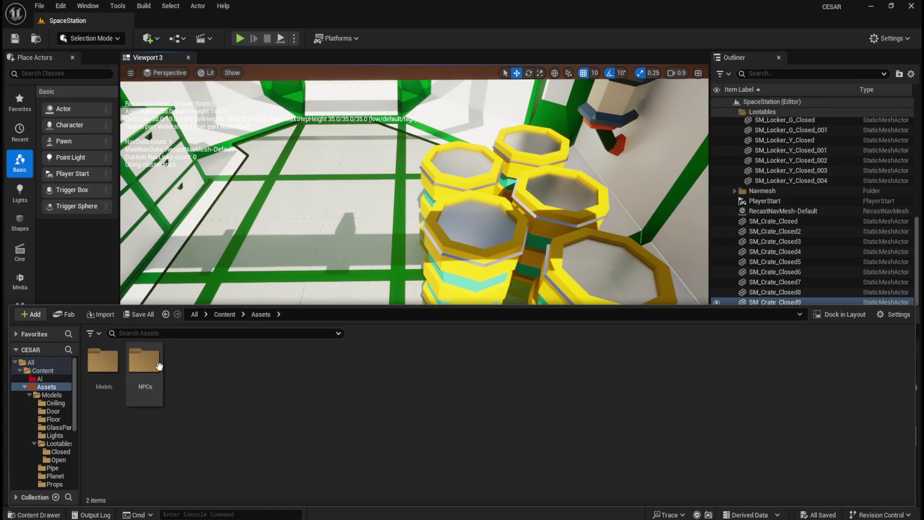
pyautogui.doubleClick(108, 366)
pyautogui.doubleClick(309, 370)
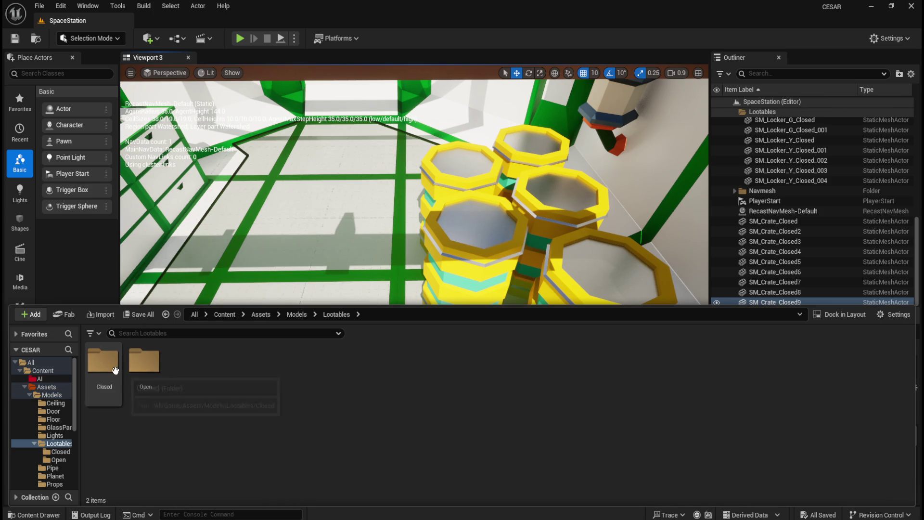
pyautogui.doubleClick(116, 370)
pyautogui.doubleClick(479, 374)
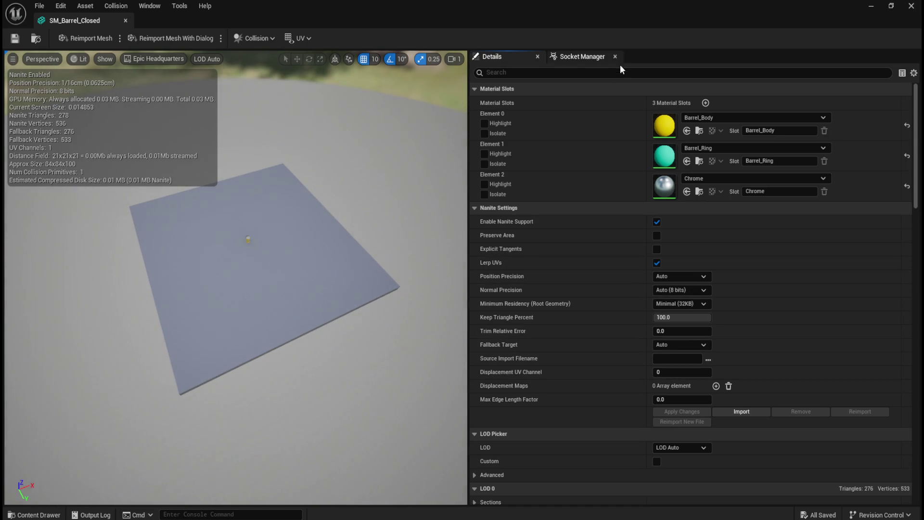
# Set the barrel's Collision Complexity to Use Complex Collision As Simple, save, and close it.
pyautogui.scroll(-20, 571, 346)
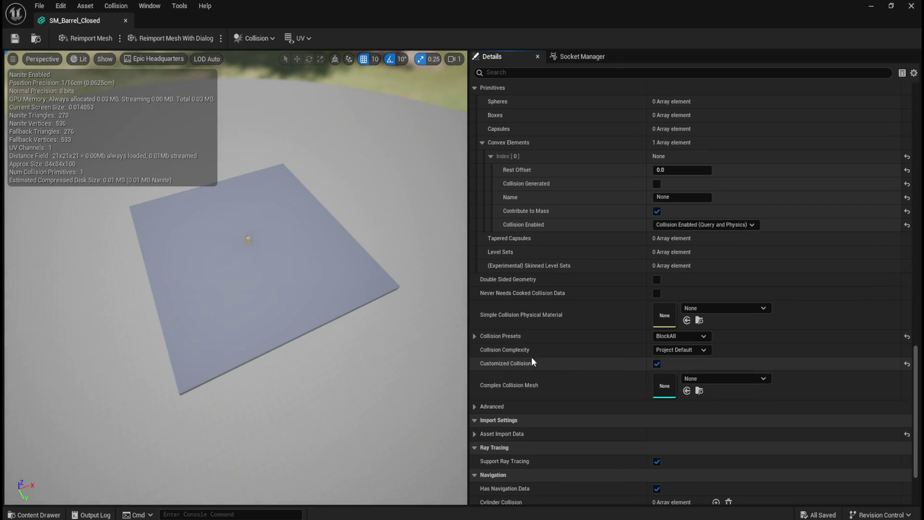
pyautogui.click(687, 350)
pyautogui.click(691, 388)
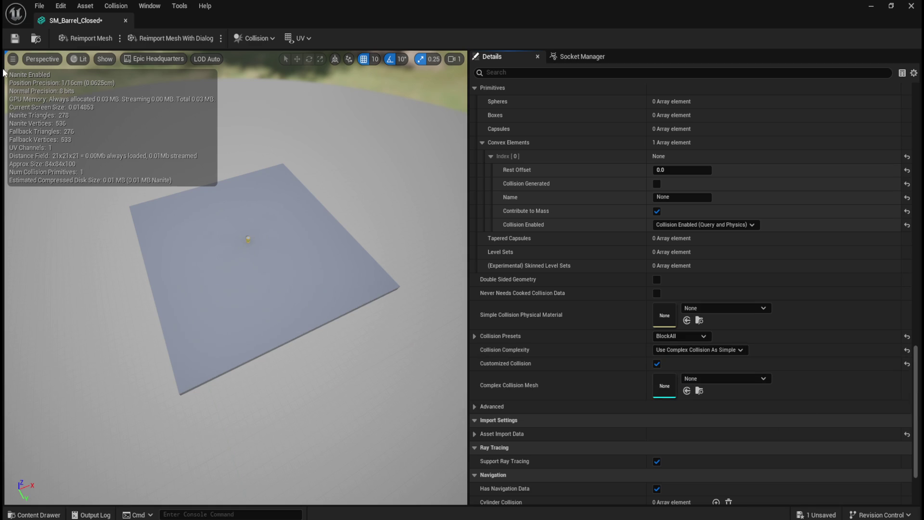
pyautogui.click(15, 38)
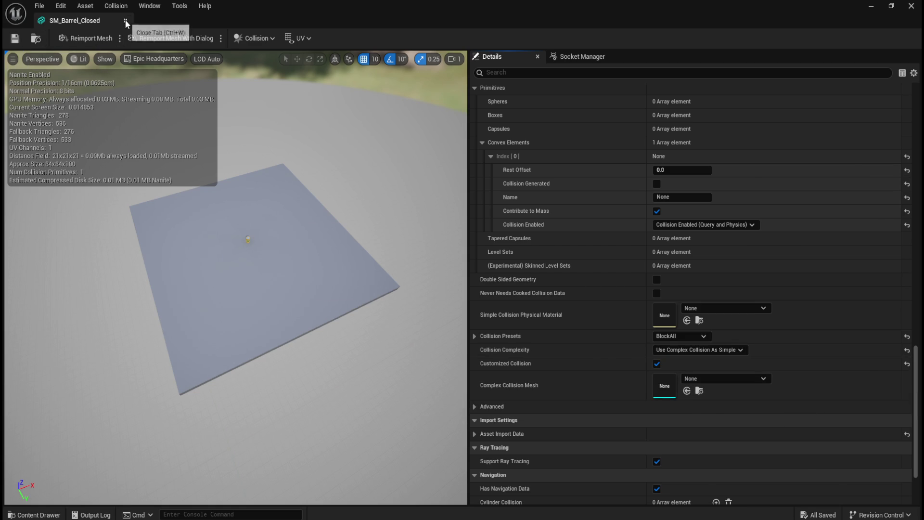
pyautogui.click(125, 20)
pyautogui.moveTo(543, 281)
pyautogui.mouseDown()
pyautogui.moveTo(529, 270)
pyautogui.moveTo(520, 289)
pyautogui.moveTo(542, 281)
pyautogui.moveTo(516, 270)
pyautogui.moveTo(517, 289)
pyautogui.mouseUp()
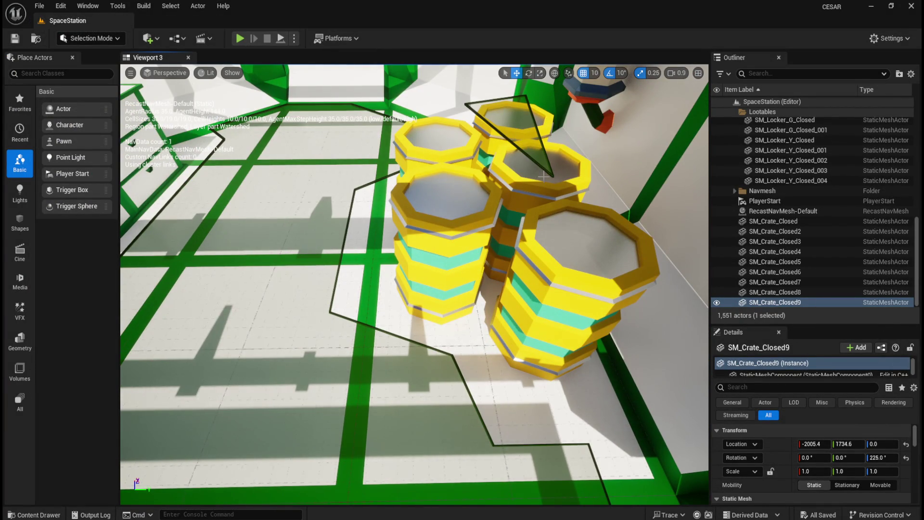
# Start a play test near the yellow barrels and walk toward the green-framed corridor.
pyautogui.moveTo(457, 279)
pyautogui.mouseDown()
pyautogui.moveTo(407, 275)
pyautogui.moveTo(460, 267)
pyautogui.mouseUp()
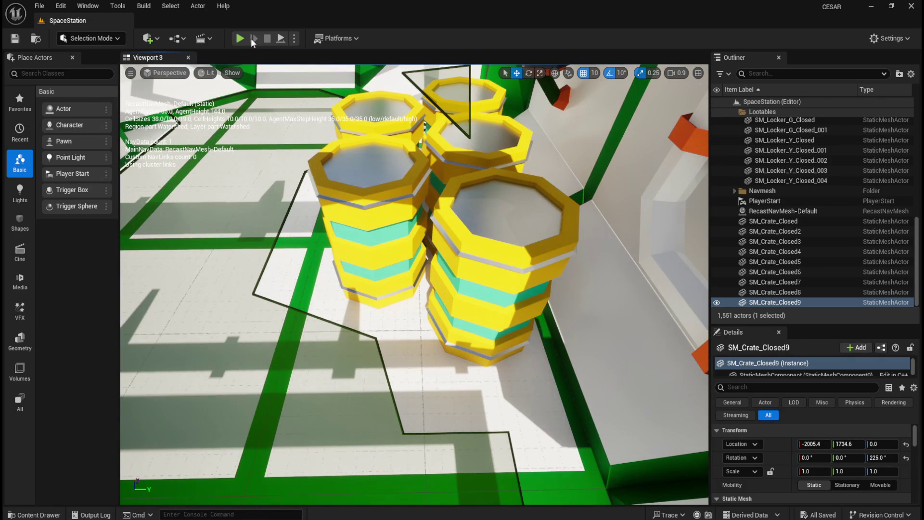
pyautogui.click(239, 38)
pyautogui.press('w')
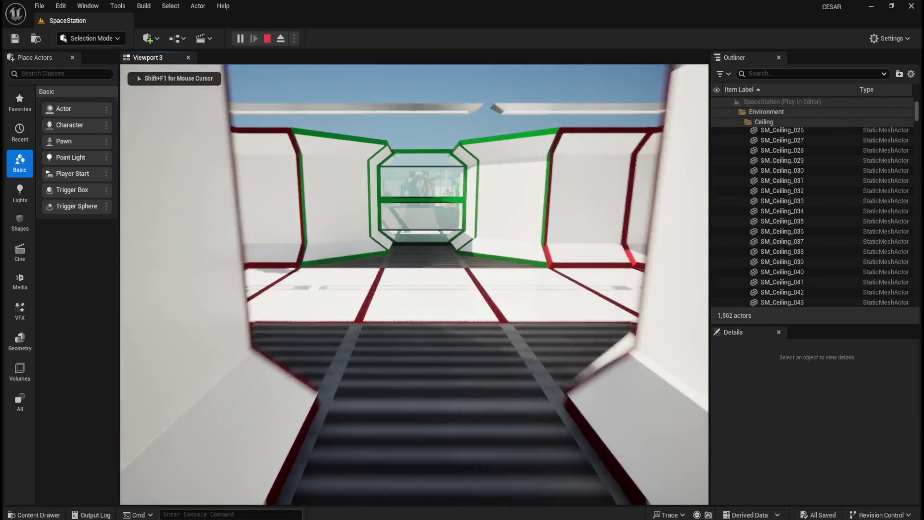
pyautogui.press('w')
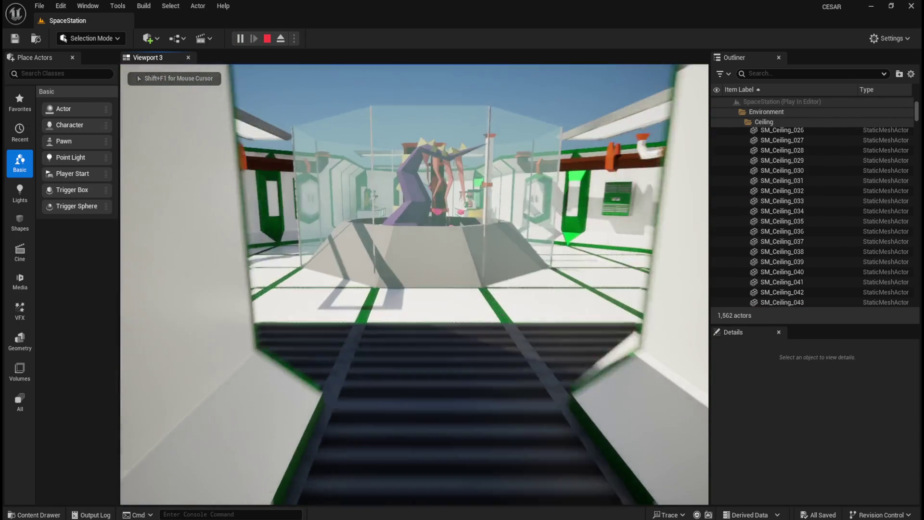
pyautogui.press('w')
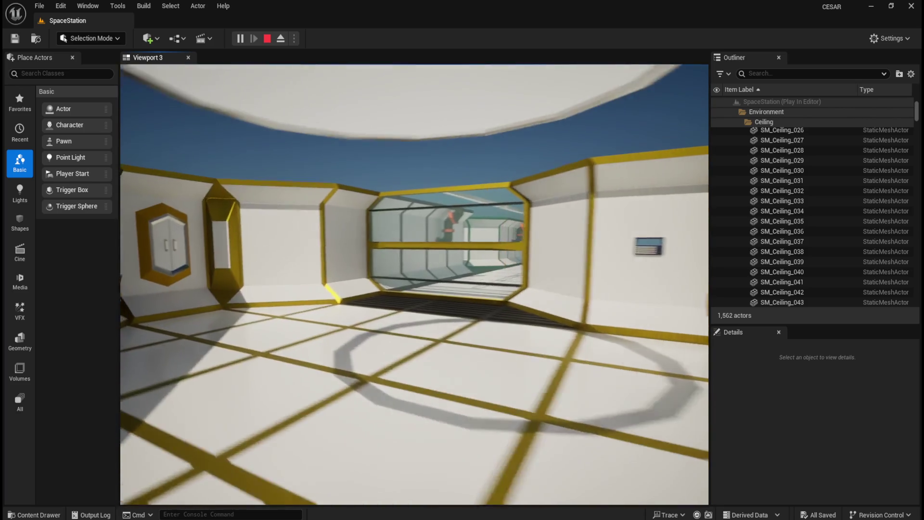
# Finish walking the station and stop the play test to return to editing.
pyautogui.press('Escape')
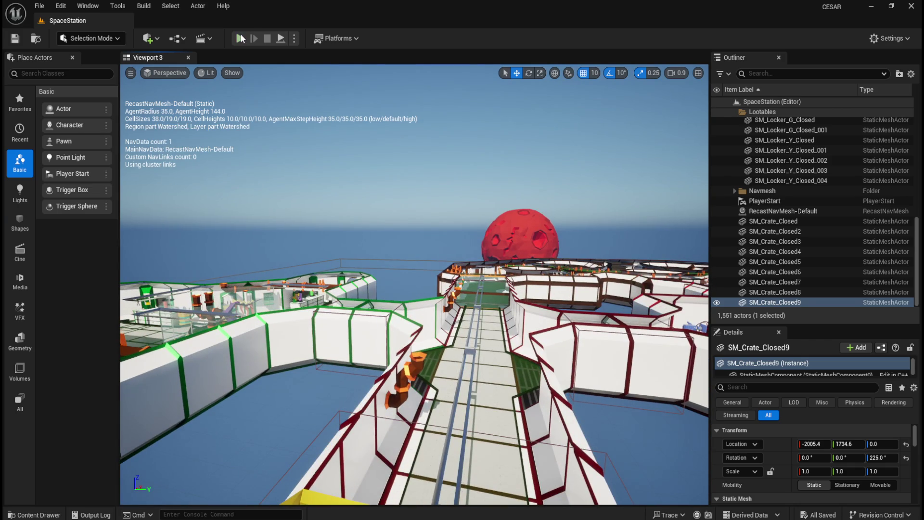
pyautogui.click(239, 38)
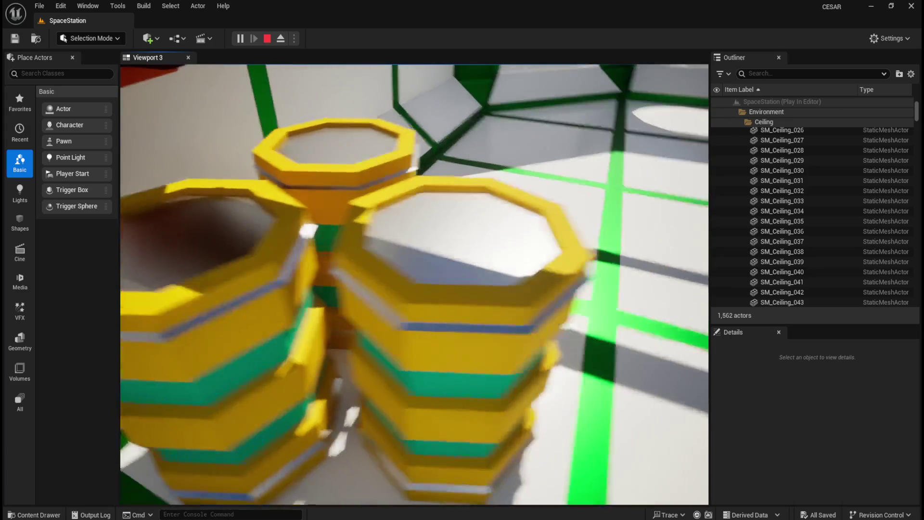
pyautogui.press('Escape')
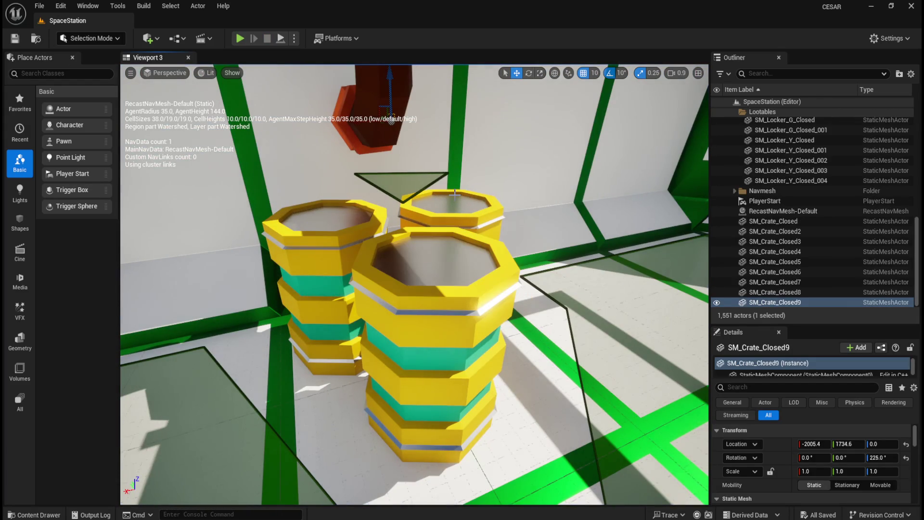
pyautogui.press('p')
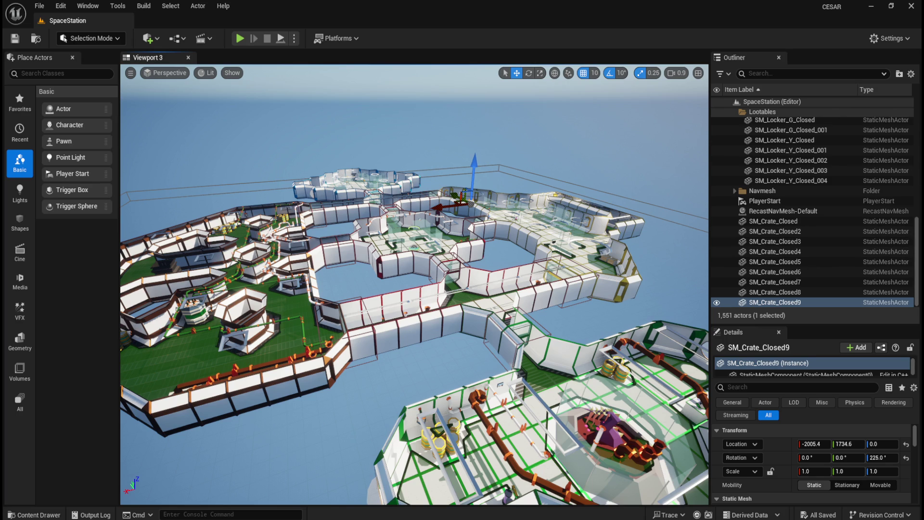
pyautogui.click(775, 303)
pyautogui.press('p')
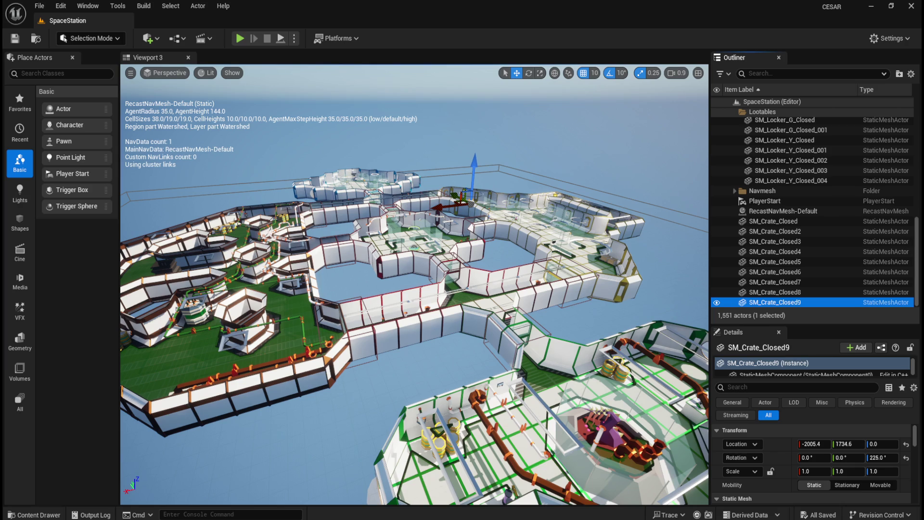
pyautogui.press('p')
pyautogui.press('p')
pyautogui.click(39, 6)
# Save all modified assets, then drop a new SM_Crate_Closed crate into the level.
pyautogui.click(75, 152)
pyautogui.hotkey('ctrl', 'space')
pyautogui.moveTo(516, 366)
pyautogui.mouseDown()
pyautogui.moveTo(501, 267)
pyautogui.moveTo(497, 325)
pyautogui.moveTo(530, 426)
pyautogui.moveTo(529, 418)
pyautogui.mouseUp()
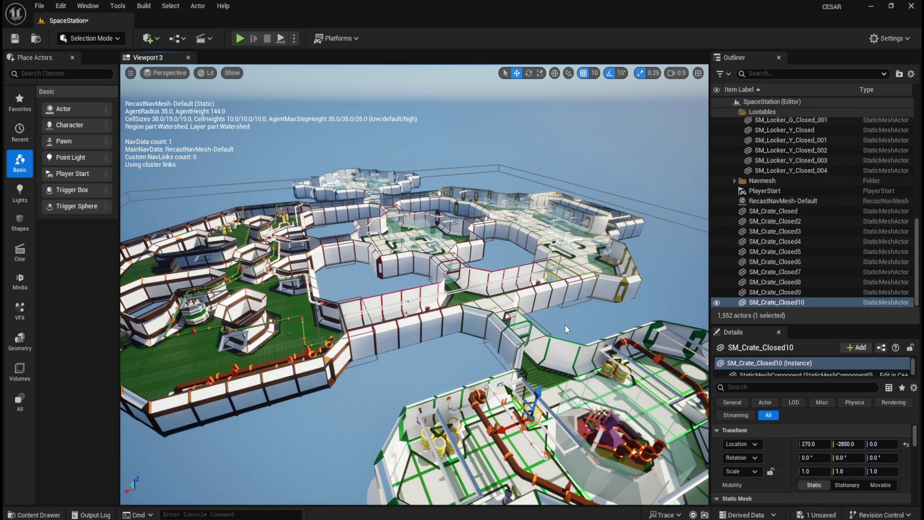
# Place SM_Crate_Closed10 at -1934.6, 1805.4, 0 with a 225° yaw.
pyautogui.click(907, 446)
pyautogui.click(825, 443)
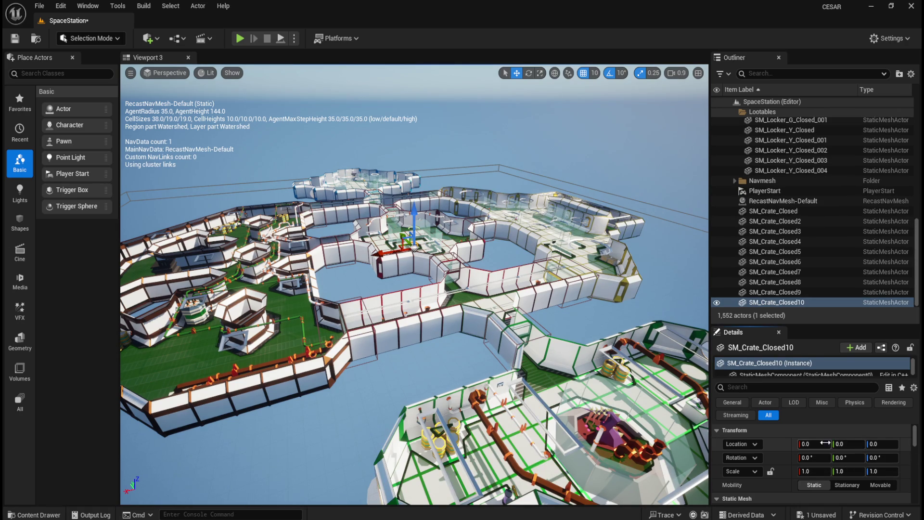
pyautogui.write('-1934.6')
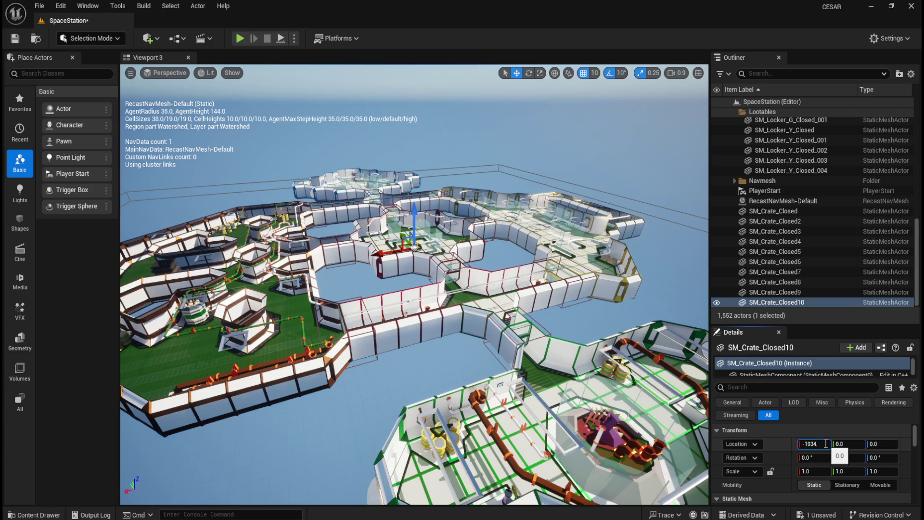
pyautogui.press('Tab')
pyautogui.write('1805')
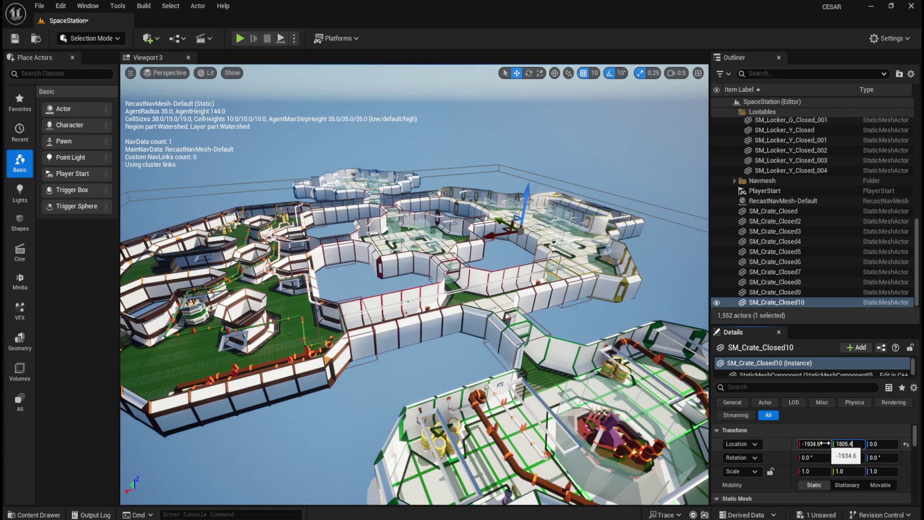
pyautogui.write('.4')
pyautogui.press('Tab')
pyautogui.press('Tab')
pyautogui.press('Tab')
pyautogui.press('Tab')
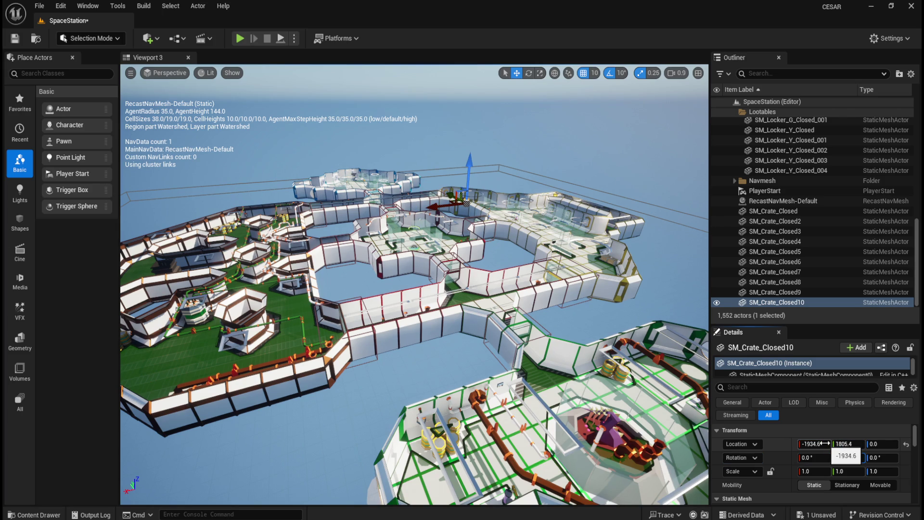
pyautogui.write('225')
pyautogui.press('Return')
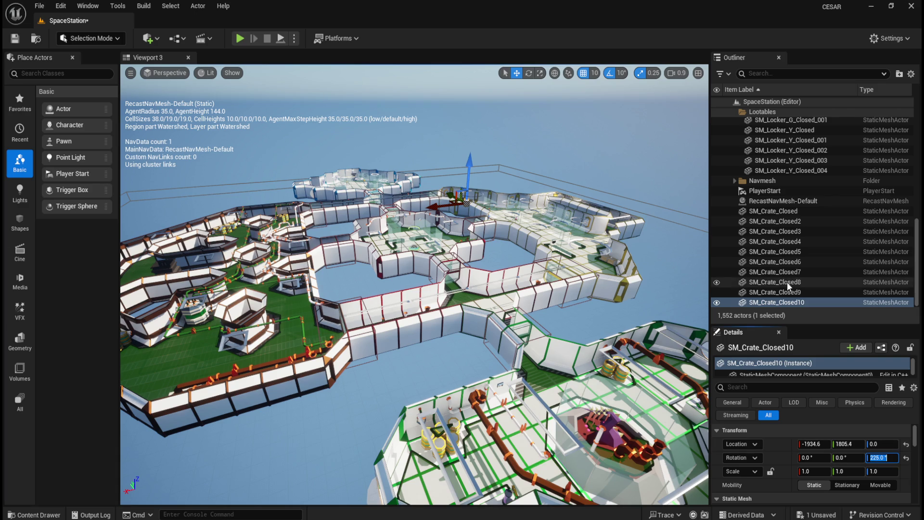
# Frame SM_Crate_Closed10 and orbit the view over the yellow-trimmed room.
pyautogui.click(792, 303)
pyautogui.press('f')
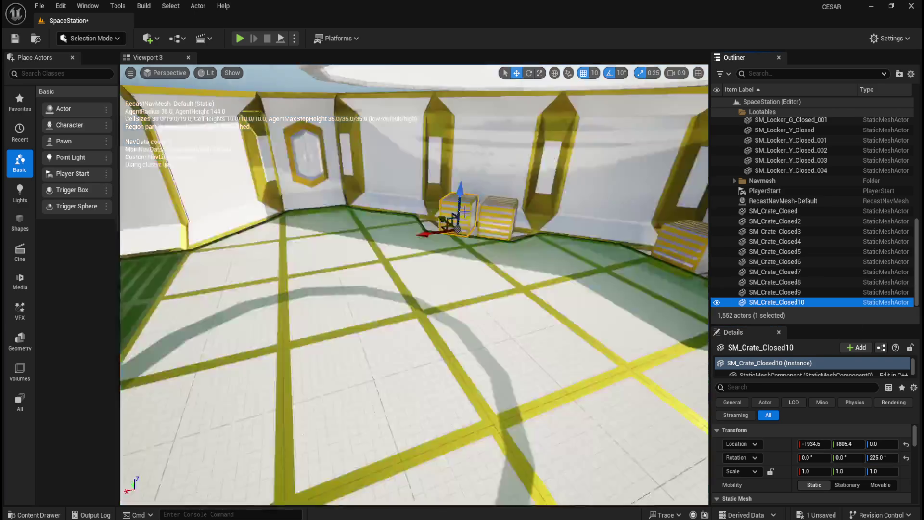
pyautogui.scroll(-5, 459, 255)
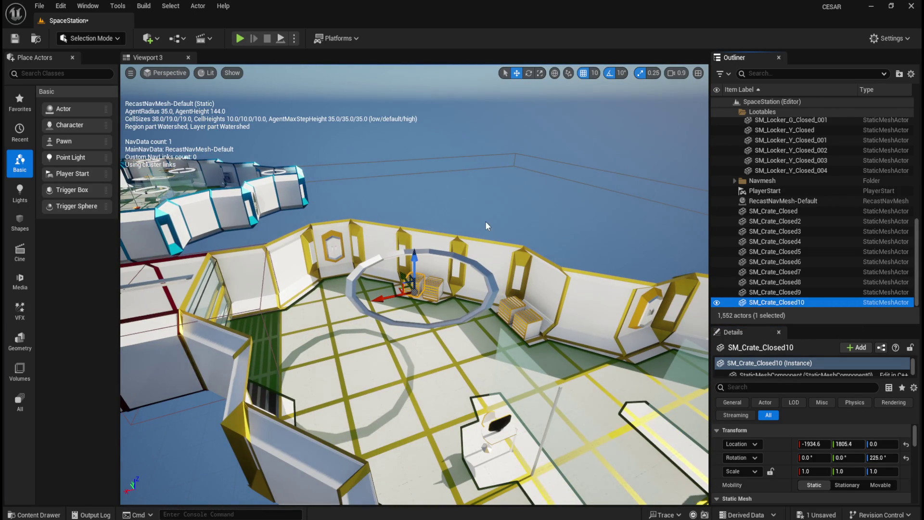
pyautogui.moveTo(421, 204); pyautogui.dragTo(421, 183)
pyautogui.scroll(-10, 428, 203)
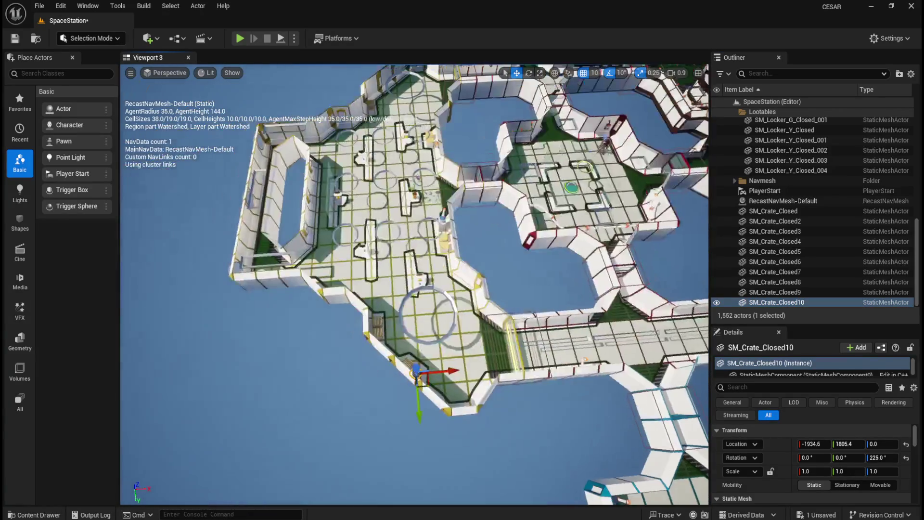
pyautogui.moveTo(597, 173)
pyautogui.mouseDown()
pyautogui.moveTo(640, 139)
pyautogui.moveTo(399, 315)
pyautogui.mouseUp()
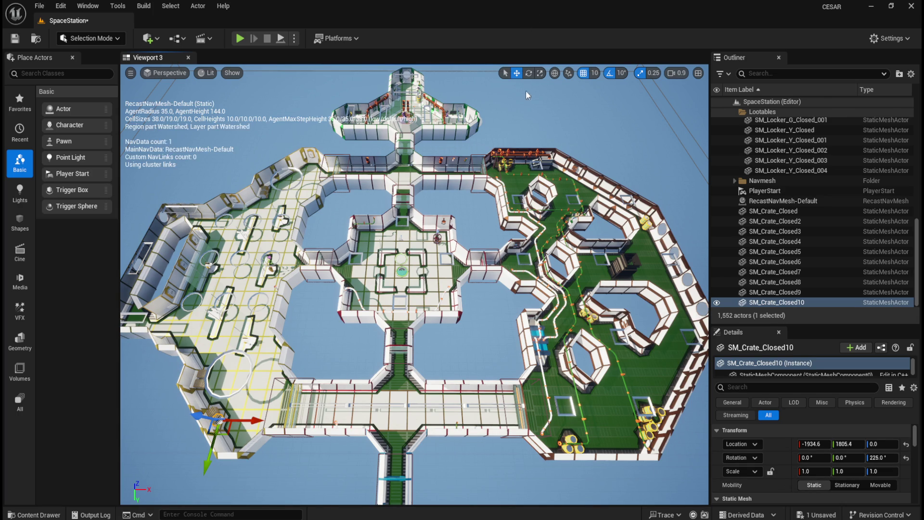
# Drop in SM_Crate_Closed11 and set it to -1934.6, -1805.4, 0 with -45° yaw.
pyautogui.hotkey('ctrl', 'space')
pyautogui.hotkey('ctrl', 'space')
pyautogui.moveTo(400, 322); pyautogui.dragTo(400, 321)
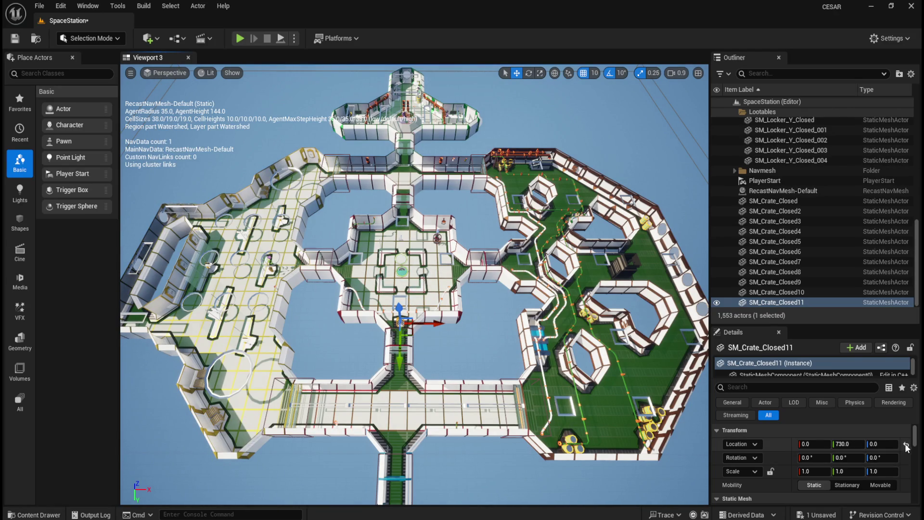
pyautogui.click(906, 448)
pyautogui.click(822, 445)
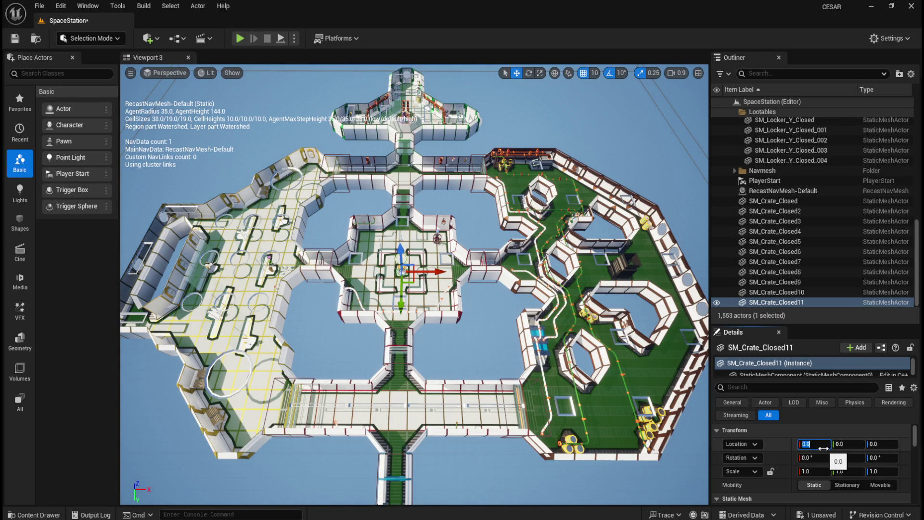
pyautogui.write('-1934.6')
pyautogui.press('Tab')
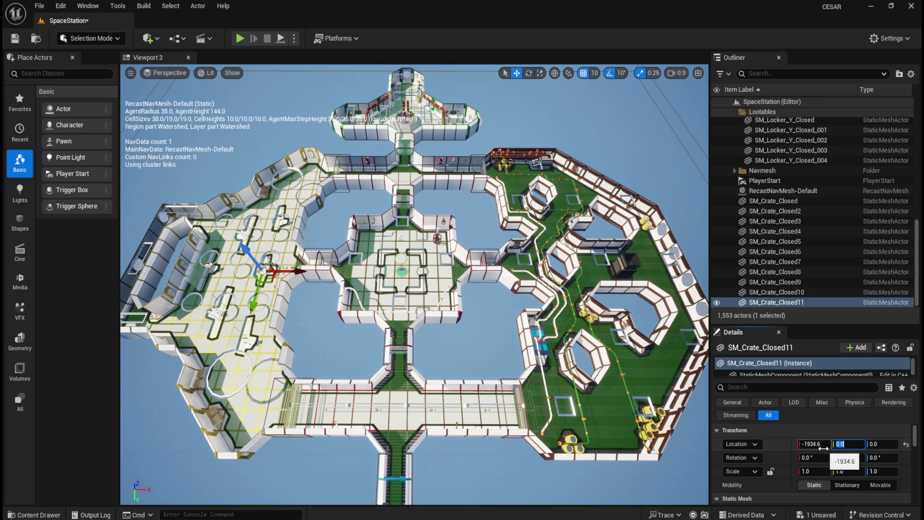
pyautogui.write('-1805')
pyautogui.press('Tab')
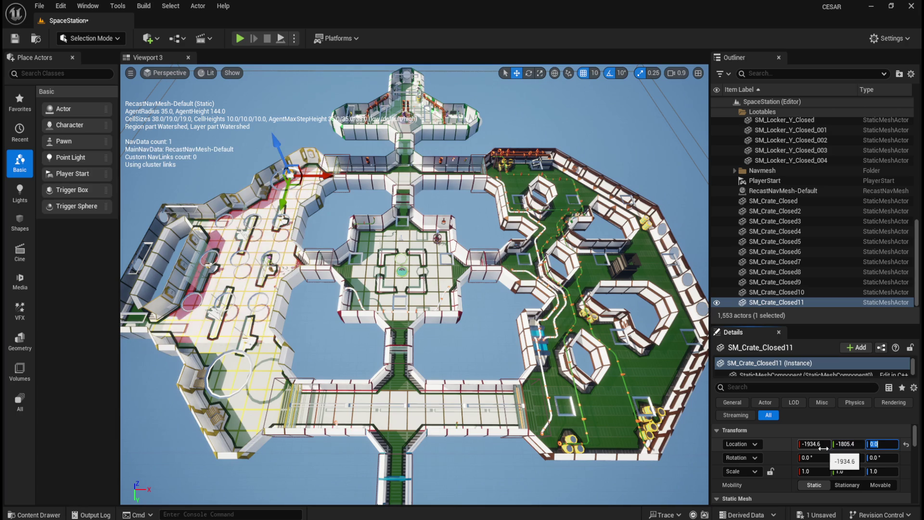
pyautogui.press('Tab')
pyautogui.press('Tab')
pyautogui.press('Tab')
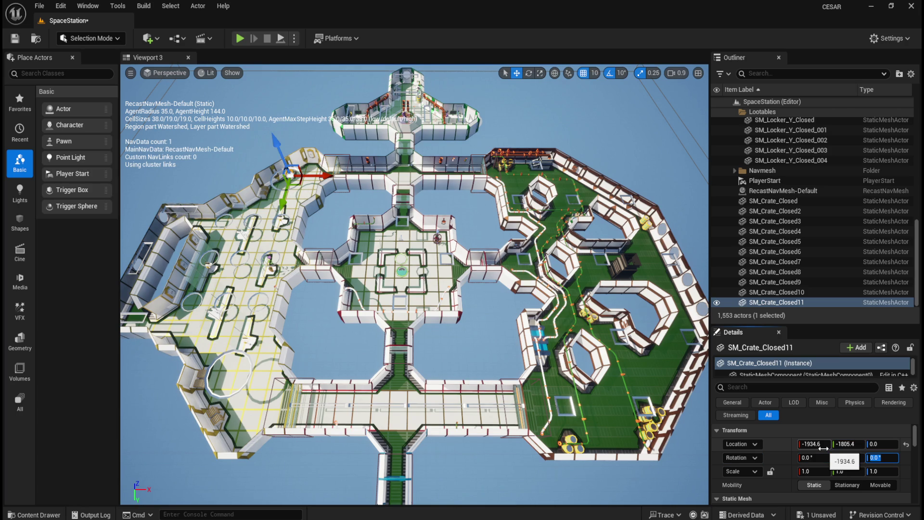
pyautogui.write('-45')
pyautogui.press('Return')
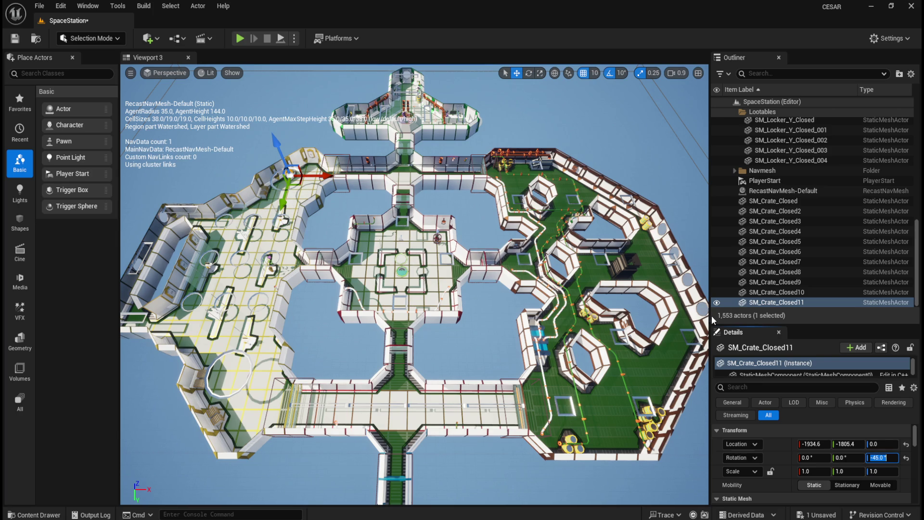
# Reselect SM_Crate_Closed11, frame it, and zoom to check its placement.
pyautogui.click(779, 282)
pyautogui.click(789, 302)
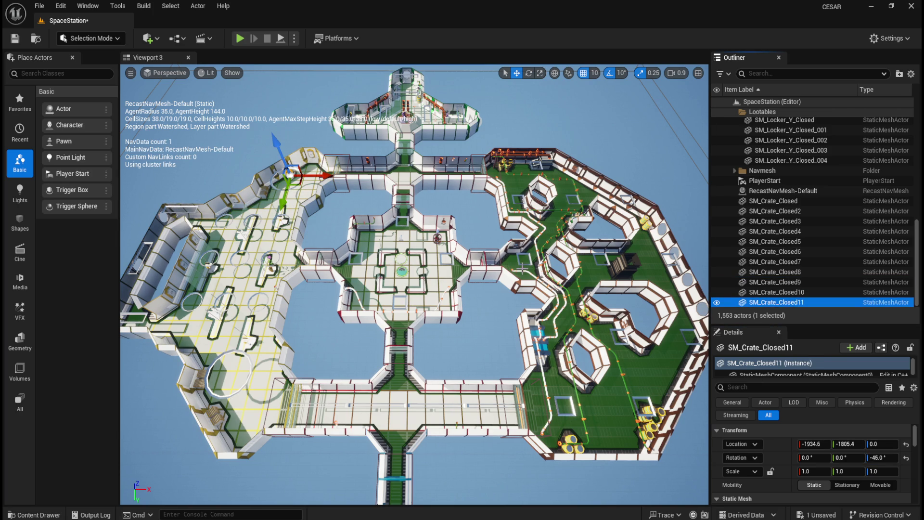
pyautogui.press('f')
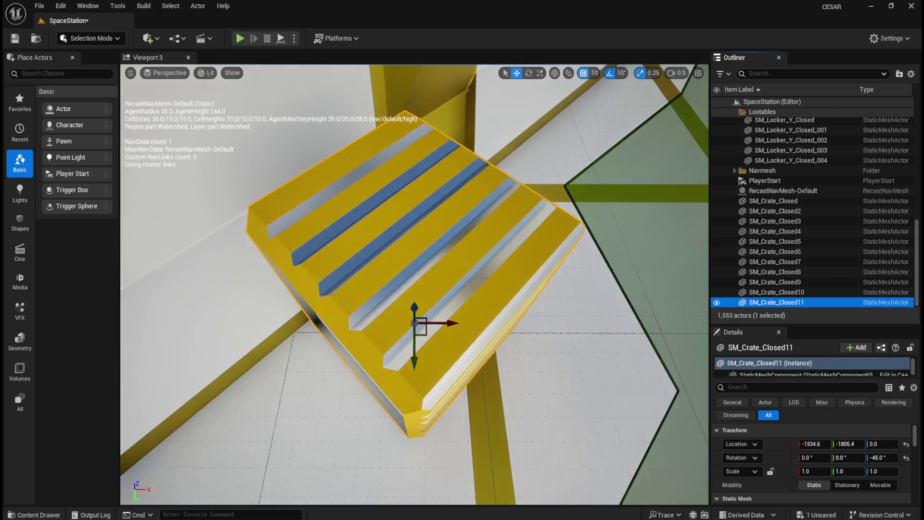
pyautogui.scroll(5, 414, 284)
pyautogui.scroll(5, 414, 284)
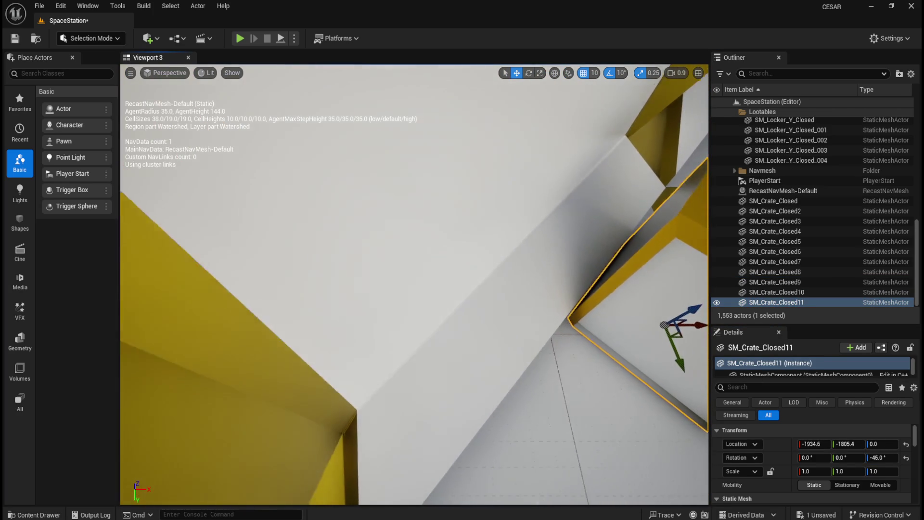
pyautogui.scroll(5, 414, 284)
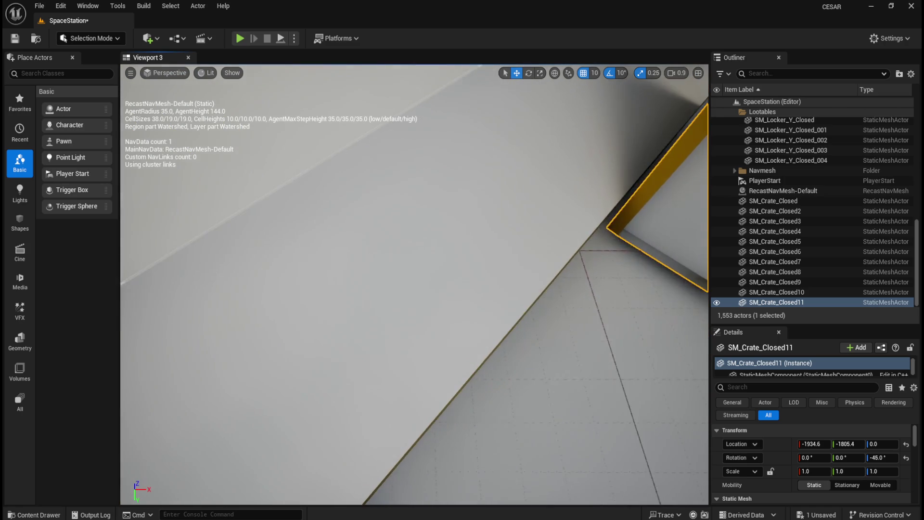
pyautogui.scroll(-10, 495, 269)
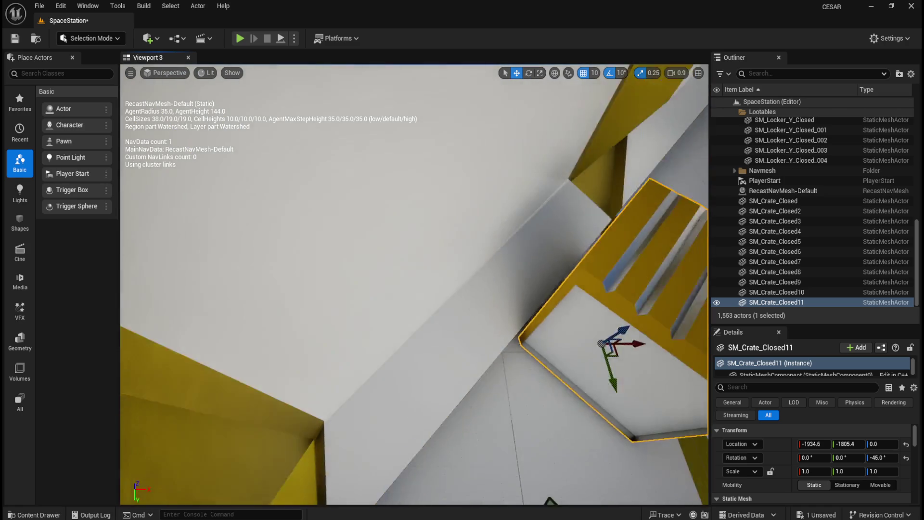
pyautogui.scroll(-5, 494, 269)
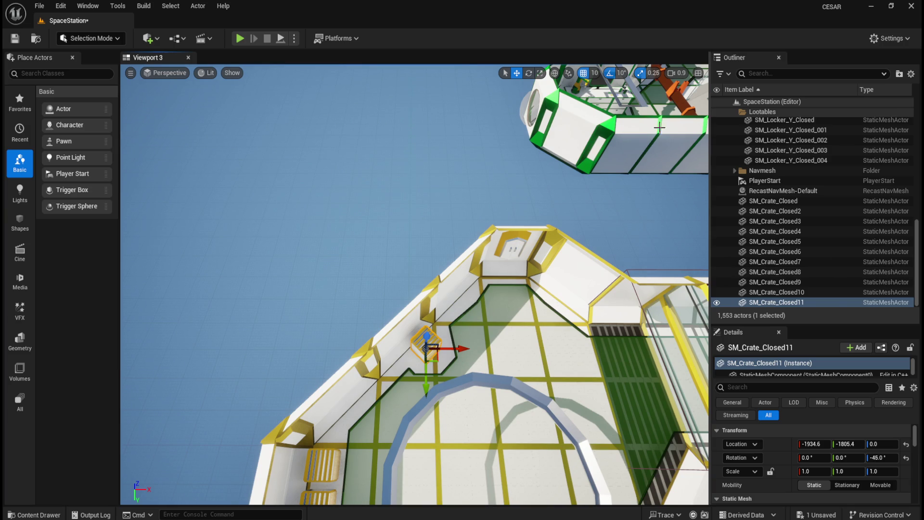
pyautogui.hotkey('ctrl', 'space')
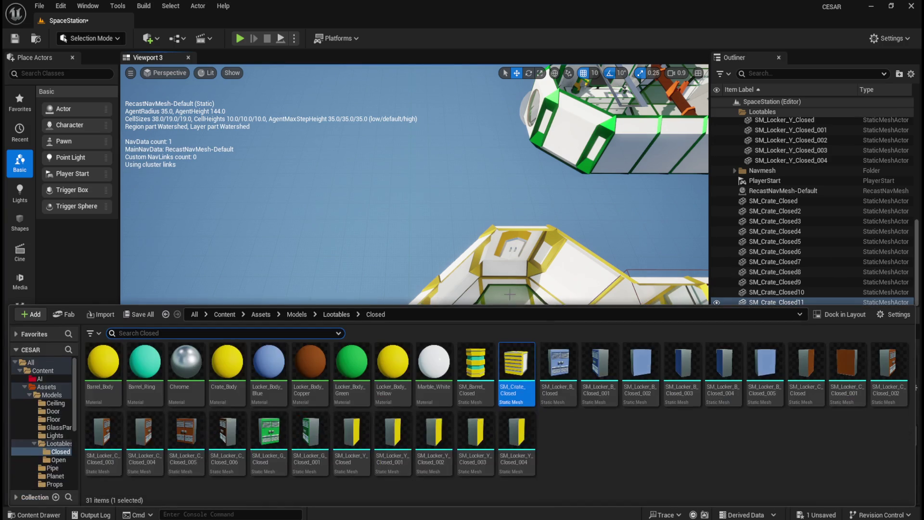
# Drop in SM_Crate_Closed12 and set it to -2005.4, -1734.6, 0 with -45° yaw.
pyautogui.moveTo(510, 385)
pyautogui.mouseDown()
pyautogui.moveTo(525, 370)
pyautogui.moveTo(475, 410)
pyautogui.mouseUp()
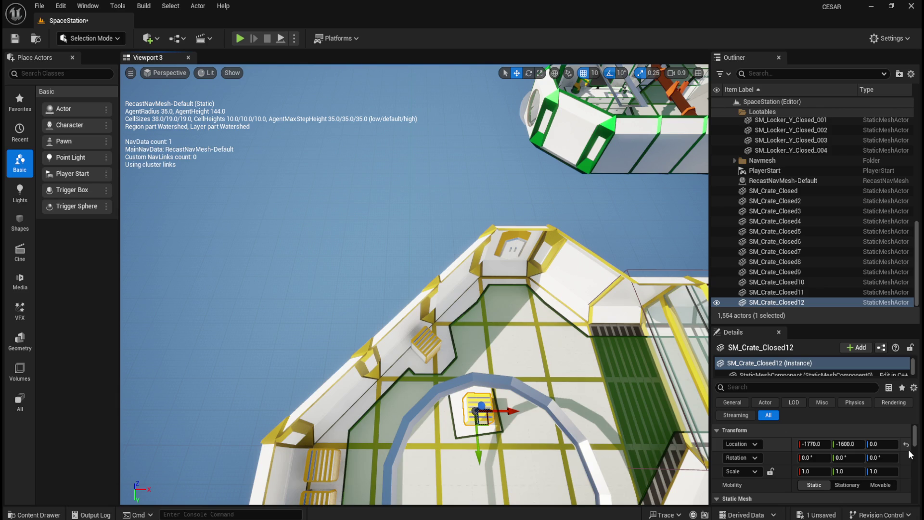
pyautogui.moveTo(528, 363); pyautogui.dragTo(559, 360)
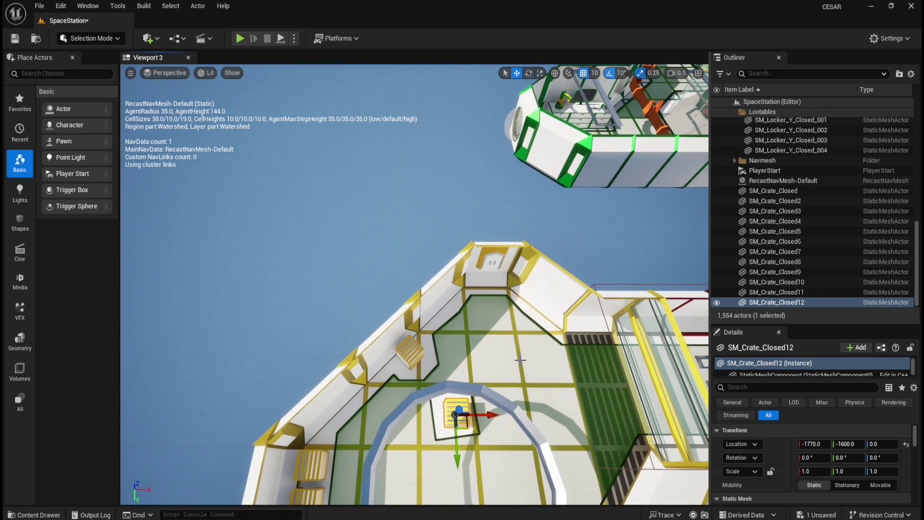
pyautogui.click(906, 445)
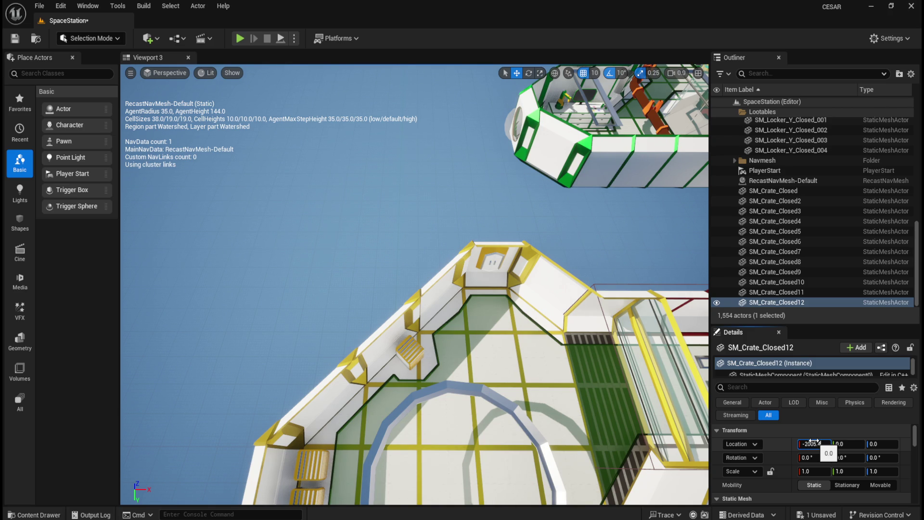
pyautogui.write('-2005.4')
pyautogui.press('Tab')
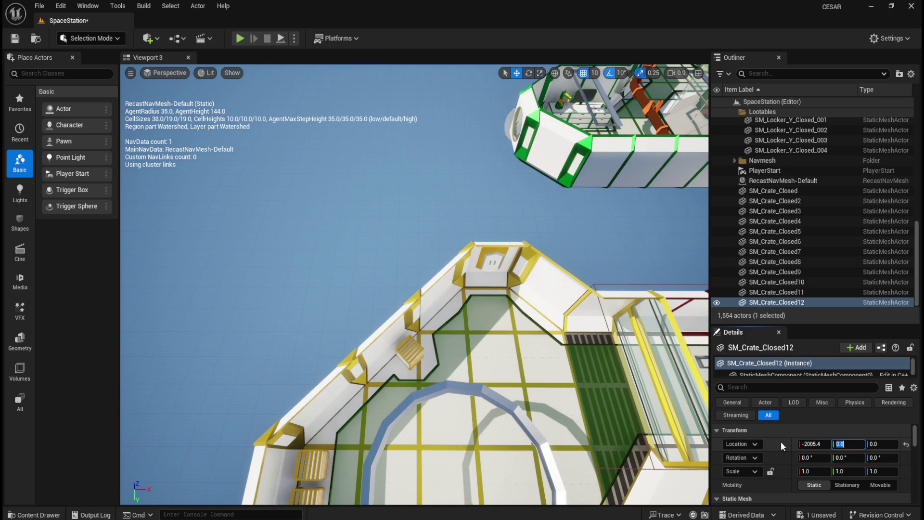
pyautogui.write('-173')
pyautogui.write('4.6')
pyautogui.press('Down')
pyautogui.press('Tab')
pyautogui.write('-45')
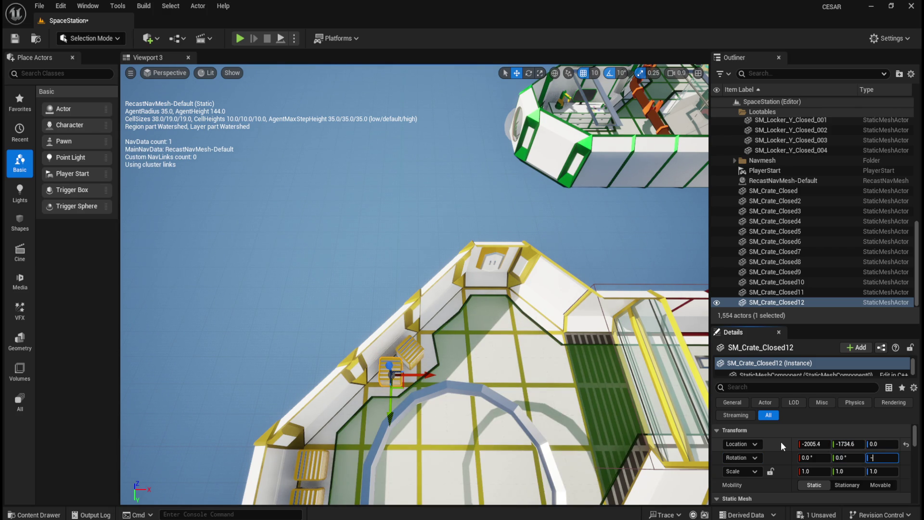
pyautogui.press('Return')
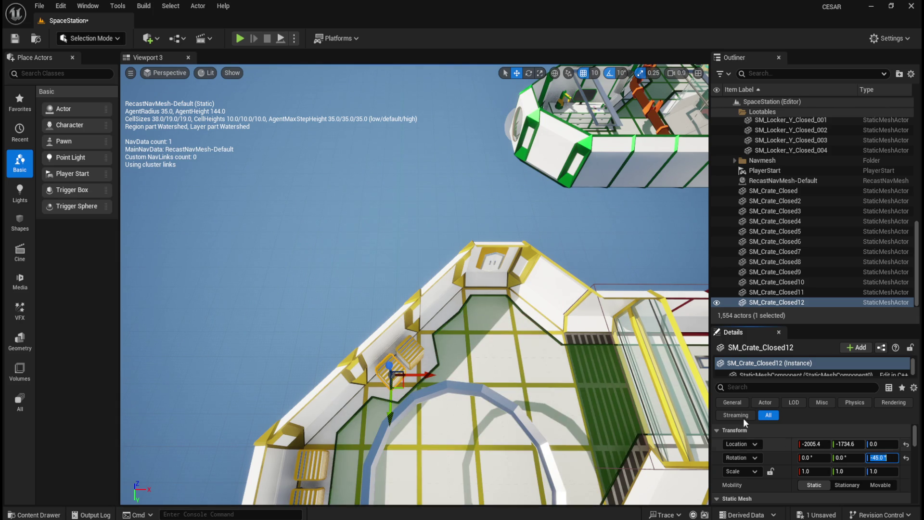
# Frame the view on SM_Crate_Closed12 and zoom out.
pyautogui.press('f')
pyautogui.scroll(-5, 563, 348)
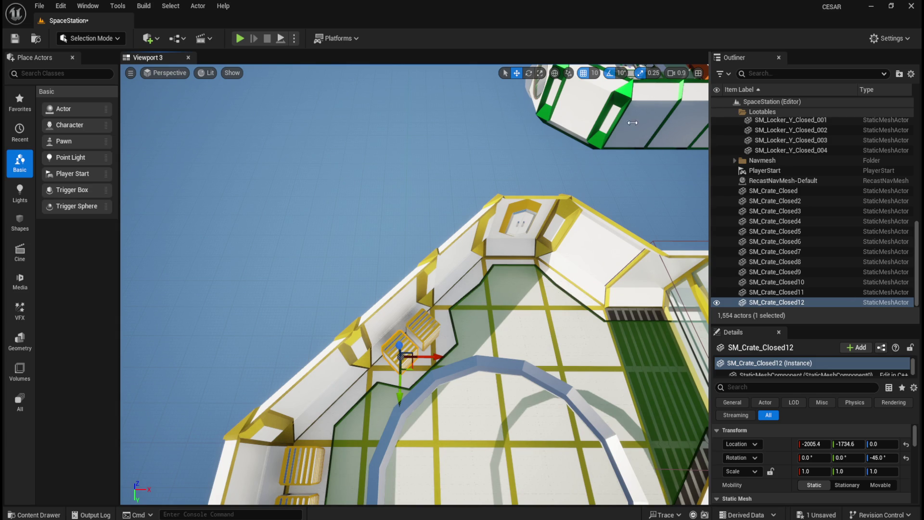
pyautogui.hotkey('ctrl', 'space')
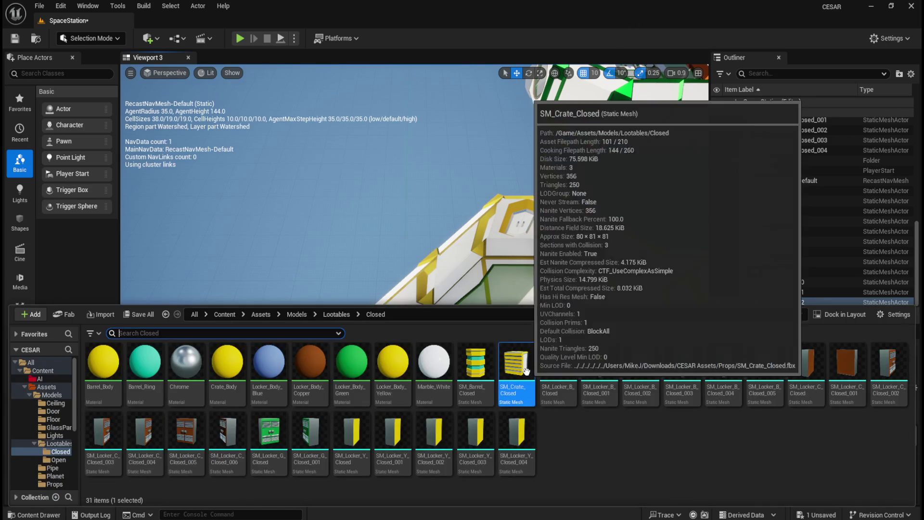
# Drop in SM_Crate_Closed13 and set it to -650, 4550, 0 with 270° yaw.
pyautogui.moveTo(516, 363); pyautogui.dragTo(507, 337)
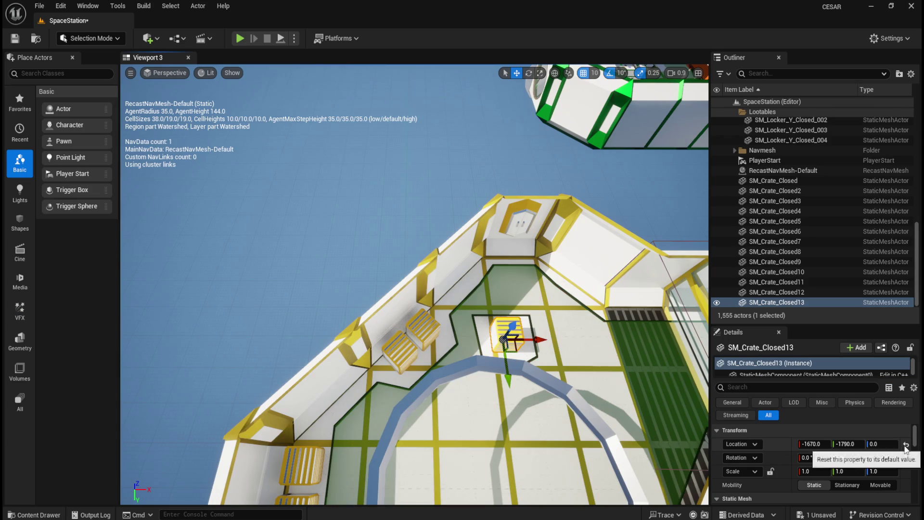
pyautogui.click(906, 444)
pyautogui.click(824, 444)
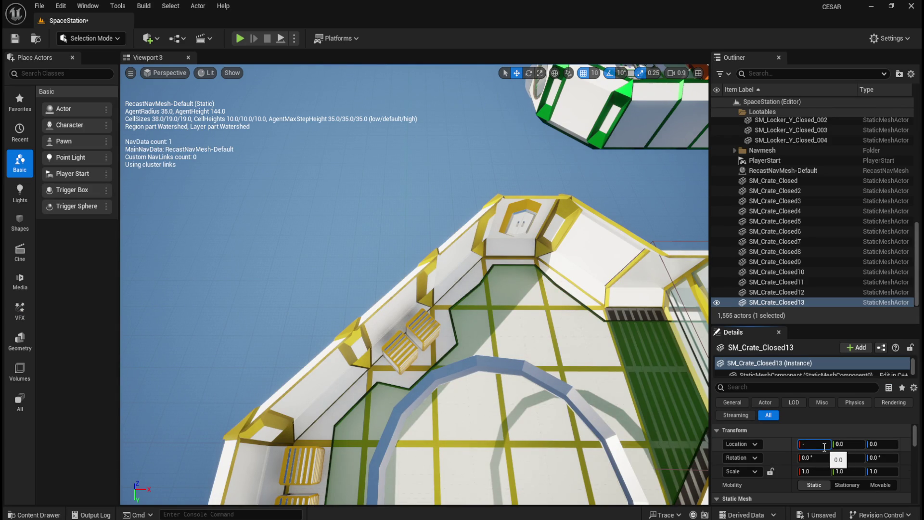
pyautogui.write('650')
pyautogui.press('Tab')
pyautogui.write('4550')
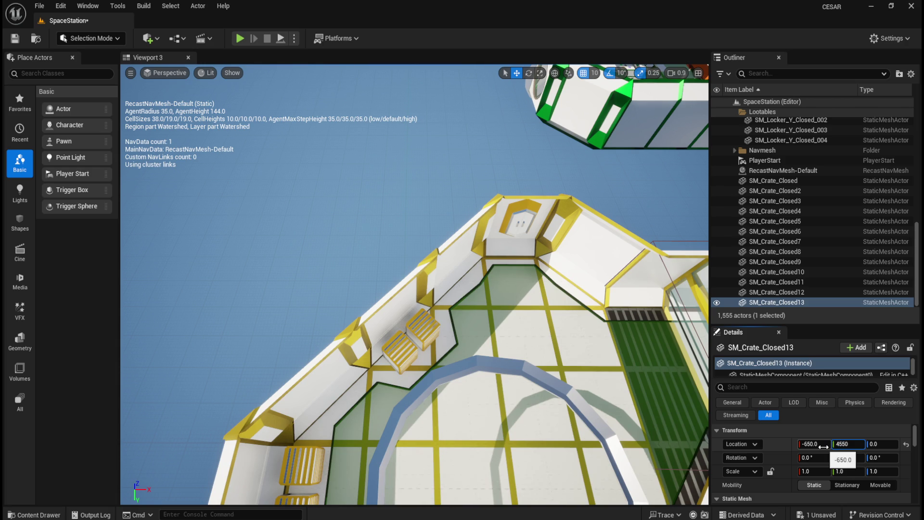
pyautogui.press('Tab')
pyautogui.press('Tab')
pyautogui.press('Tab')
pyautogui.write('270')
pyautogui.press('Return')
# Select SM_Crate_Closed13, frame it, and zoom out over the central room.
pyautogui.click(766, 300)
pyautogui.press('f')
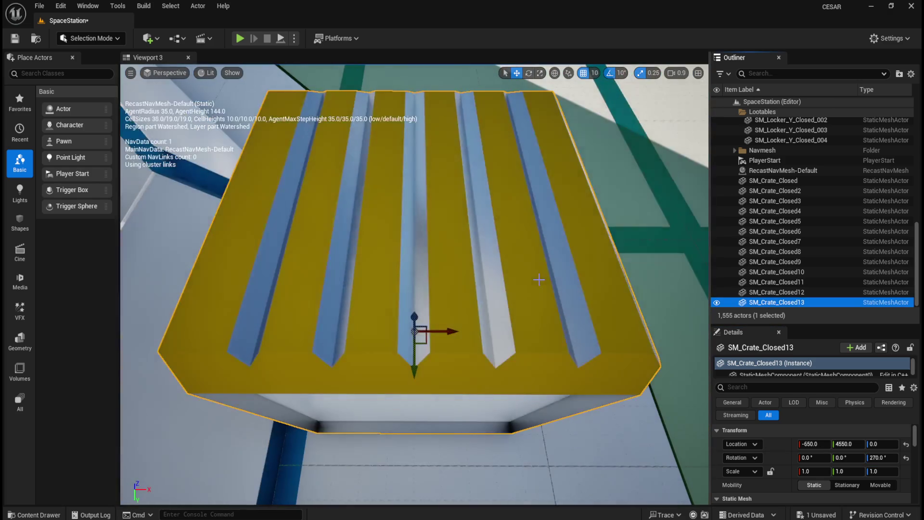
pyautogui.scroll(-10, 478, 331)
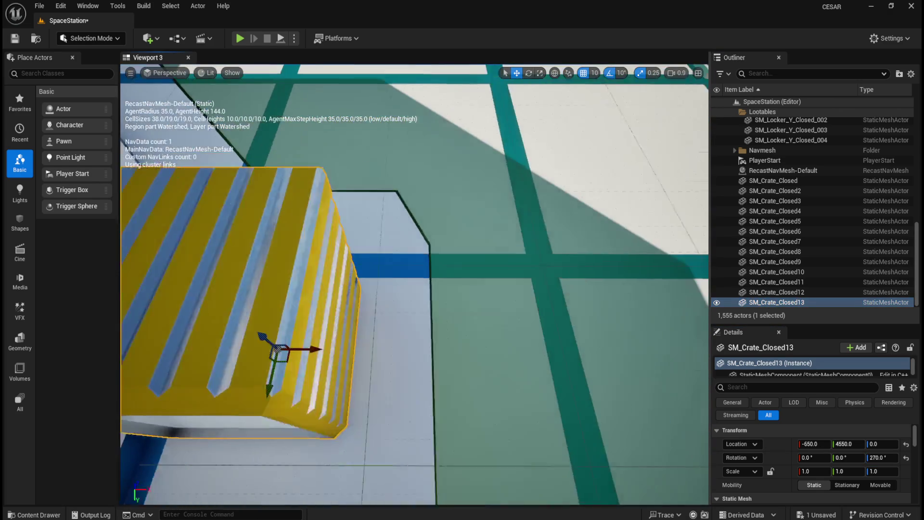
pyautogui.scroll(-8, 482, 329)
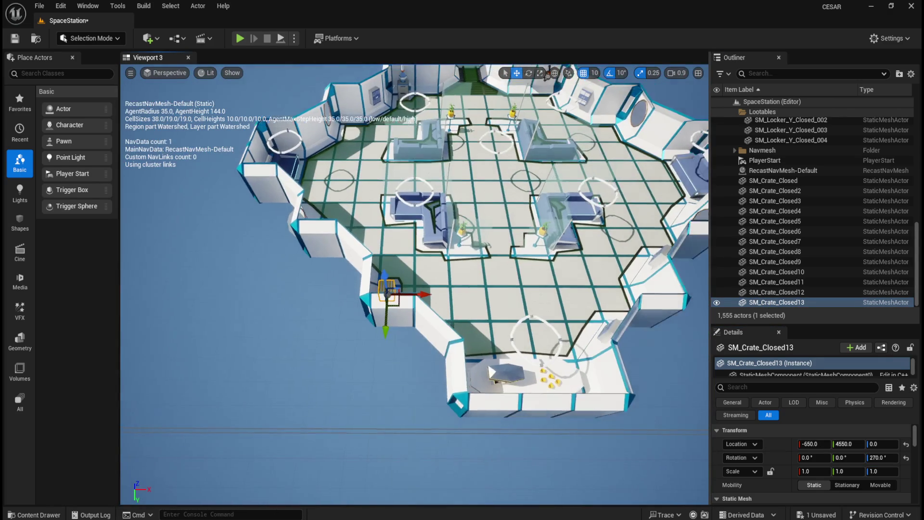
# Save the SpaceStation level and drop SM_Crate_Closed14 onto the central room floor.
pyautogui.scroll(3, 457, 311)
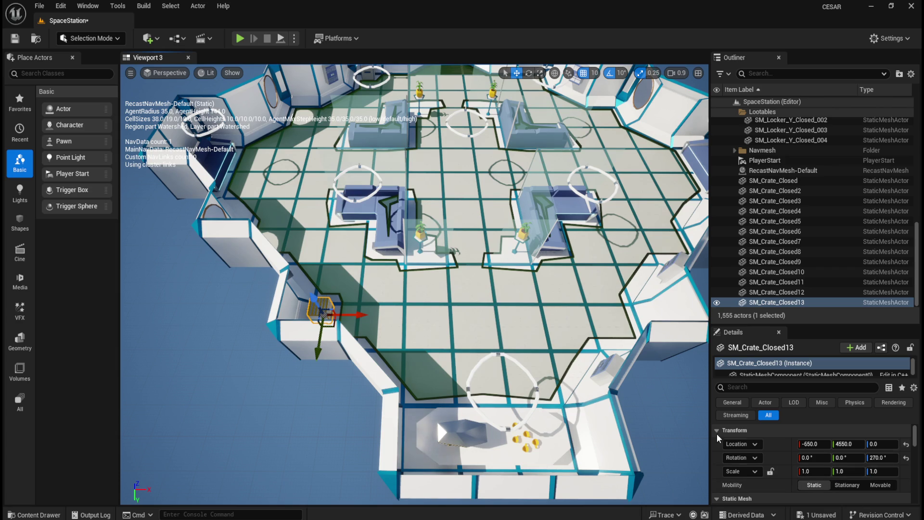
pyautogui.click(14, 38)
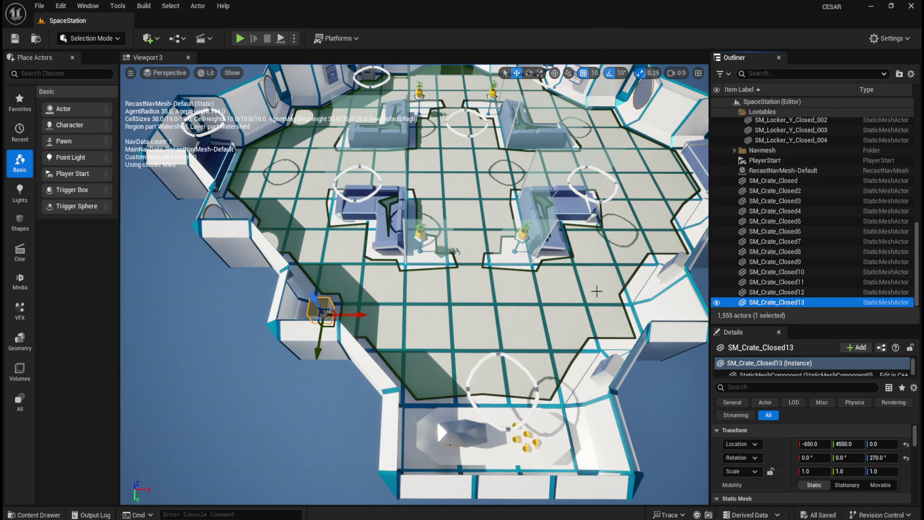
pyautogui.hotkey('ctrl', 'b')
pyautogui.moveTo(494, 241); pyautogui.dragTo(466, 293)
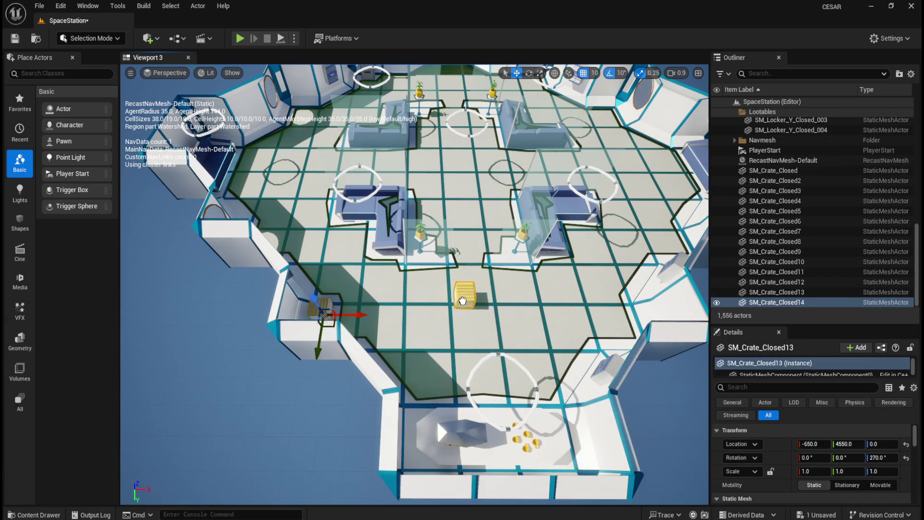
# Move SM_Crate_Closed14 to -650, 4650, 0 with 270° yaw beside the first crate.
pyautogui.scroll(-6, 466, 293)
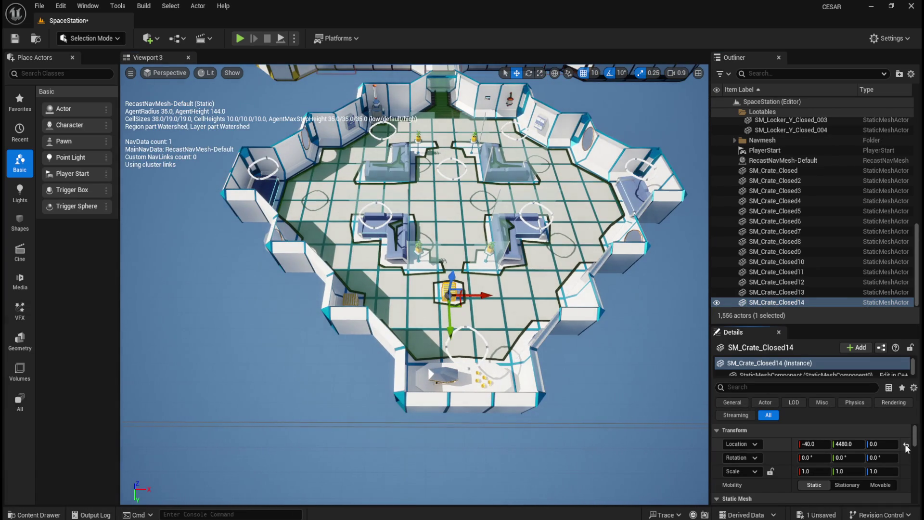
pyautogui.click(906, 444)
pyautogui.click(814, 445)
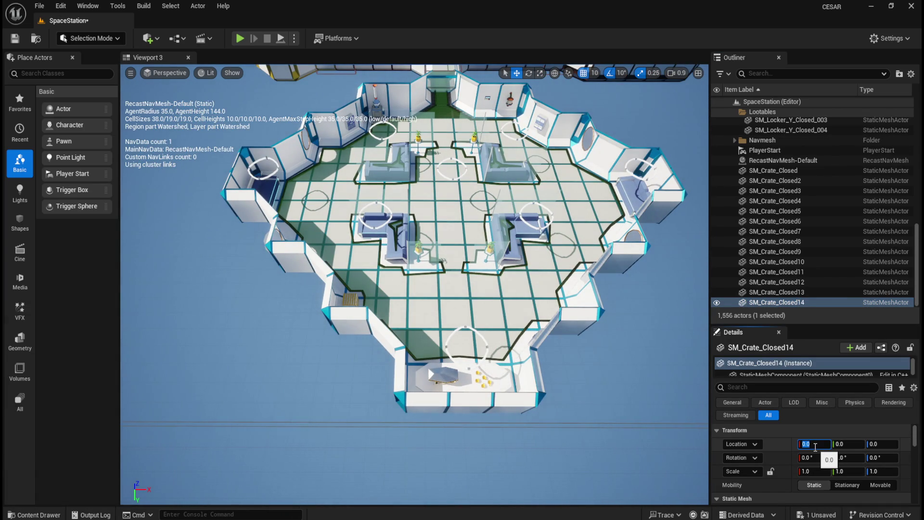
pyautogui.write('-650')
pyautogui.press('Tab')
pyautogui.press('Tab')
pyautogui.press('Tab')
pyautogui.press('Tab')
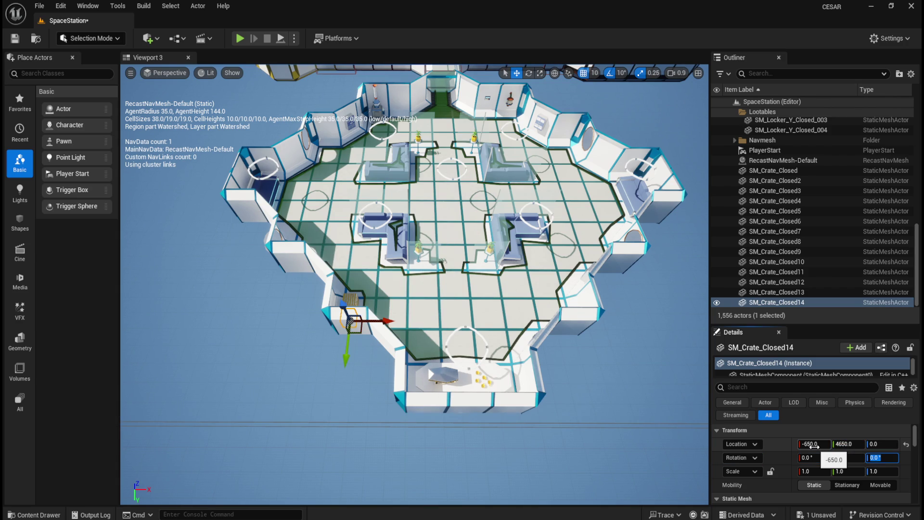
pyautogui.write('270')
pyautogui.press('Return')
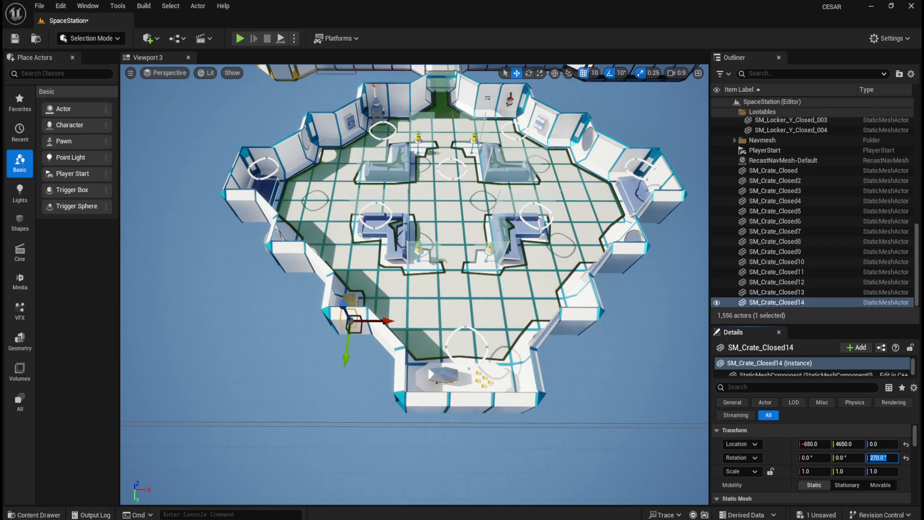
pyautogui.hotkey('ctrl', 'space')
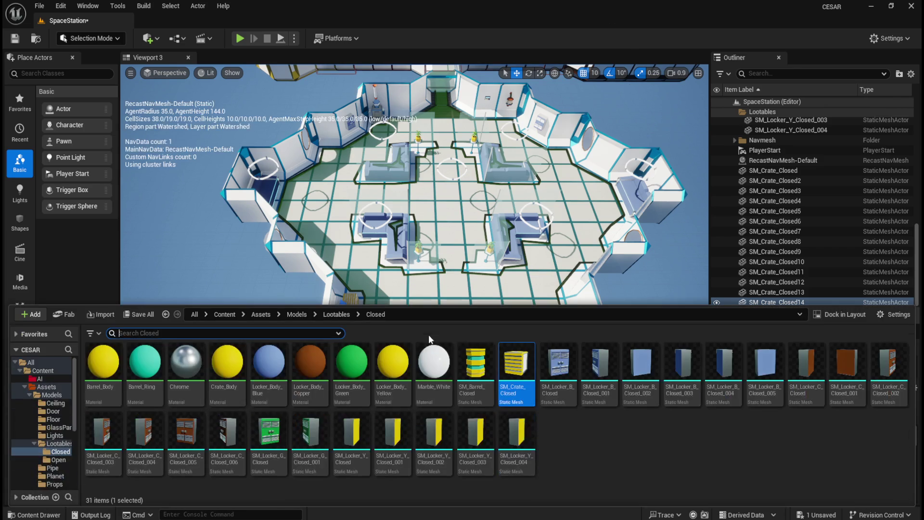
# Drop in SM_Crate_Closed15 and set it to 650, 4550, 0 with 450° yaw.
pyautogui.moveTo(515, 388)
pyautogui.mouseDown()
pyautogui.moveTo(501, 352)
pyautogui.moveTo(462, 311)
pyautogui.mouseUp()
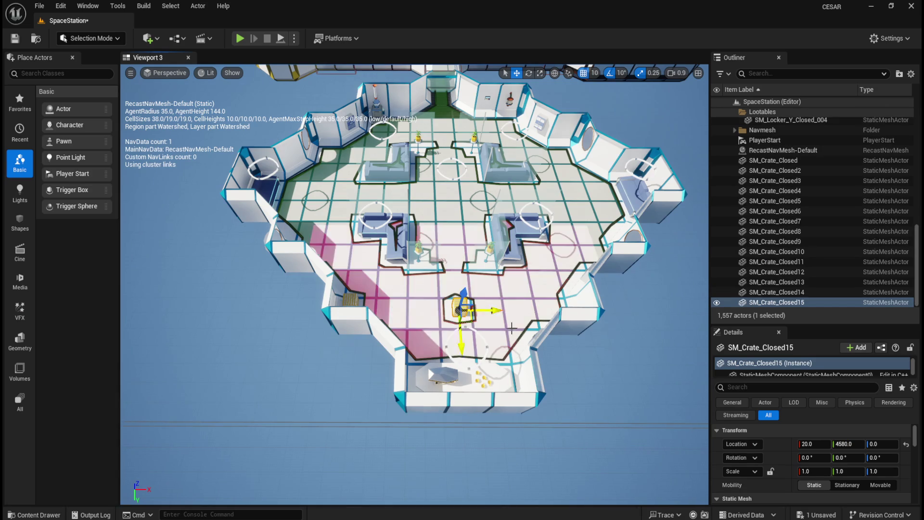
pyautogui.click(907, 444)
pyautogui.click(906, 458)
pyautogui.click(823, 445)
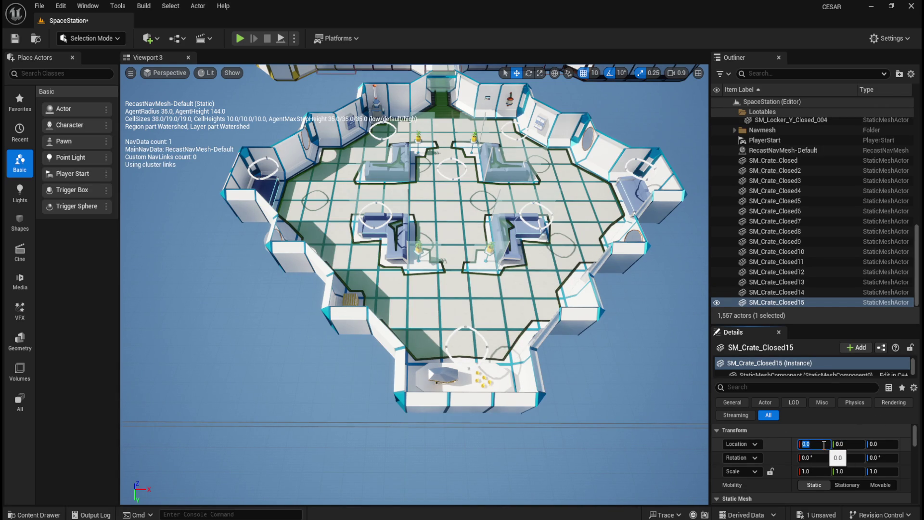
pyautogui.write('650')
pyautogui.press('Tab')
pyautogui.press('Tab')
pyautogui.press('Tab')
pyautogui.press('Tab')
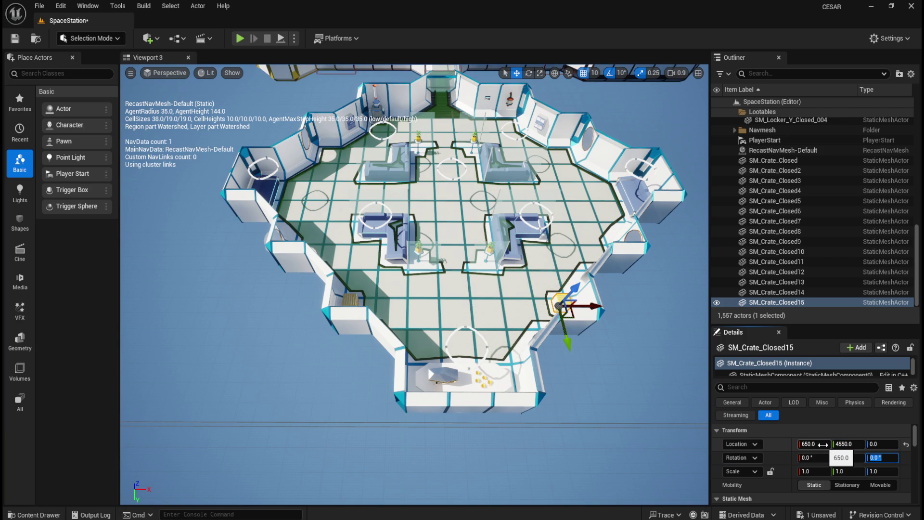
pyautogui.write('450')
pyautogui.press('Return')
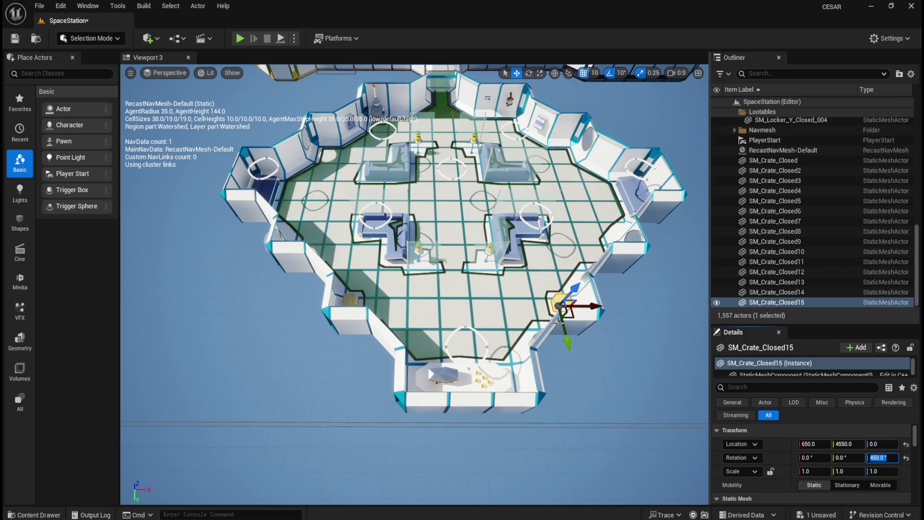
pyautogui.scroll(6, 549, 329)
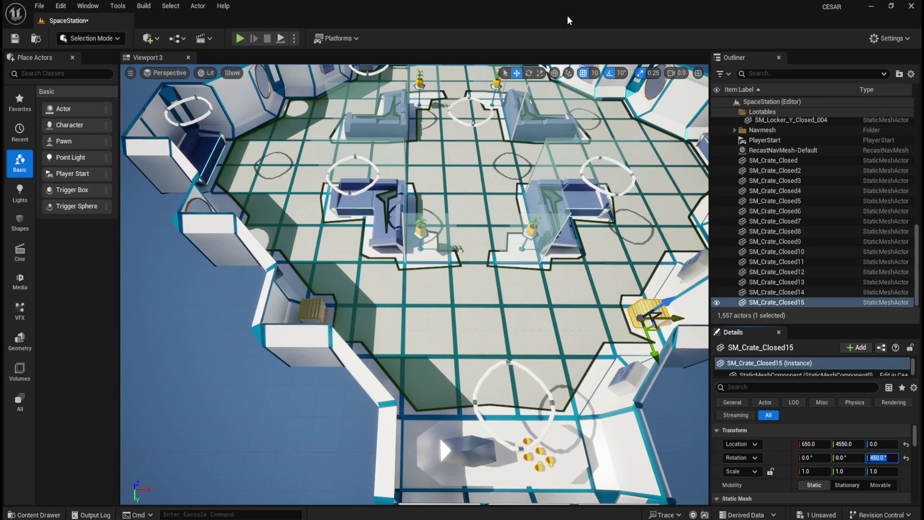
pyautogui.hotkey('ctrl', 'space')
# Drop in SM_Crate_Closed16 and set it to 650, 4650, 0 with 450° yaw.
pyautogui.moveTo(513, 377)
pyautogui.mouseDown()
pyautogui.moveTo(505, 313)
pyautogui.moveTo(486, 317)
pyautogui.mouseUp()
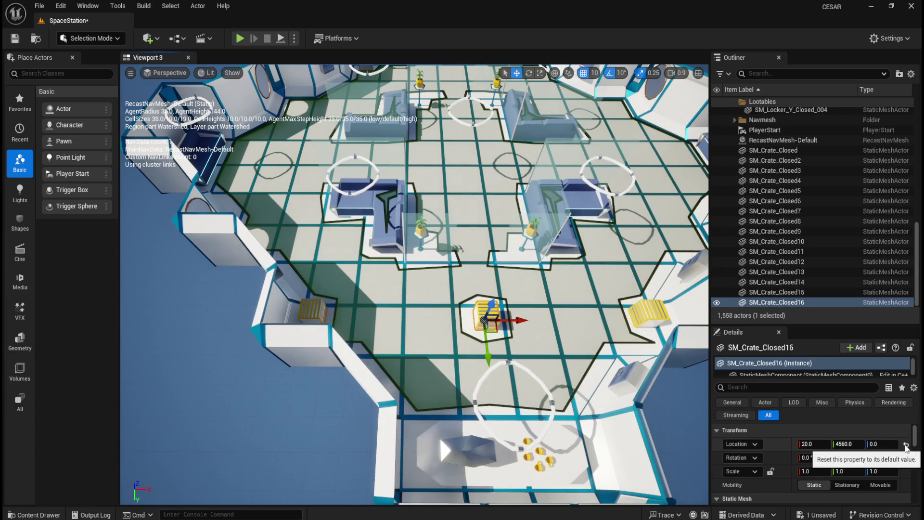
pyautogui.click(907, 446)
pyautogui.click(829, 446)
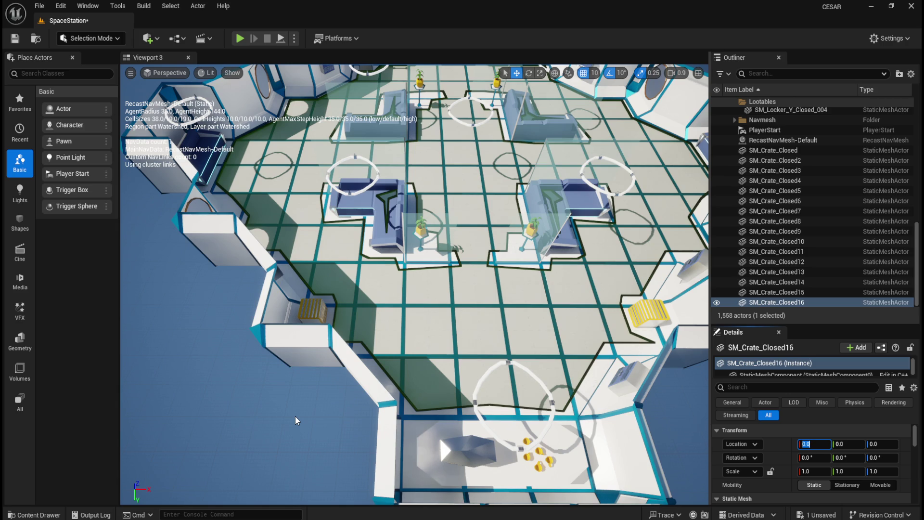
pyautogui.write('650')
pyautogui.press('Tab')
pyautogui.write('4650')
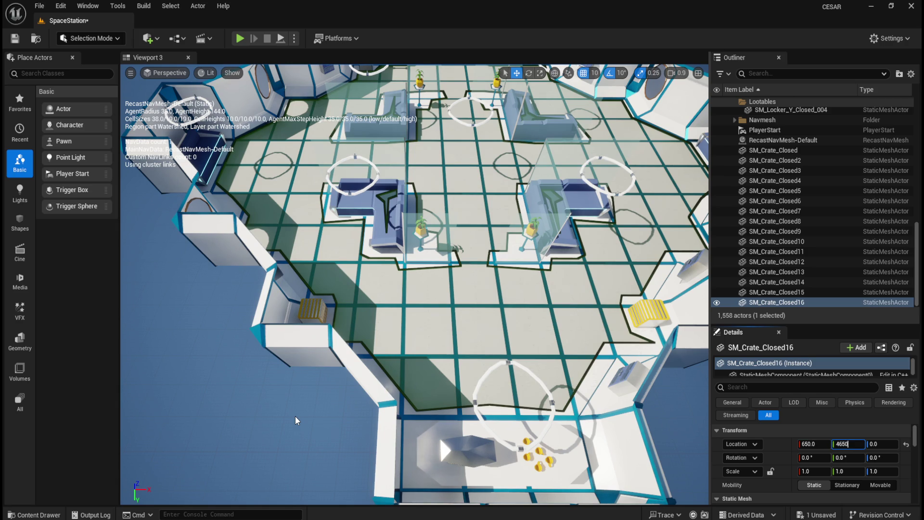
pyautogui.press('Tab')
pyautogui.press('Tab')
pyautogui.press('Tab')
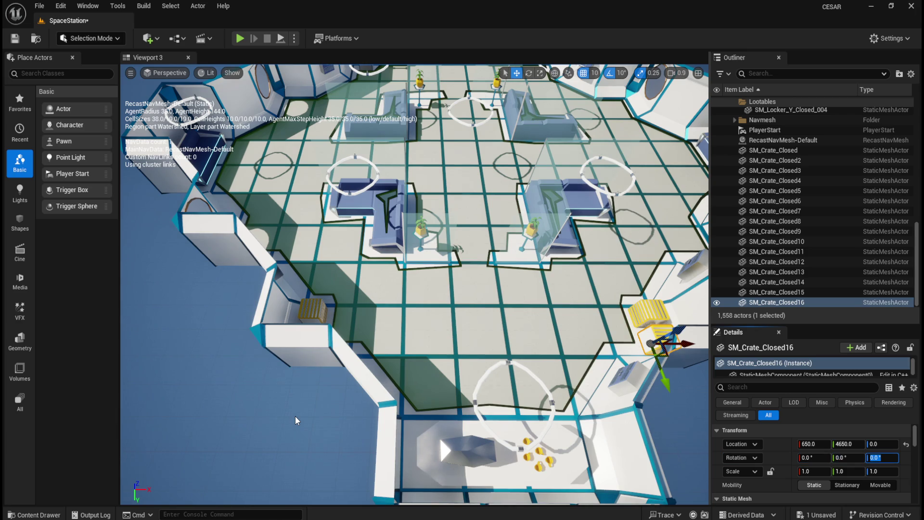
pyautogui.write('450')
pyautogui.press('Return')
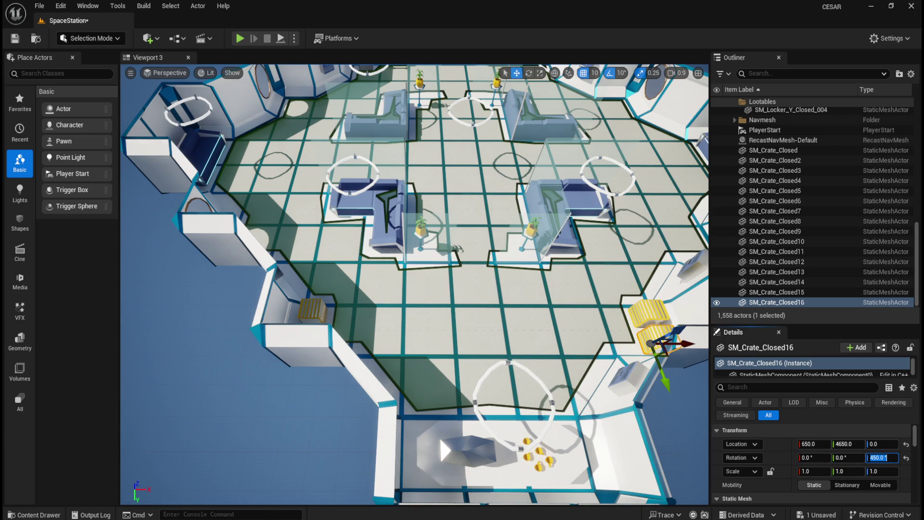
pyautogui.hotkey('ctrl', 'space')
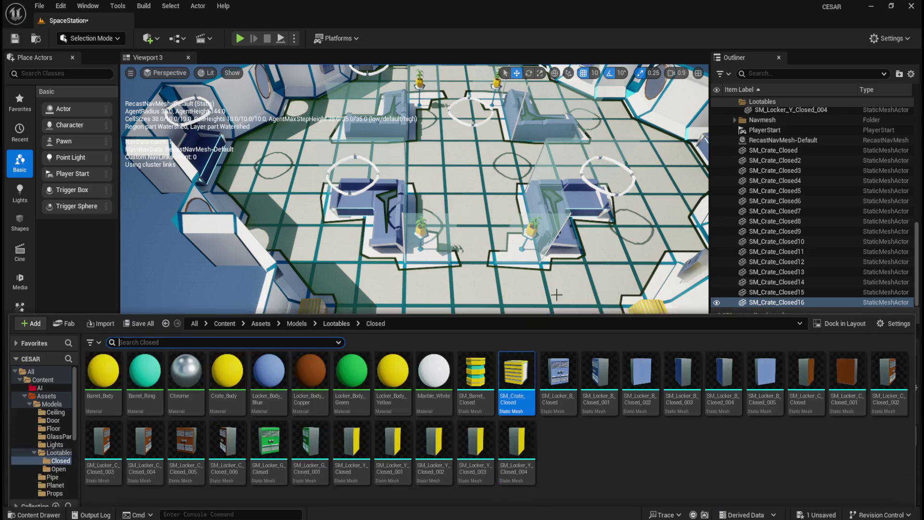
# Drop in SM_Crate_Closed17 and set it to 1550, -1050, 0 with 270° yaw.
pyautogui.moveTo(516, 412); pyautogui.dragTo(477, 312)
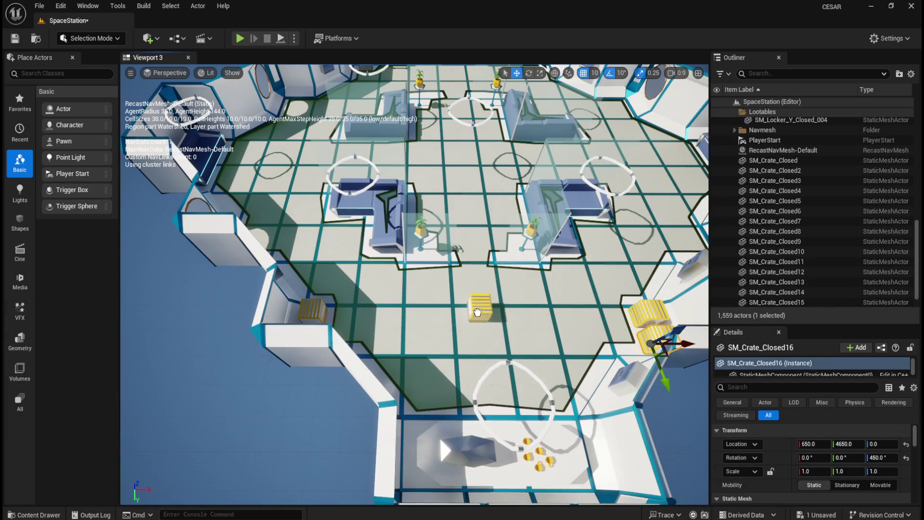
pyautogui.click(906, 444)
pyautogui.click(907, 457)
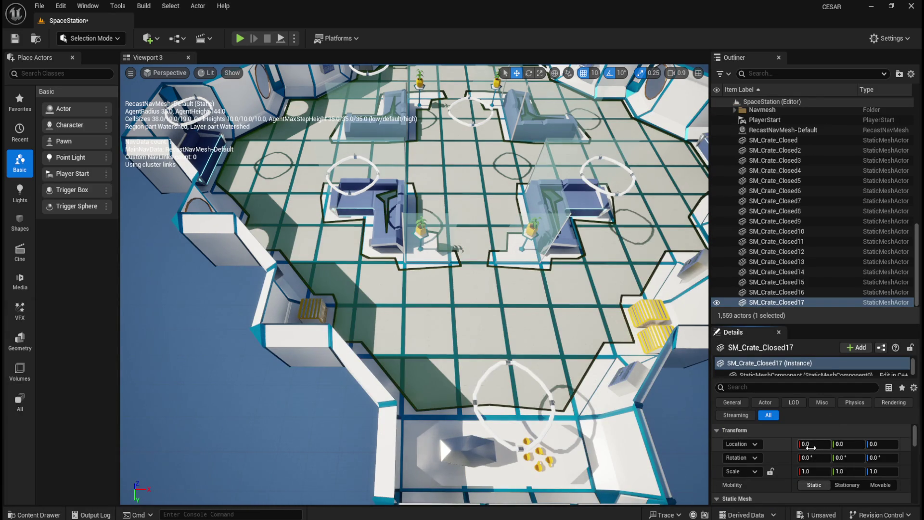
pyautogui.click(811, 445)
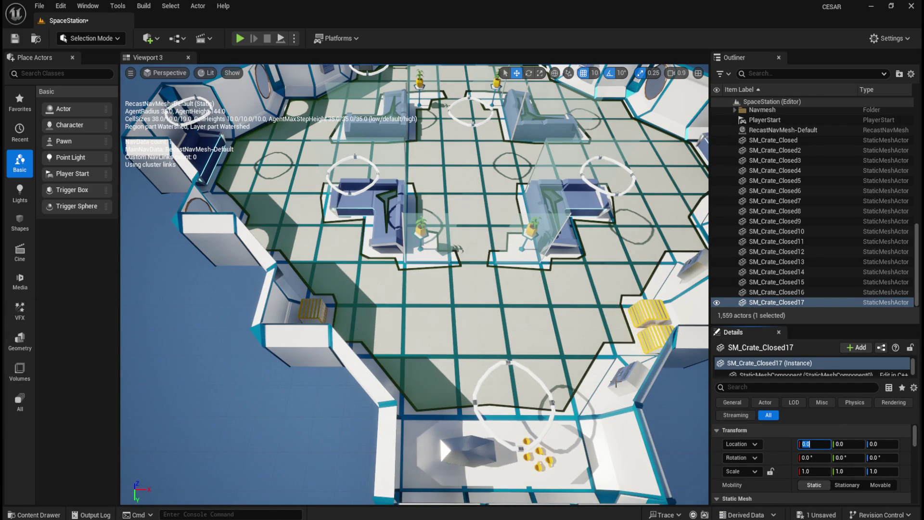
pyautogui.write('1550')
pyautogui.press('Tab')
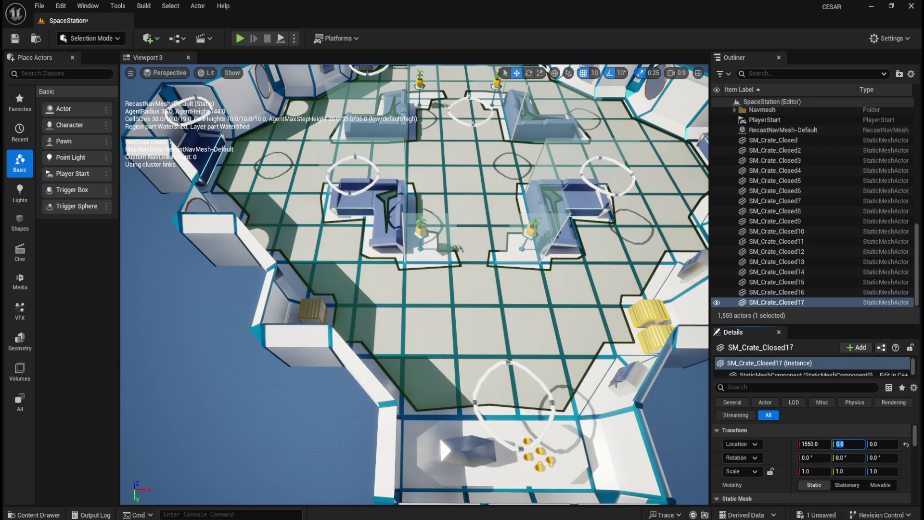
pyautogui.write('-1050')
pyautogui.press('Tab')
pyautogui.press('Tab')
pyautogui.press('Tab')
pyautogui.write('270')
pyautogui.press('Return')
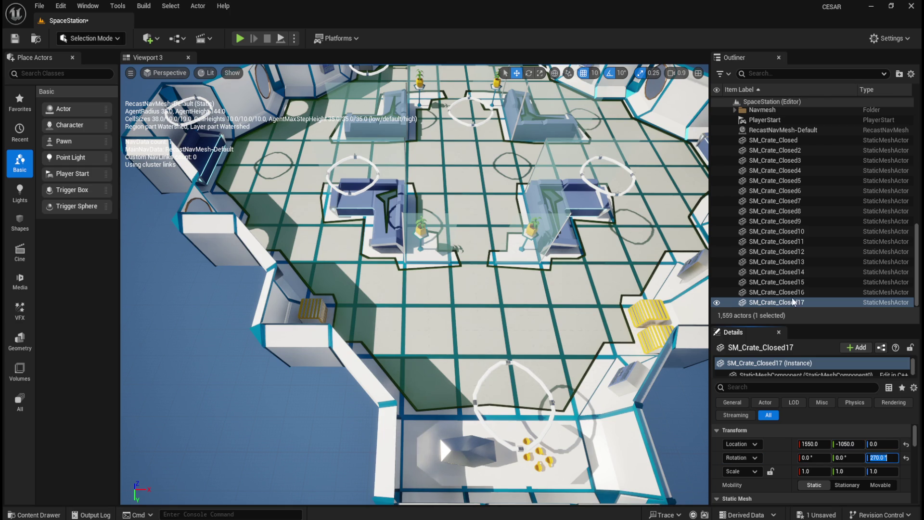
# Focus the view on SM_Crate_Closed17 and orbit to centre its green-floored room.
pyautogui.doubleClick(776, 302)
pyautogui.scroll(-10, 482, 375)
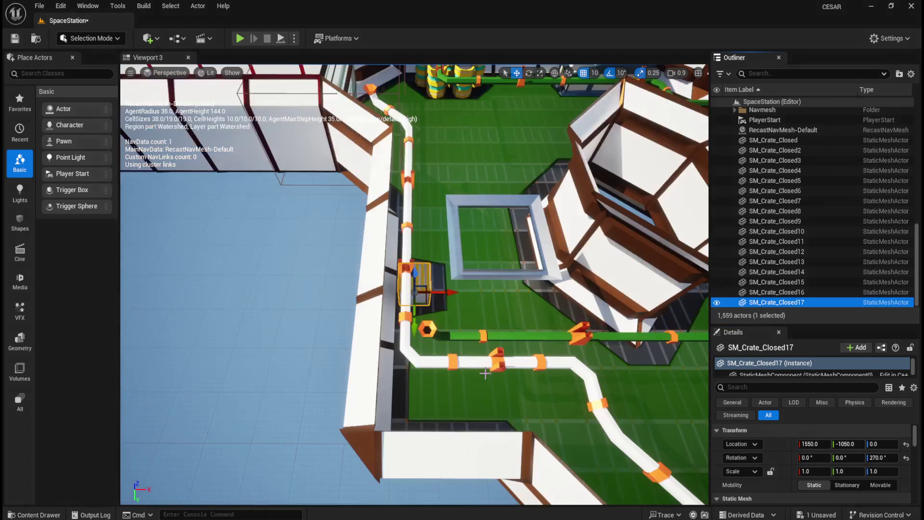
pyautogui.scroll(-5, 336, 350)
pyautogui.moveTo(332, 355); pyautogui.dragTo(508, 298)
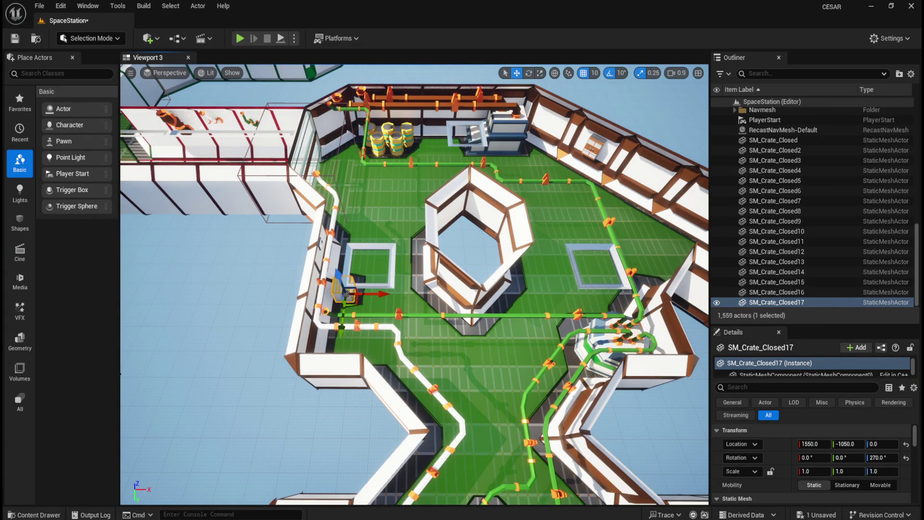
# Set SM_Crate_Closed18 to 1550, -950, 0 with 270° yaw.
pyautogui.hotkey('ctrl', 'd')
pyautogui.click(822, 444)
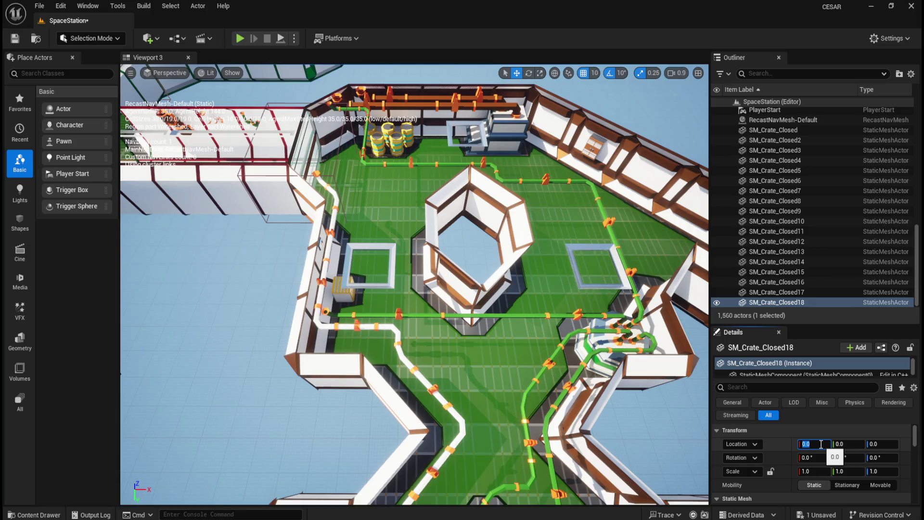
pyautogui.write('1550')
pyautogui.press('Tab')
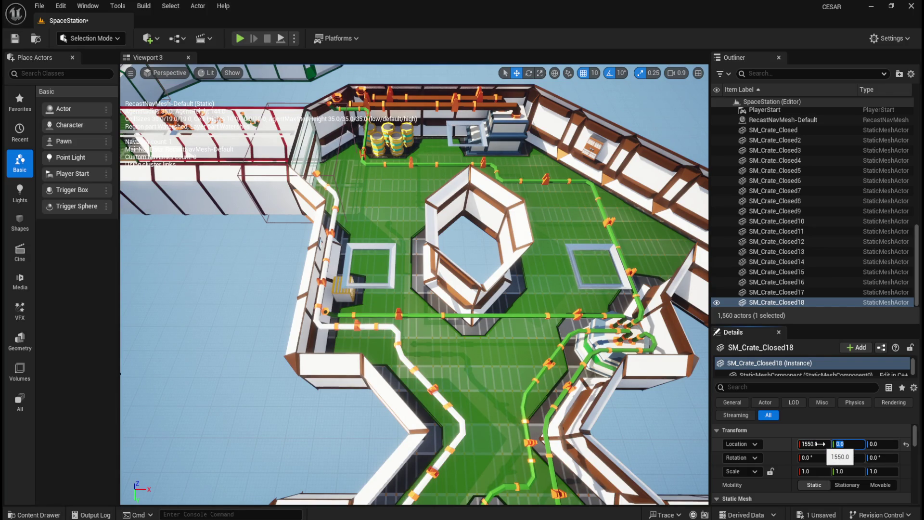
pyautogui.write('-950')
pyautogui.press('Tab')
pyautogui.press('Tab')
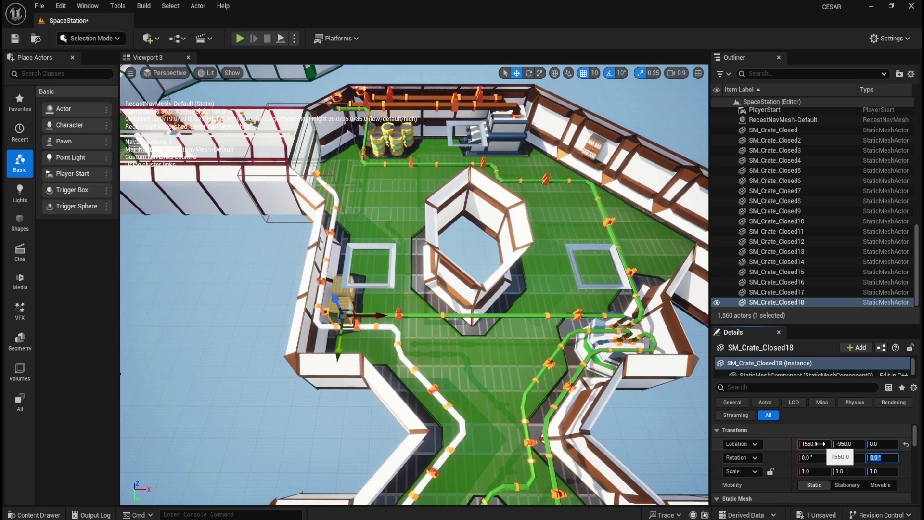
pyautogui.write('270')
pyautogui.press('Return')
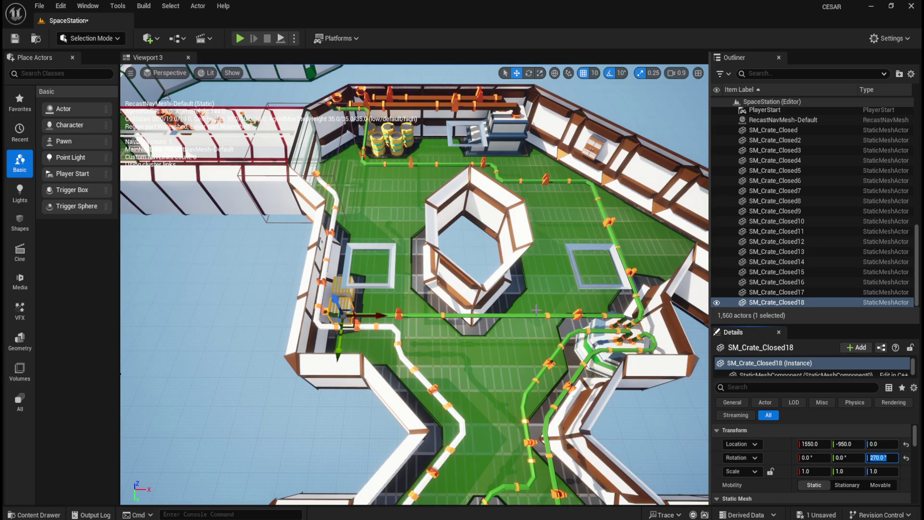
# Zoom the view to check SM_Crate_Closed18's placement and bring up the closed crate assets.
pyautogui.scroll(5, 401, 322)
pyautogui.scroll(-6, 401, 322)
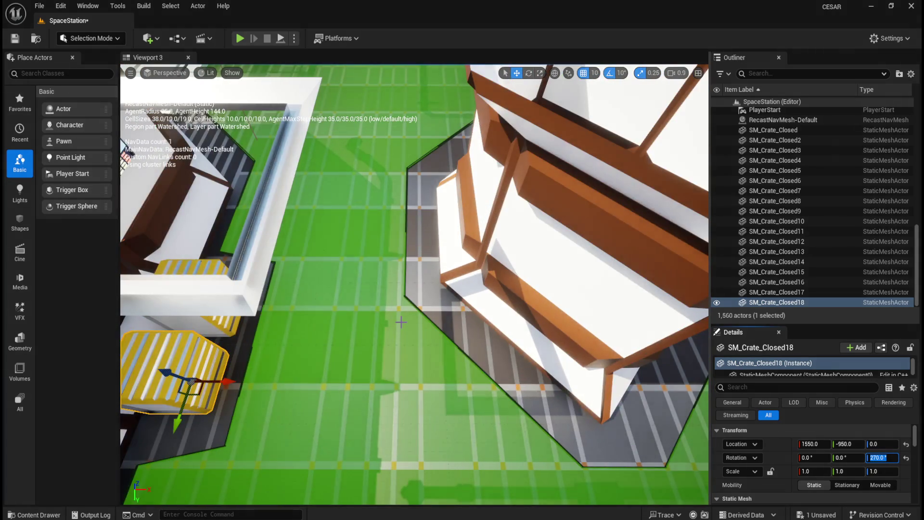
pyautogui.scroll(4, 401, 322)
pyautogui.scroll(-5, 401, 322)
pyautogui.scroll(-3, 401, 322)
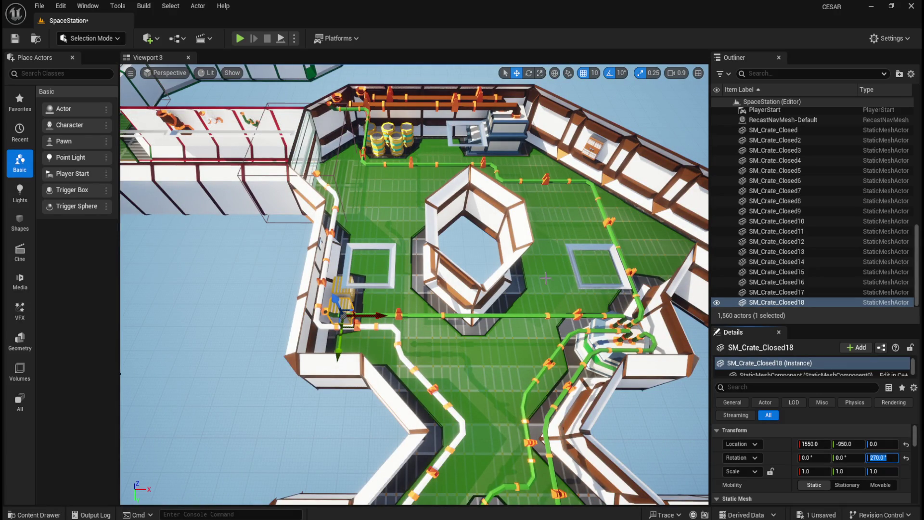
pyautogui.hotkey('ctrl', 'b')
# Drop a closed crate into the level at X 2350, Y 1150 with a 270° yaw.
pyautogui.moveTo(534, 377); pyautogui.dragTo(486, 378)
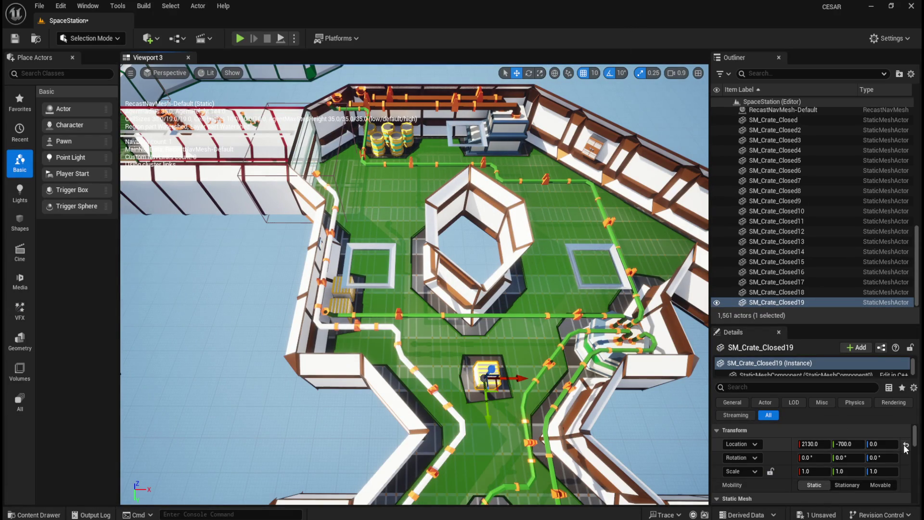
pyautogui.click(906, 444)
pyautogui.click(814, 445)
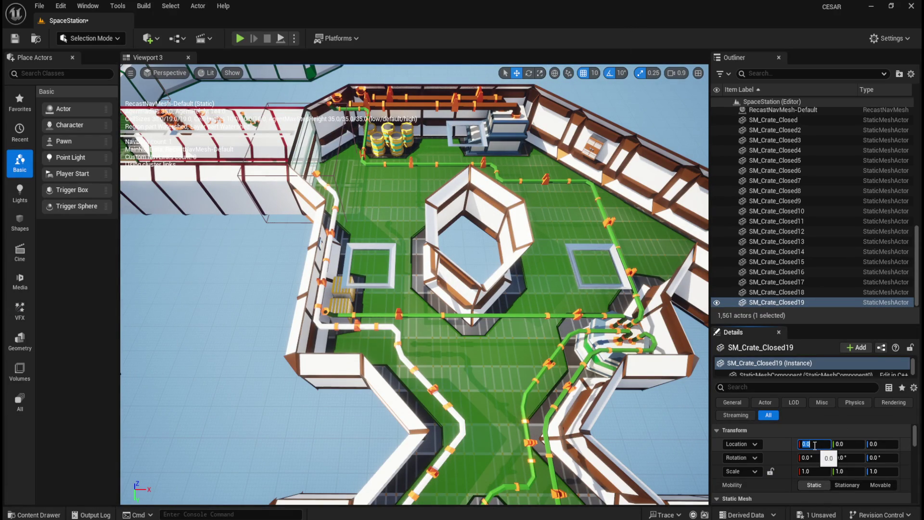
pyautogui.write('2350')
pyautogui.press('Tab')
pyautogui.write('1150')
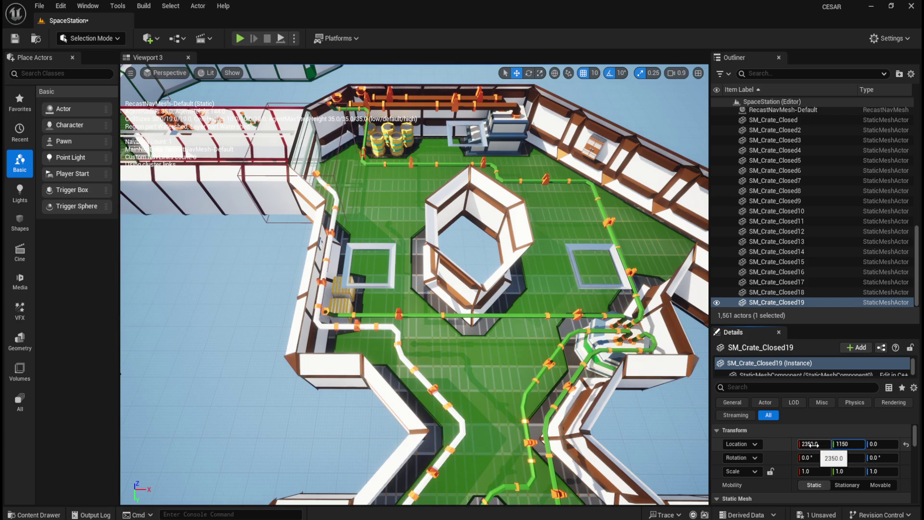
pyautogui.press('Tab')
pyautogui.press('Tab')
pyautogui.press('Tab')
pyautogui.write('270')
pyautogui.press('Return')
# Frame SM_Crate_Closed19 in the viewport and zoom around it to check placement.
pyautogui.doubleClick(809, 303)
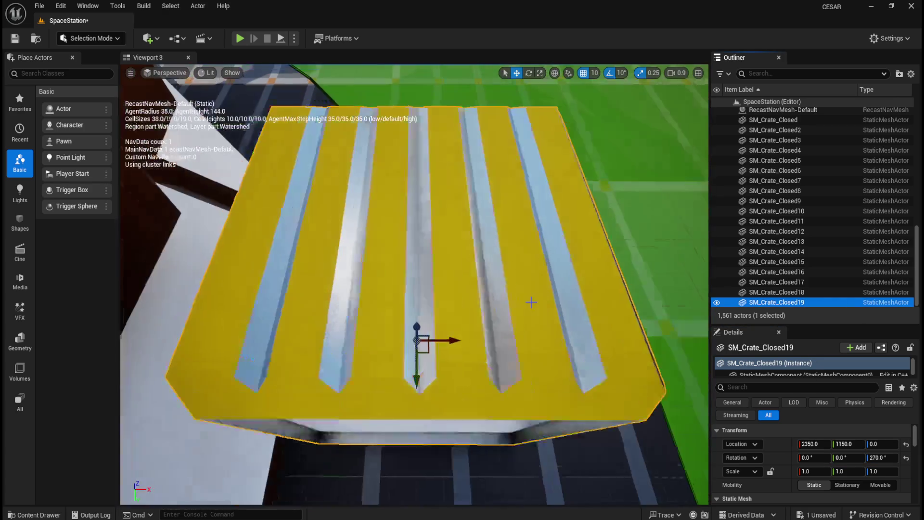
pyautogui.scroll(-5, 544, 387)
pyautogui.scroll(5, 544, 388)
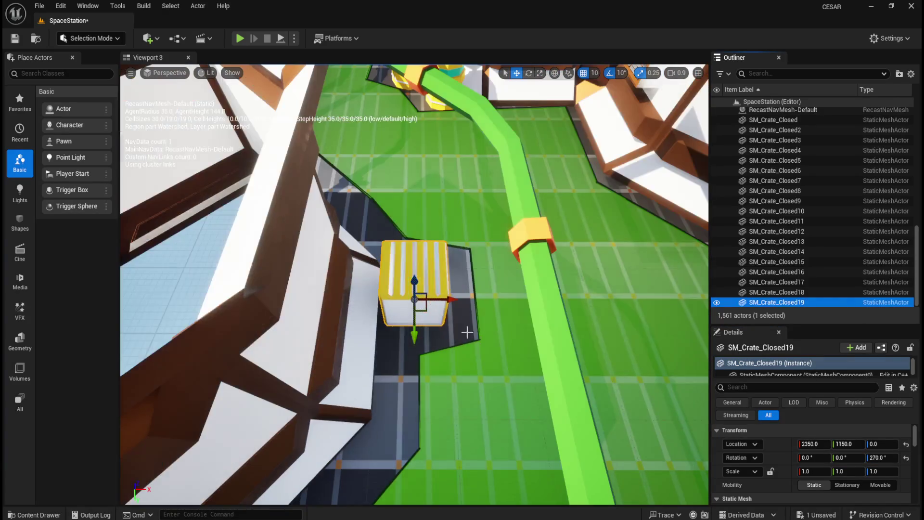
pyautogui.scroll(-10, 437, 345)
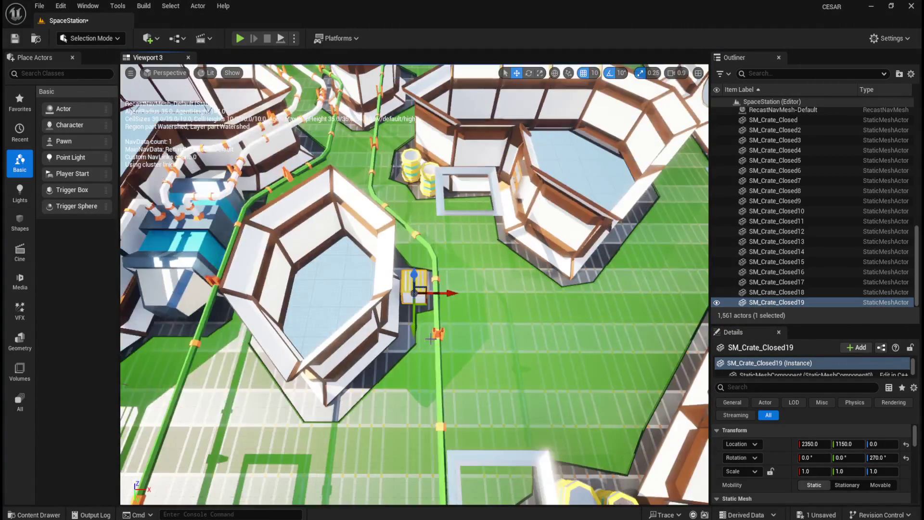
pyautogui.scroll(-2, 436, 345)
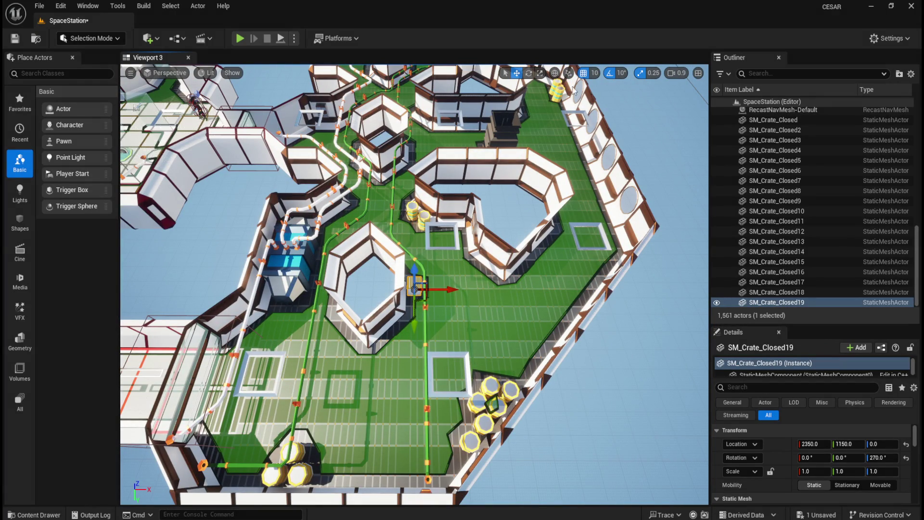
pyautogui.hotkey('ctrl', 'b')
# Place a new closed crate at 2350, 1250, 0 with 270° yaw next to SM_Crate_Closed19.
pyautogui.moveTo(517, 364)
pyautogui.mouseDown()
pyautogui.moveTo(474, 342)
pyautogui.moveTo(469, 321)
pyautogui.mouseUp()
pyautogui.click(906, 448)
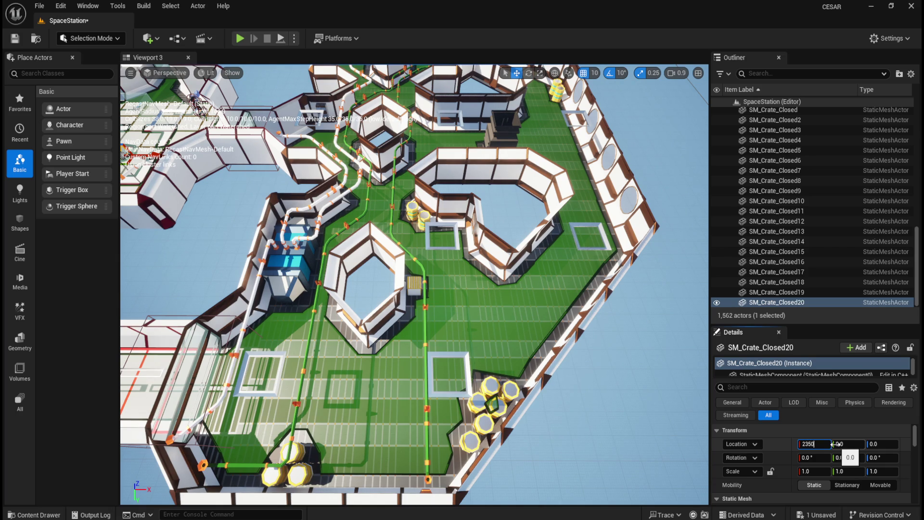
pyautogui.press('Tab')
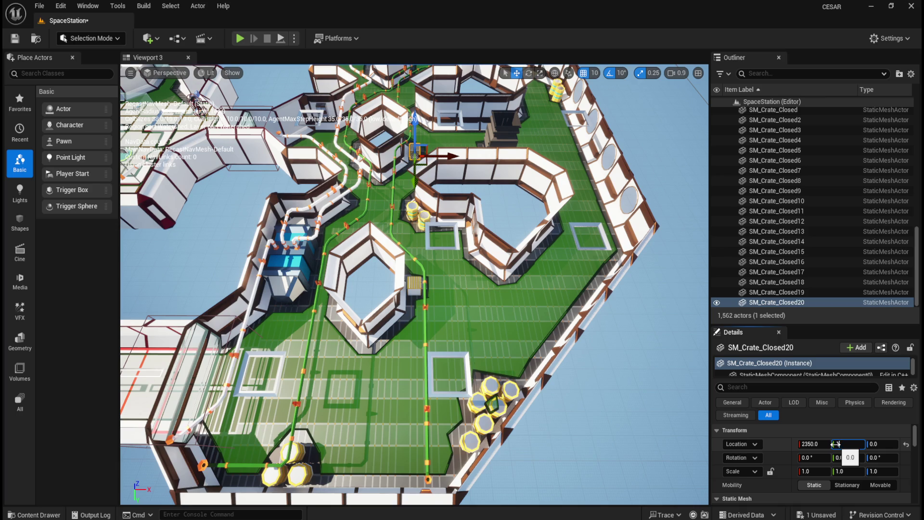
pyautogui.write('350')
pyautogui.press('Tab')
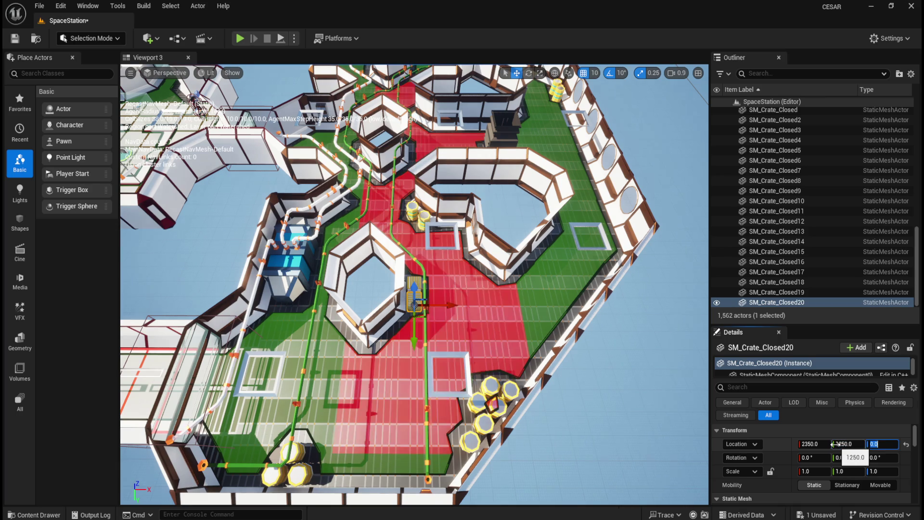
pyautogui.write('270')
pyautogui.press('Return')
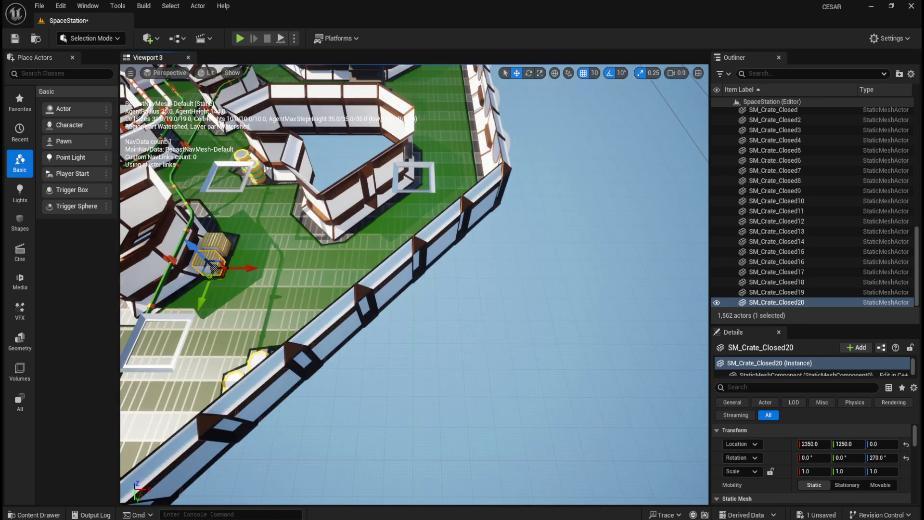
pyautogui.scroll(-5, 538, 310)
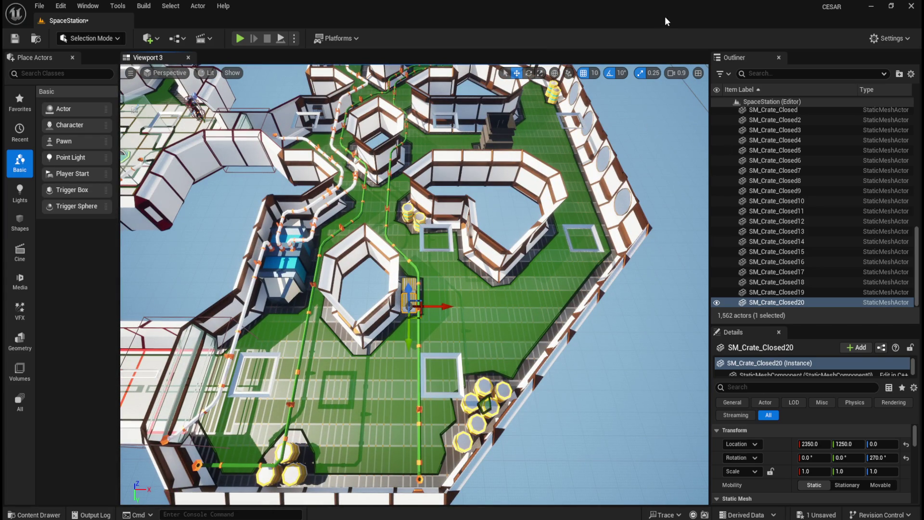
pyautogui.hotkey('ctrl', 'b')
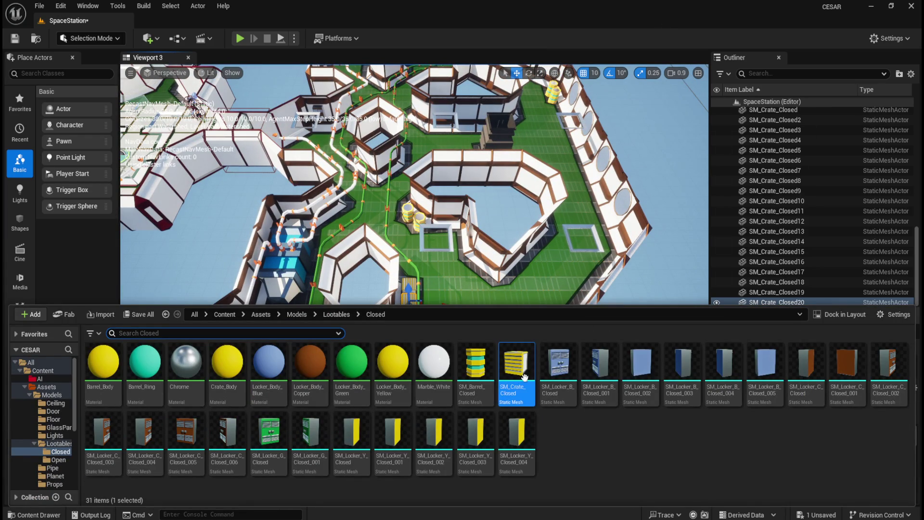
# Drop a closed crate at X 1550, Y 2050 and give it a 540° yaw.
pyautogui.moveTo(524, 380); pyautogui.dragTo(476, 315)
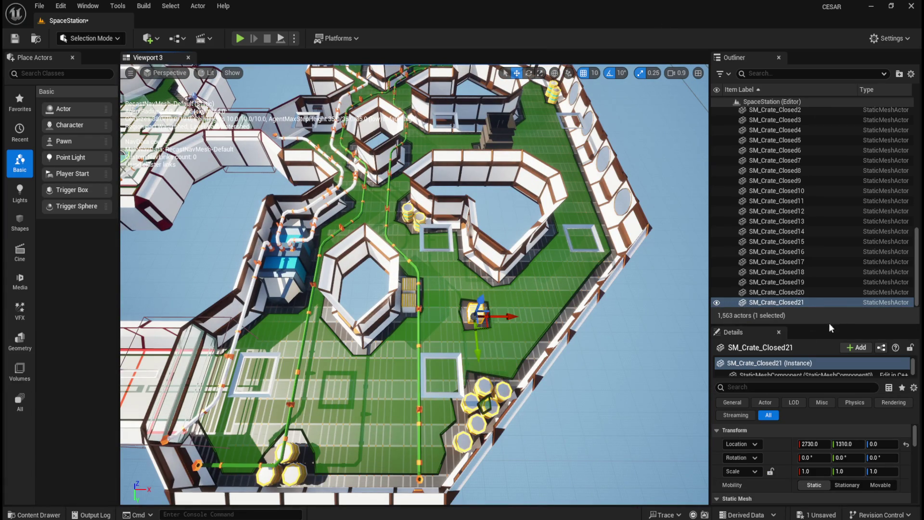
pyautogui.click(906, 444)
pyautogui.click(815, 443)
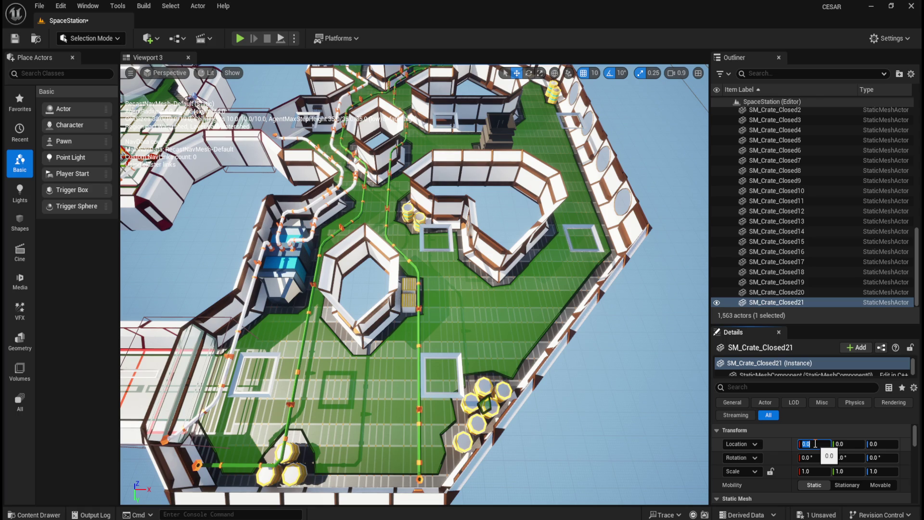
pyautogui.write('1550')
pyautogui.press('Tab')
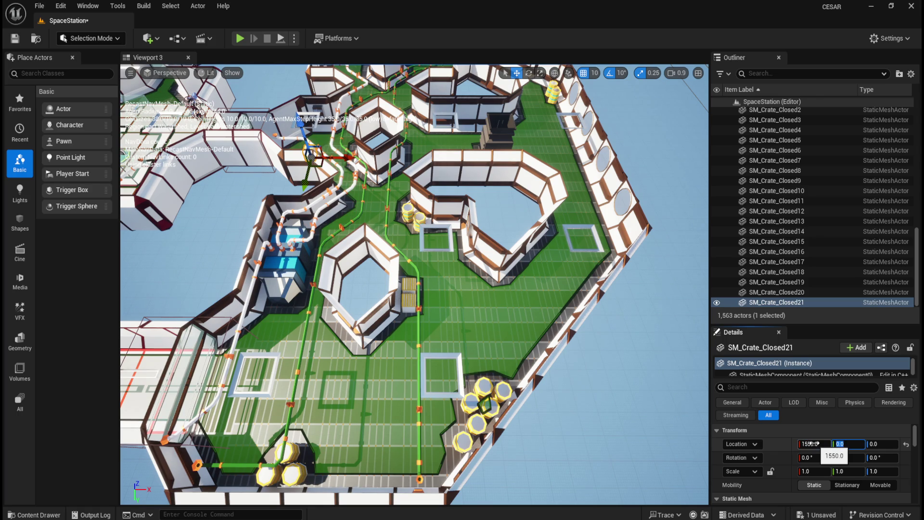
pyautogui.write('2050')
pyautogui.press('Tab')
pyautogui.press('Tab')
pyautogui.press('Tab')
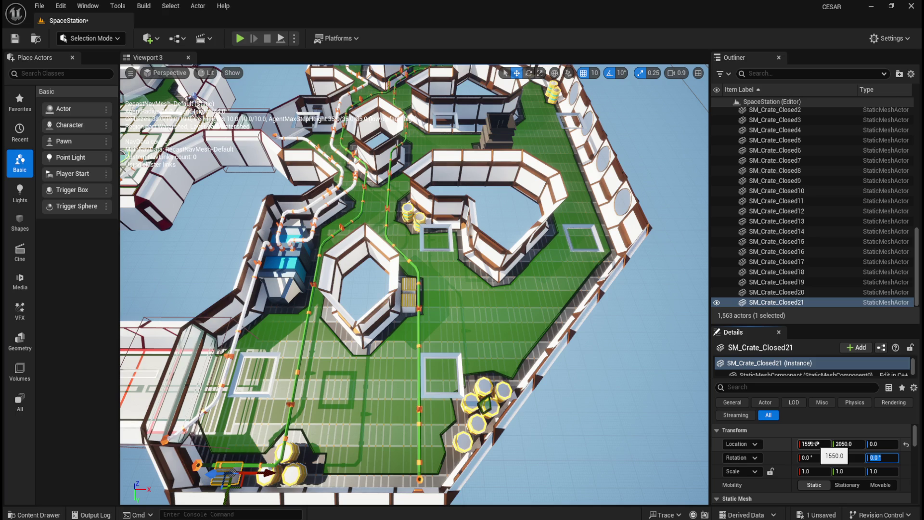
pyautogui.write('540')
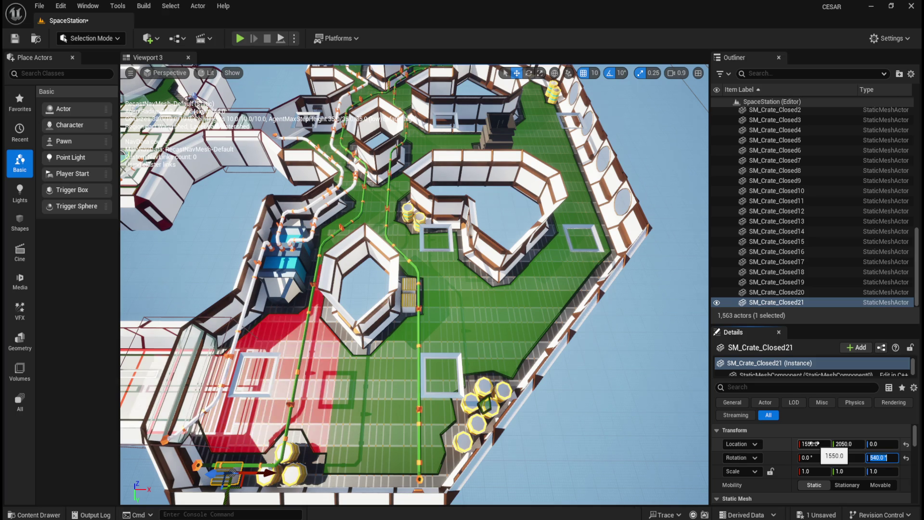
pyautogui.press('Return')
# Frame SM_Crate_Closed21 in the viewport and zoom to inspect it.
pyautogui.doubleClick(770, 302)
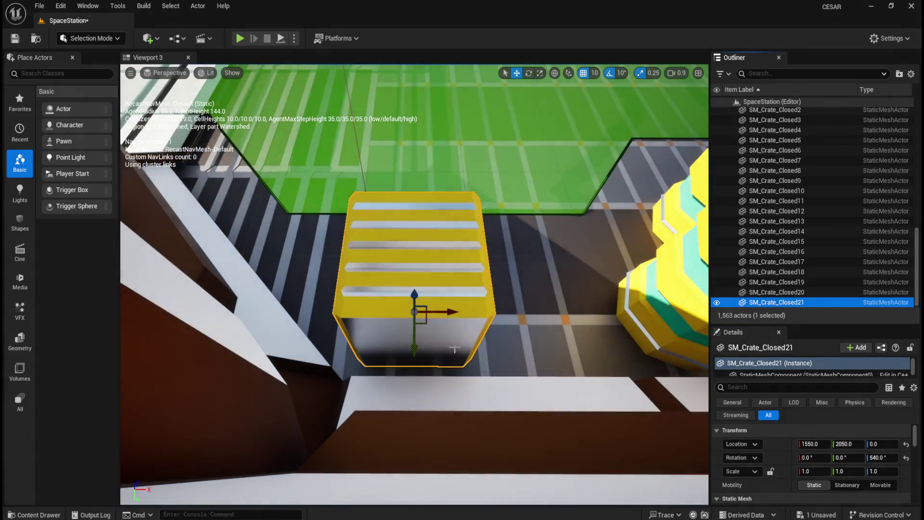
pyautogui.scroll(3, 454, 347)
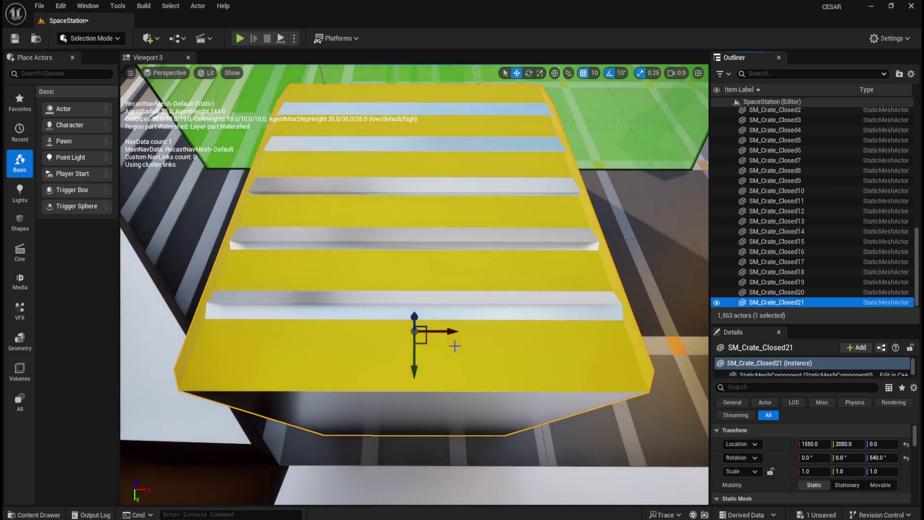
pyautogui.scroll(-5, 454, 346)
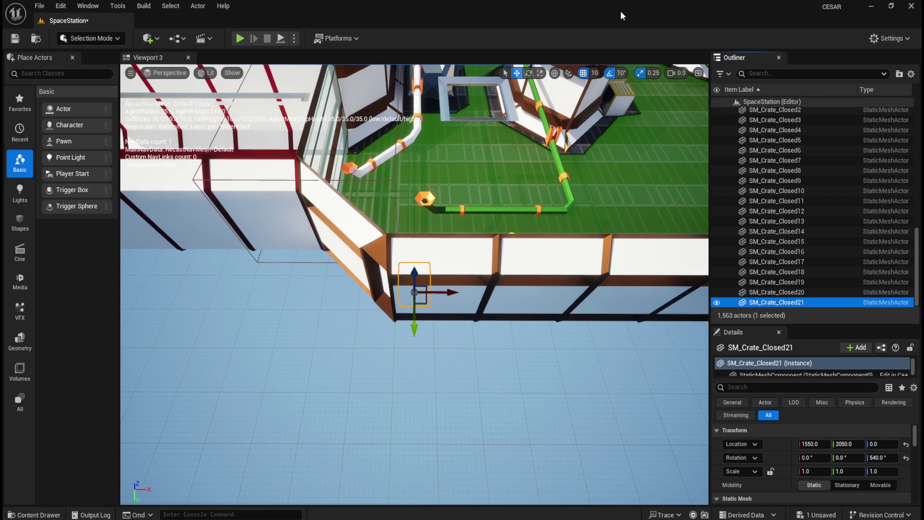
# Add SM_Crate_Closed22 at 1650, 2050, 0 with 540° yaw and orbit down to check it.
pyautogui.hotkey('ctrl', 'b')
pyautogui.moveTo(516, 365); pyautogui.dragTo(482, 178)
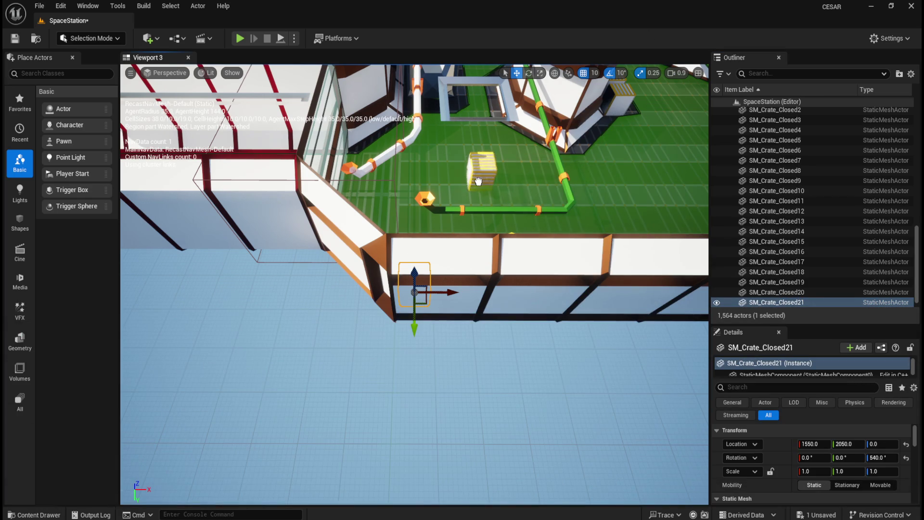
pyautogui.click(906, 444)
pyautogui.click(814, 444)
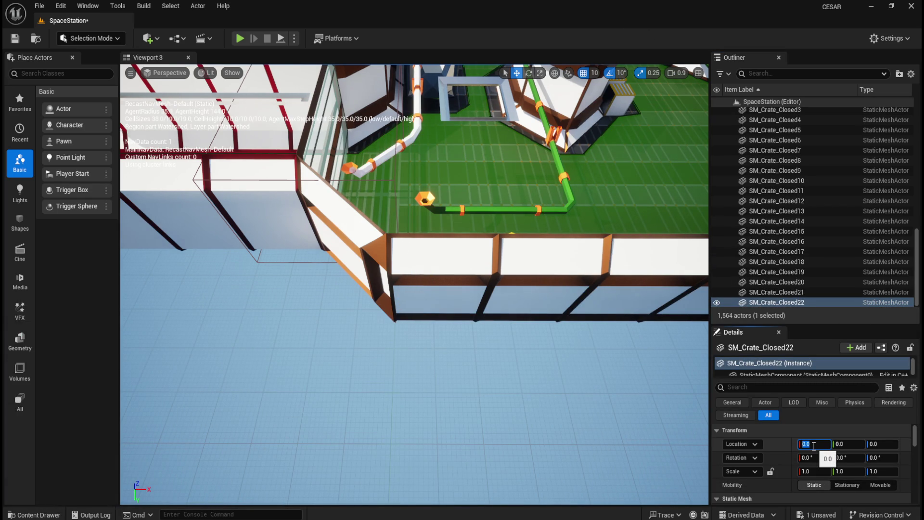
pyautogui.write('1650')
pyautogui.press('Tab')
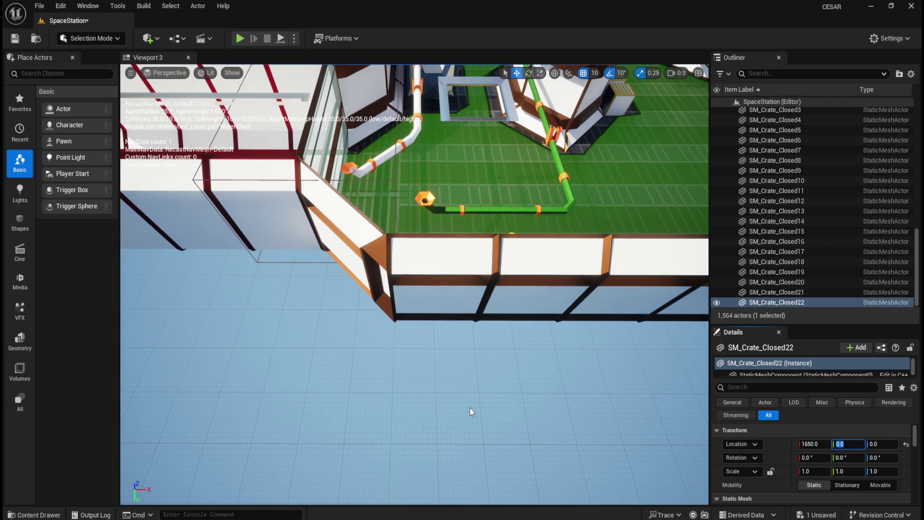
pyautogui.write('2050')
pyautogui.press('Tab')
pyautogui.press('Tab')
pyautogui.press('Tab')
pyautogui.press('Tab')
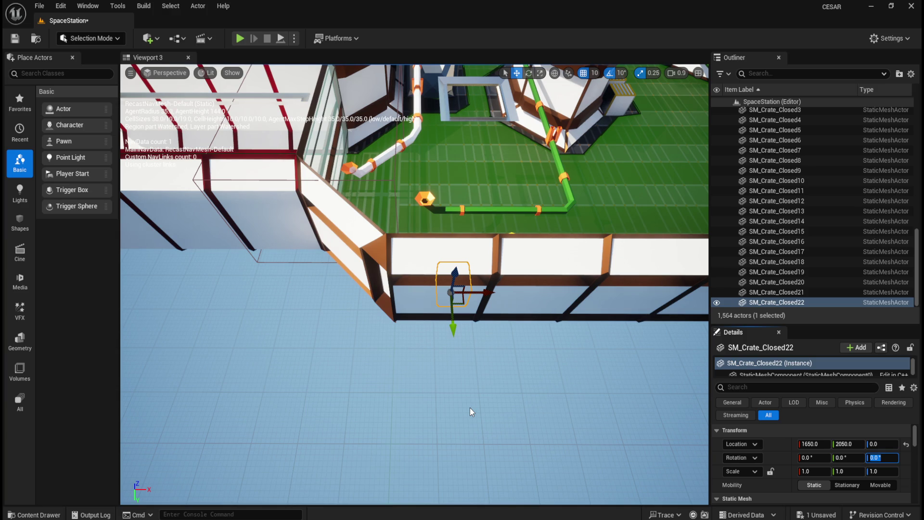
pyautogui.write('540')
pyautogui.press('Return')
pyautogui.moveTo(458, 409)
pyautogui.mouseDown()
pyautogui.moveTo(395, 347)
pyautogui.moveTo(433, 354)
pyautogui.mouseUp()
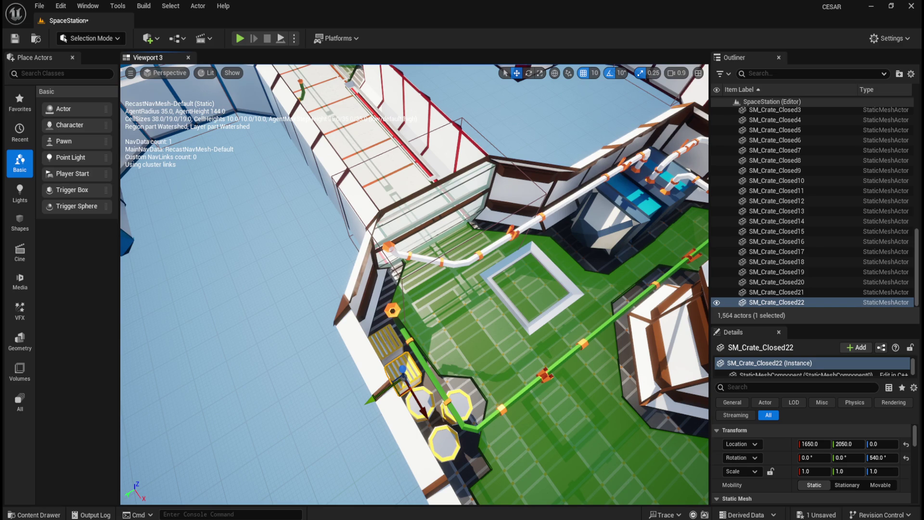
pyautogui.hotkey('ctrl', 'space')
# Place a closed crate at 3040, -1020, 0 with 225° yaw, correcting a mistyped Y, and frame it.
pyautogui.moveTo(511, 388); pyautogui.dragTo(460, 315)
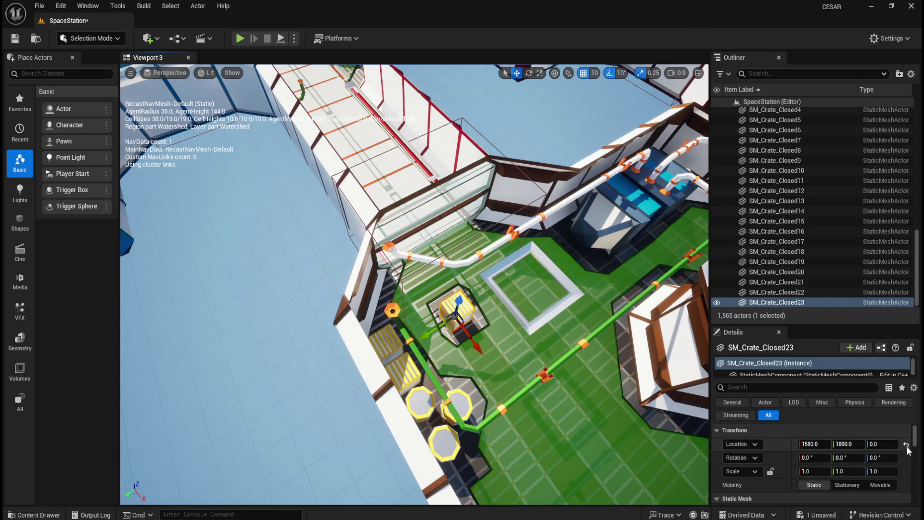
pyautogui.click(906, 444)
pyautogui.click(815, 443)
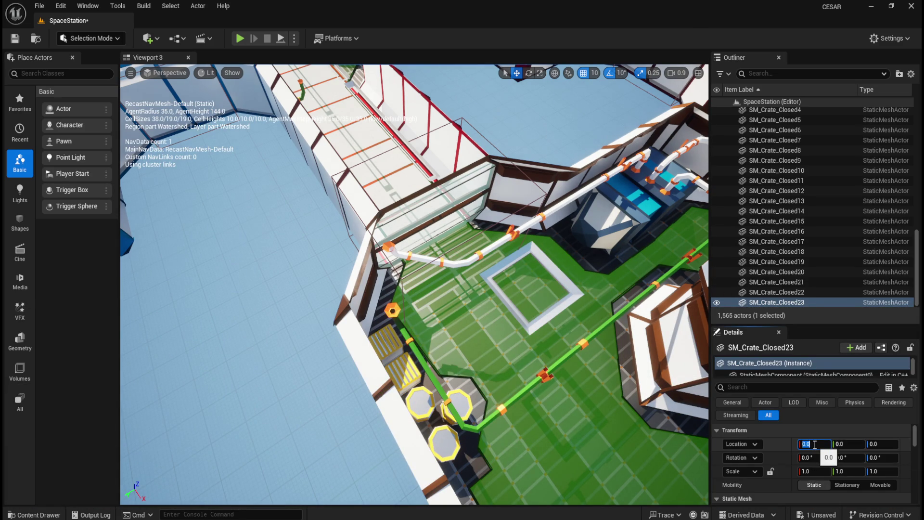
pyautogui.write('304')
pyautogui.press('Tab')
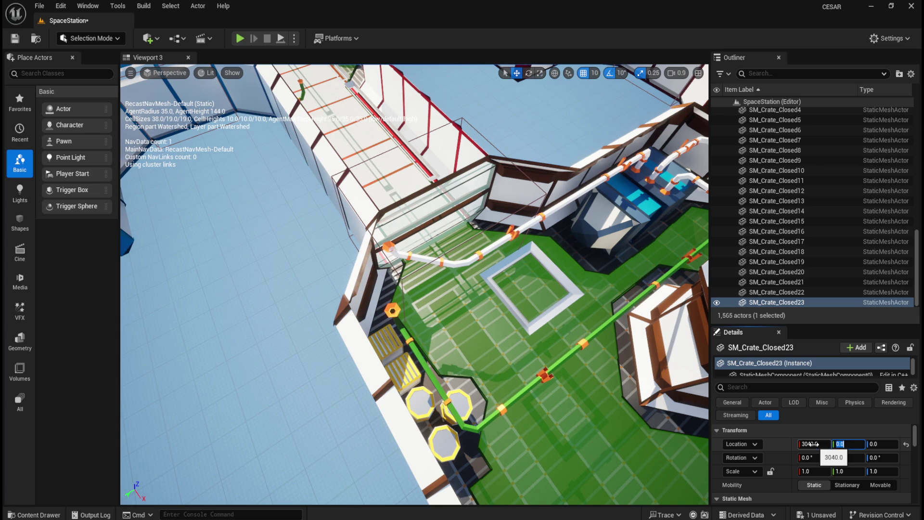
pyautogui.write('-11020')
pyautogui.press('BackSpace')
pyautogui.press('BackSpace')
pyautogui.press('BackSpace')
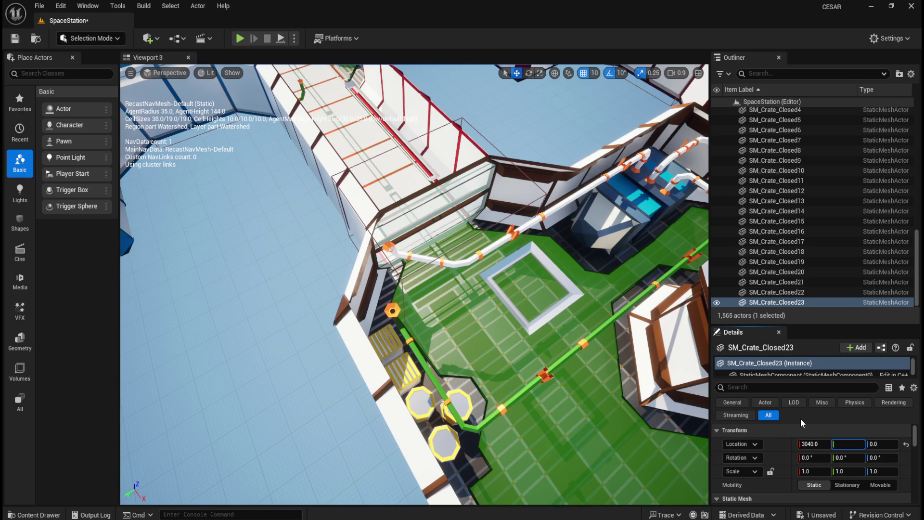
pyautogui.write('1020')
pyautogui.press('Tab')
pyautogui.press('Tab')
pyautogui.press('Tab')
pyautogui.write('225')
pyautogui.press('Return')
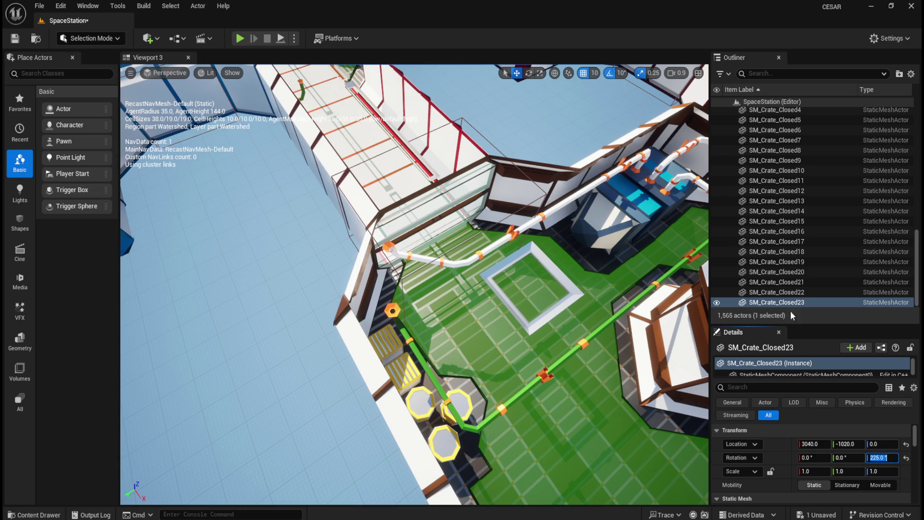
pyautogui.doubleClick(801, 302)
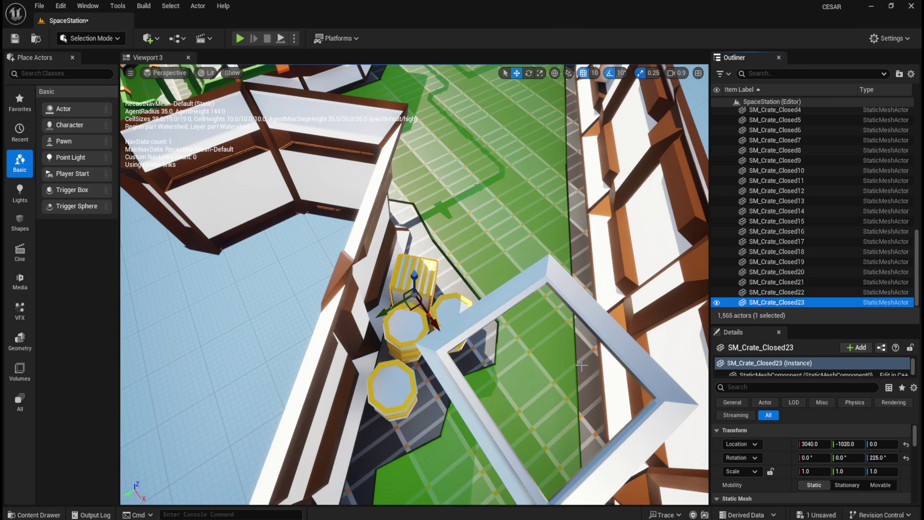
pyautogui.scroll(-3, 421, 264)
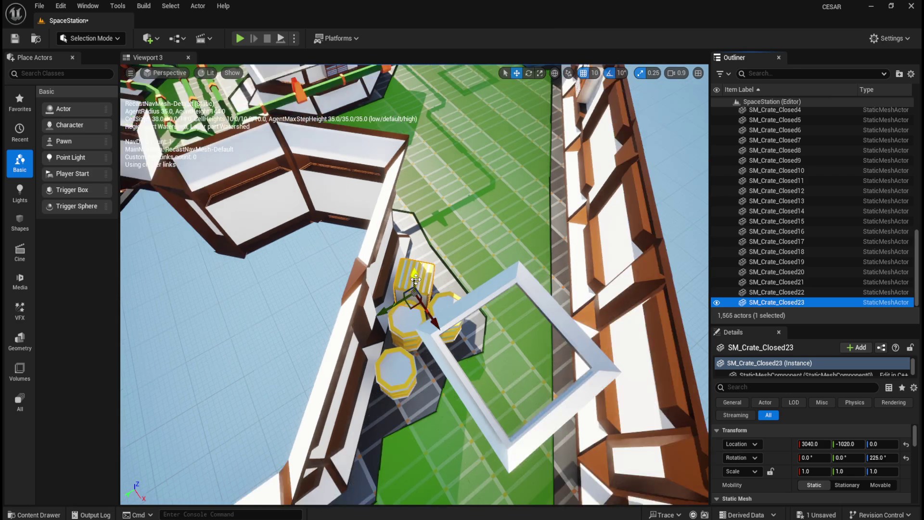
pyautogui.scroll(-2, 416, 280)
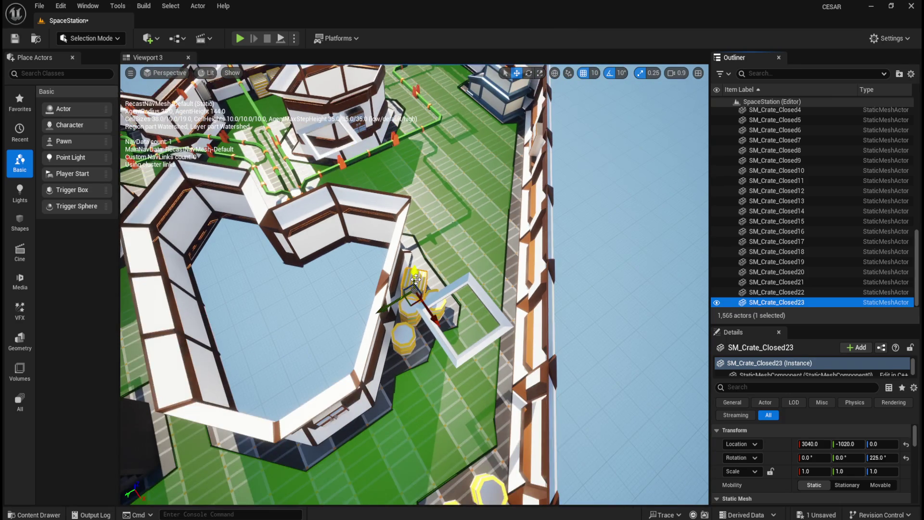
pyautogui.scroll(3, 412, 280)
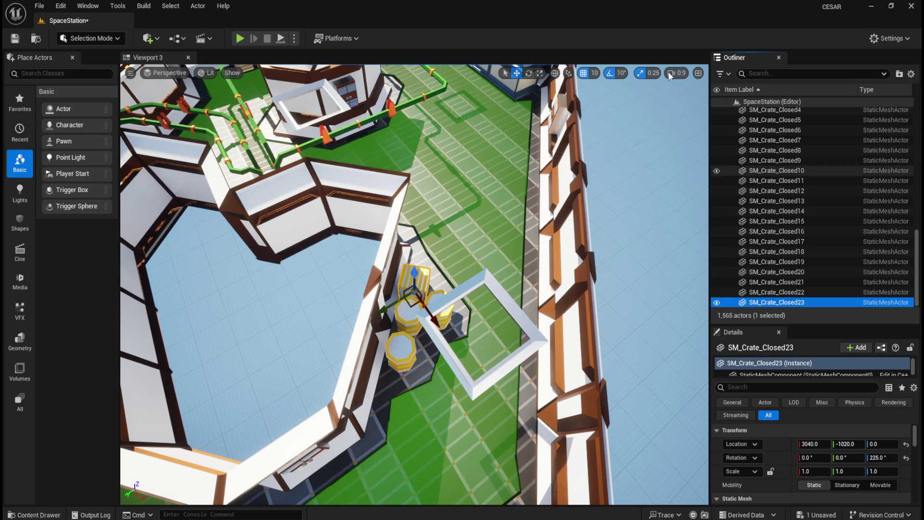
pyautogui.hotkey('ctrl', 'b')
pyautogui.moveTo(516, 387)
pyautogui.mouseDown()
pyautogui.moveTo(529, 347)
pyautogui.moveTo(481, 226)
pyautogui.mouseUp()
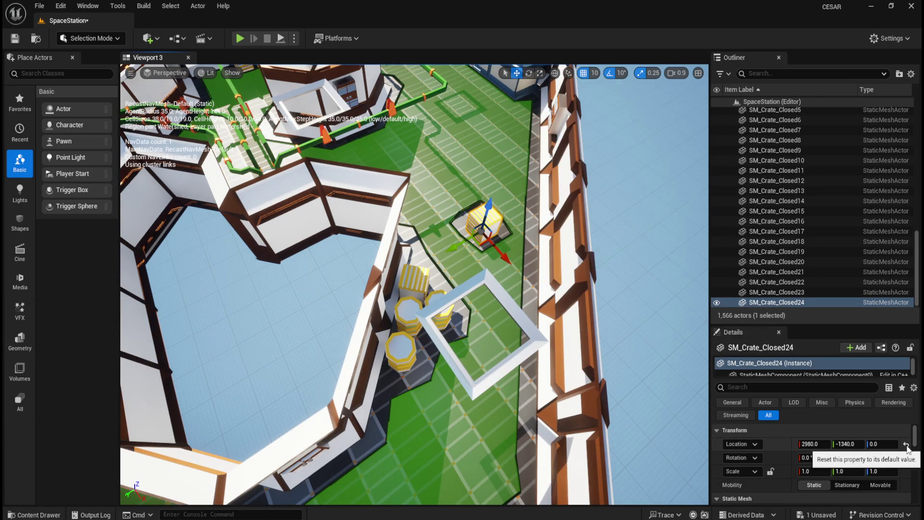
# Move the new crate to X 3570, Y -960 with a 405° yaw.
pyautogui.click(906, 444)
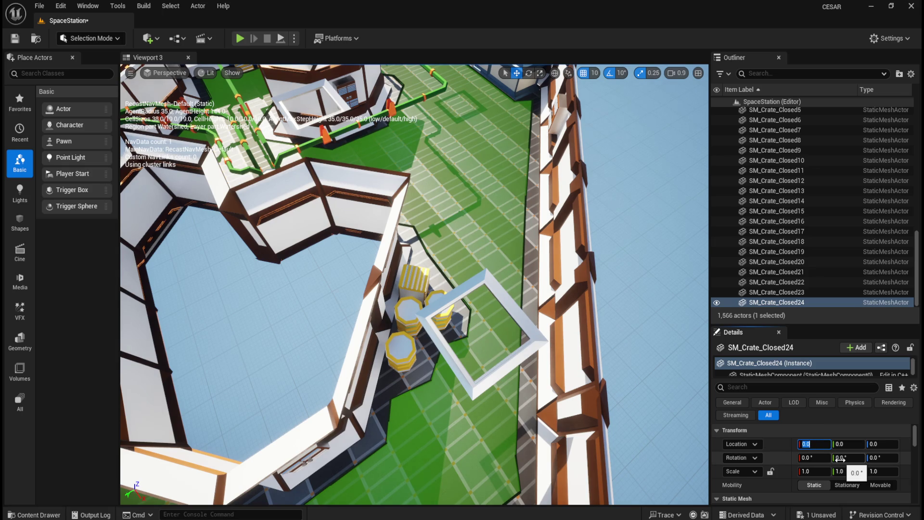
pyautogui.write('3570')
pyautogui.press('Tab')
pyautogui.write('-960')
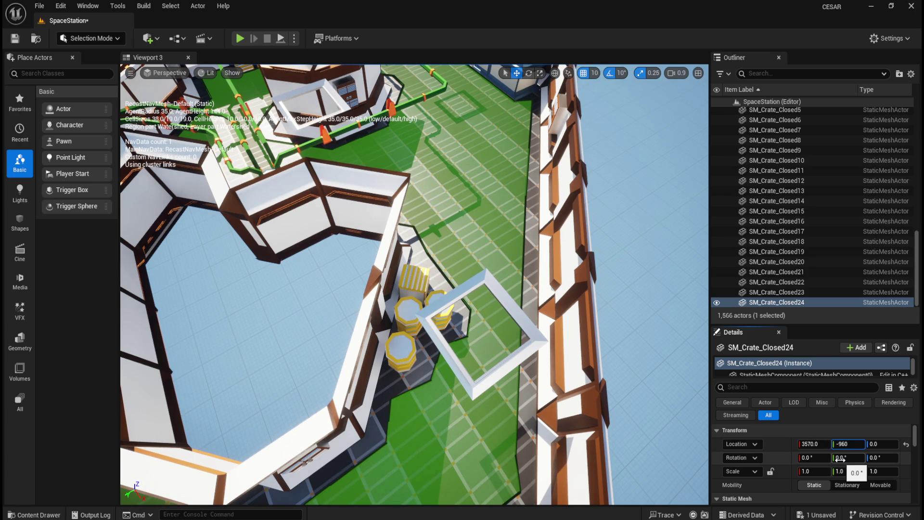
pyautogui.press('Tab')
pyautogui.press('Tab')
pyautogui.press('Tab')
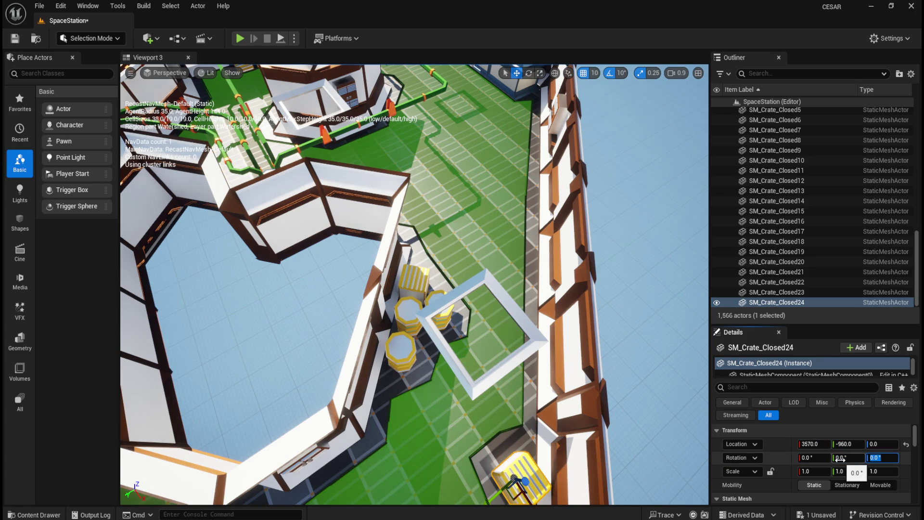
pyautogui.write('405')
pyautogui.press('Return')
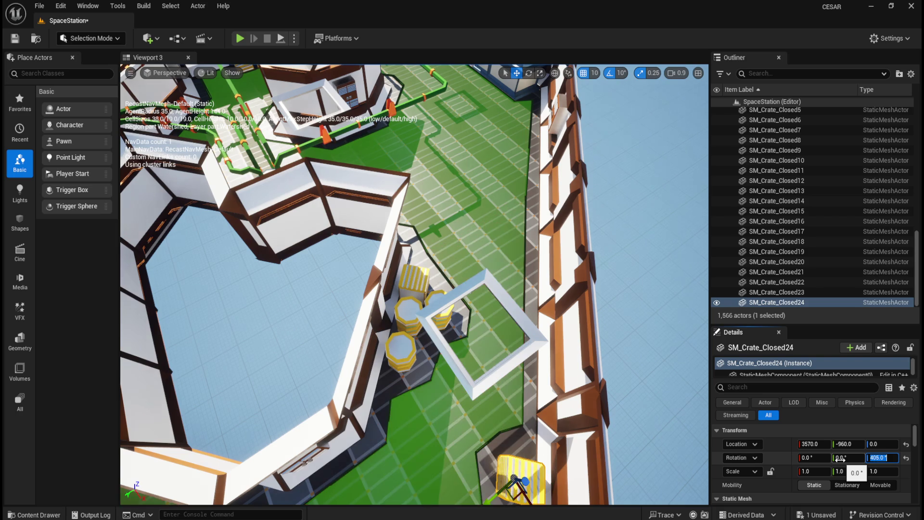
# Frame SM_Crate_Closed24 and zoom and orbit to view it beside the barrels.
pyautogui.click(783, 302)
pyautogui.press('f')
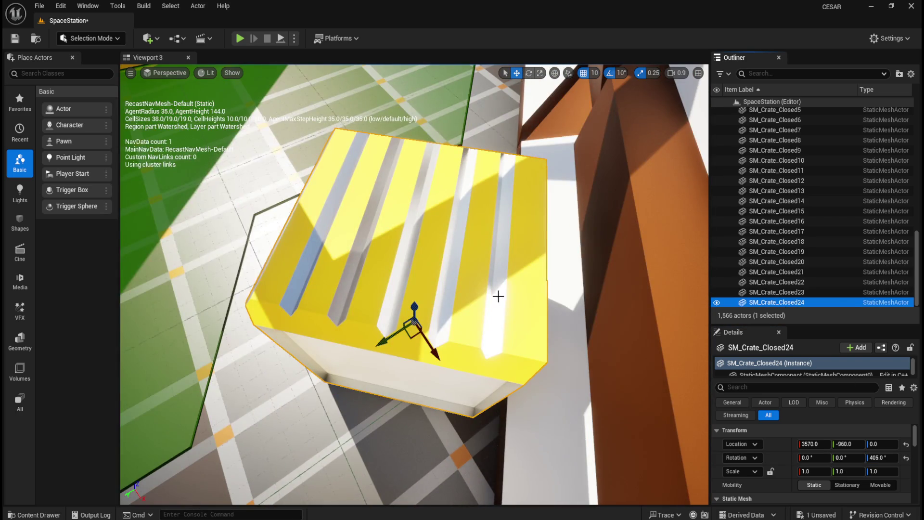
pyautogui.scroll(5, 495, 295)
pyautogui.scroll(-5, 415, 284)
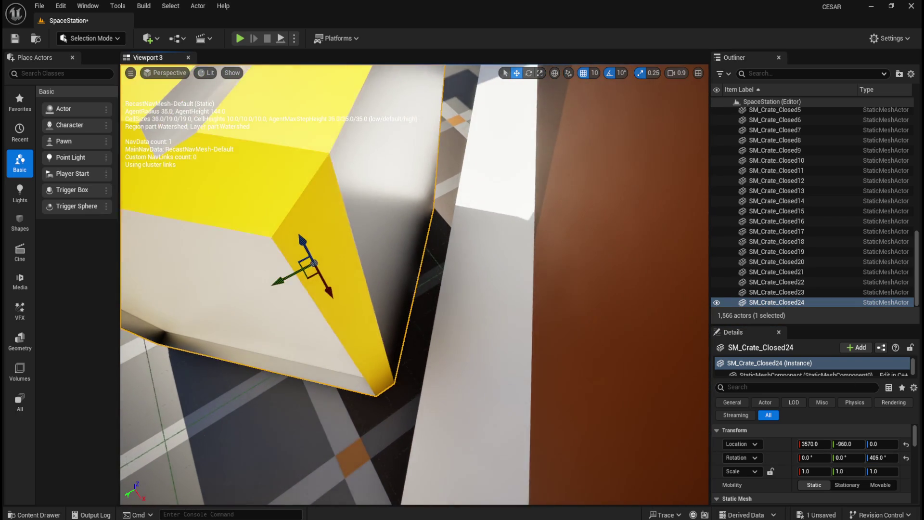
pyautogui.scroll(-3, 415, 284)
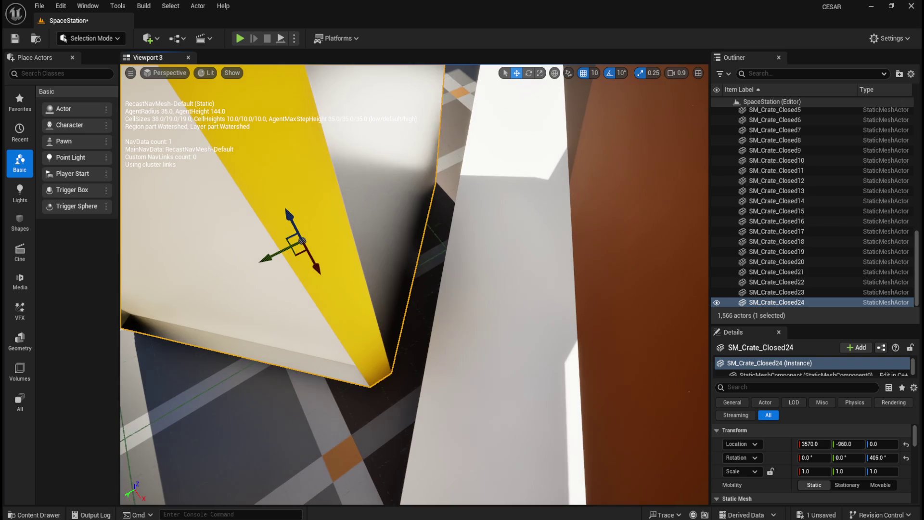
pyautogui.scroll(-3, 414, 284)
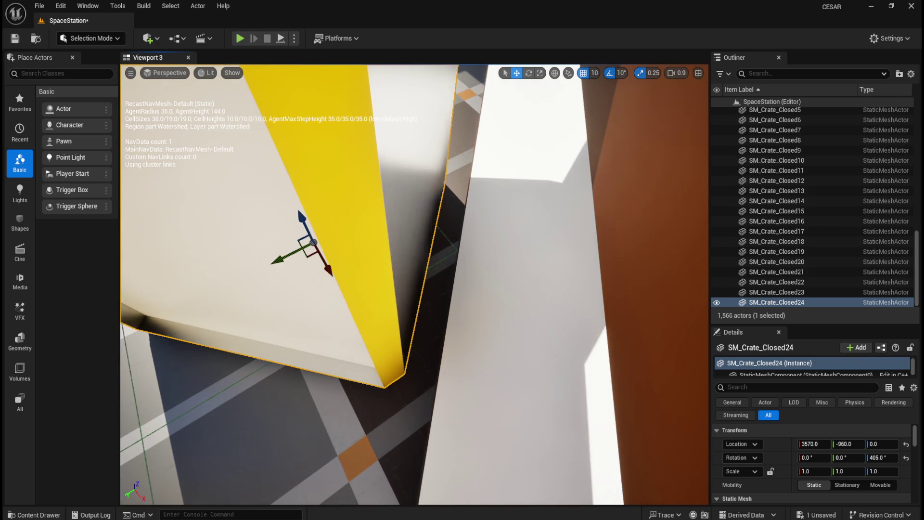
pyautogui.scroll(3, 414, 284)
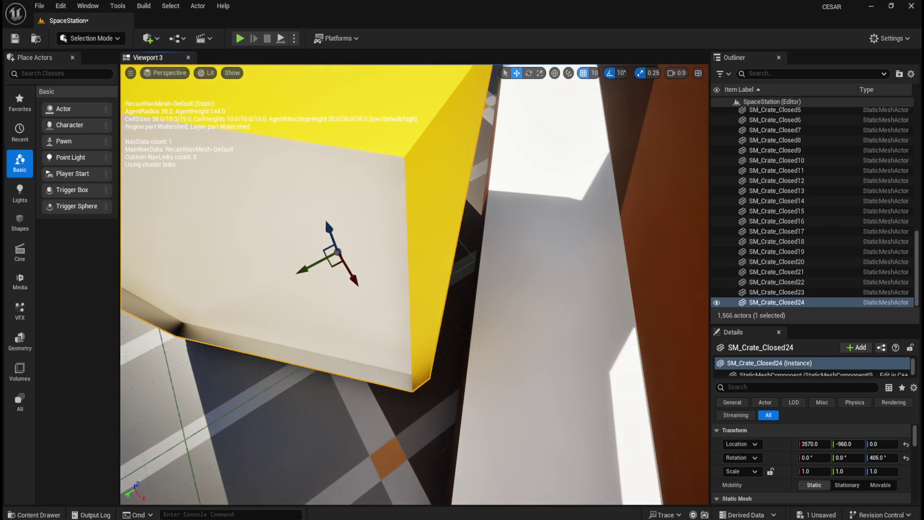
pyautogui.scroll(-10, 414, 284)
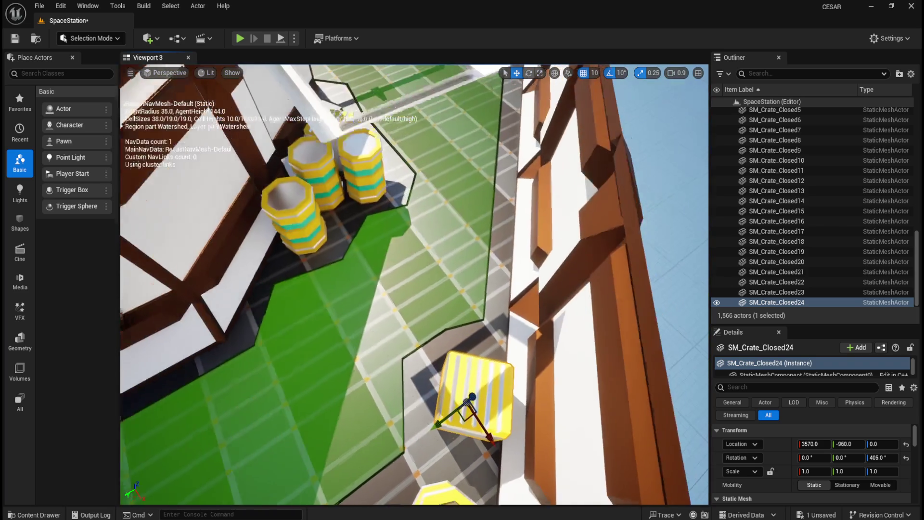
pyautogui.moveTo(704, 303); pyautogui.dragTo(704, 304)
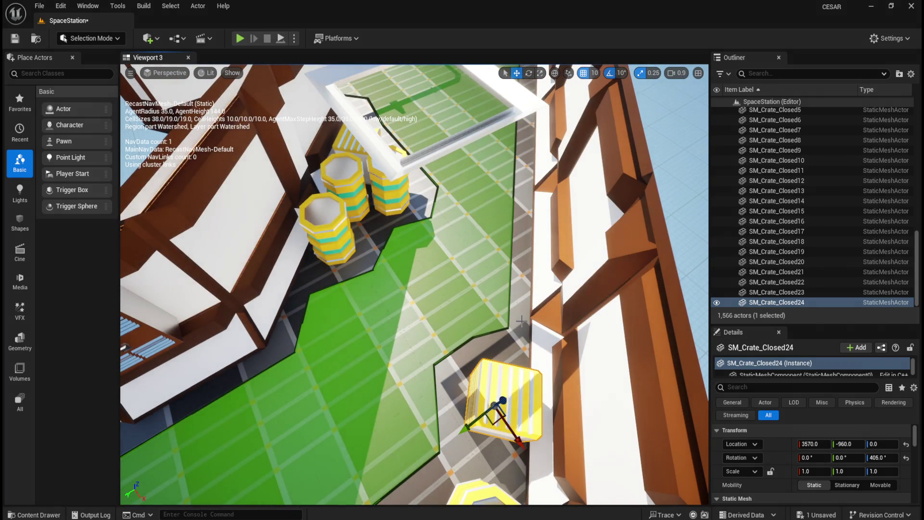
pyautogui.scroll(-5, 438, 317)
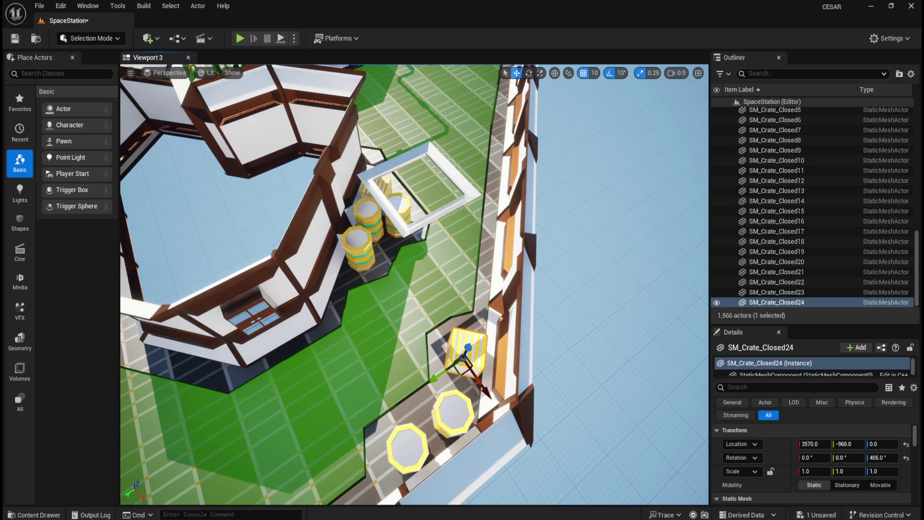
# Add SM_Crate_Closed25 at X 3065.4, Y 1004.6 with a 315° yaw.
pyautogui.hotkey('ctrl', 'space')
pyautogui.moveTo(516, 387)
pyautogui.mouseDown()
pyautogui.moveTo(477, 230)
pyautogui.moveTo(408, 303)
pyautogui.mouseUp()
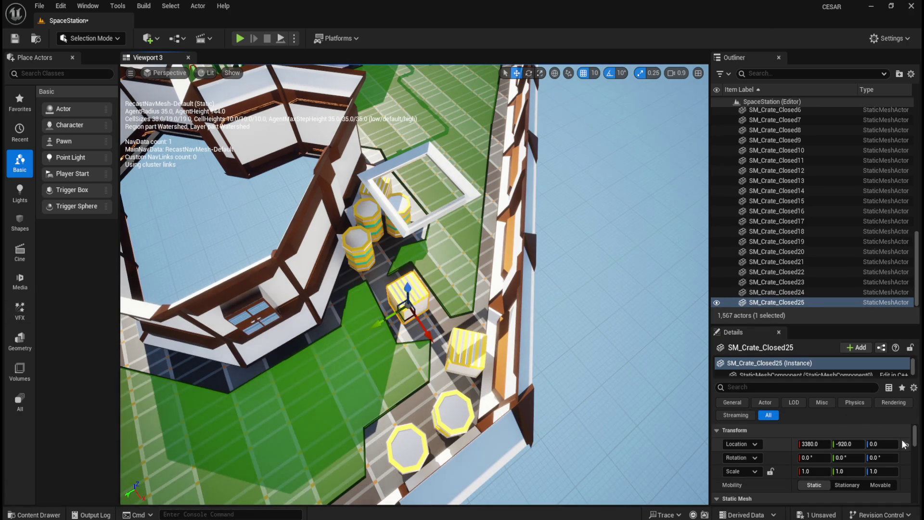
pyautogui.click(906, 444)
pyautogui.click(818, 446)
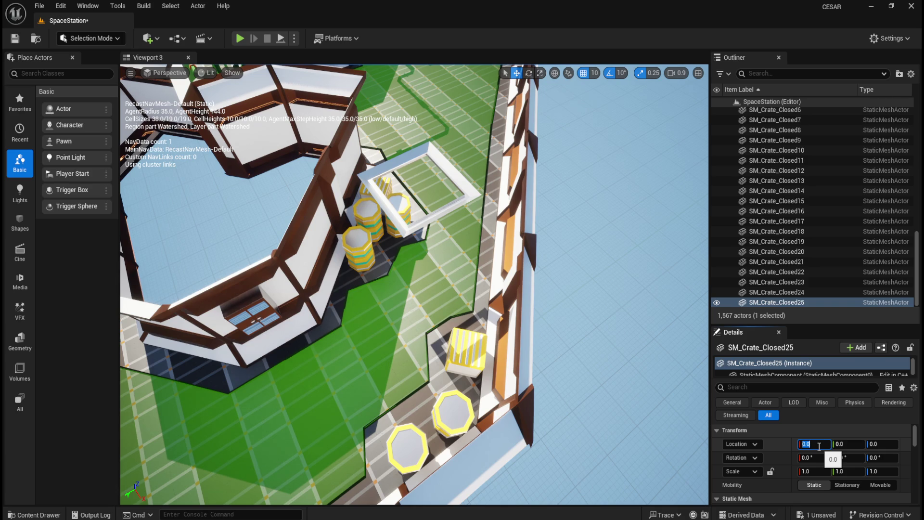
pyautogui.write('3065')
pyautogui.write('.4')
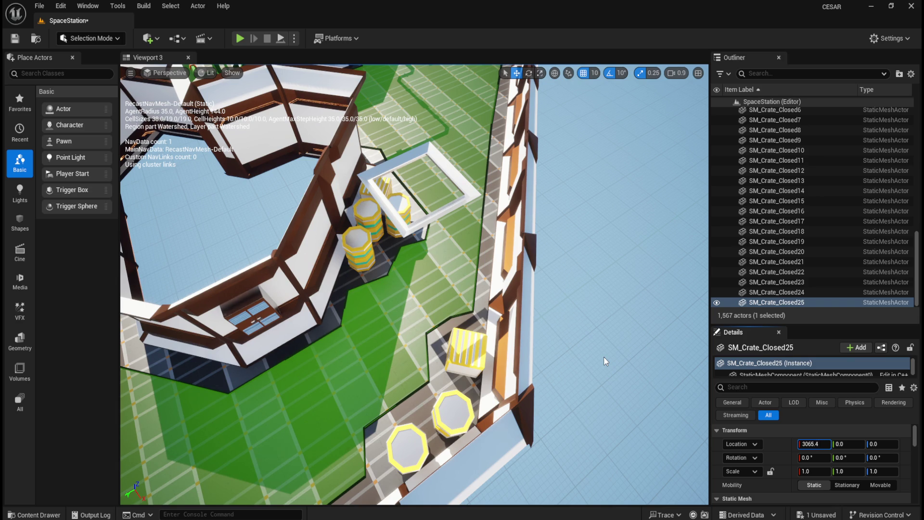
pyautogui.press('Tab')
pyautogui.write('1004.6')
pyautogui.press('Tab')
pyautogui.press('Tab')
pyautogui.press('Tab')
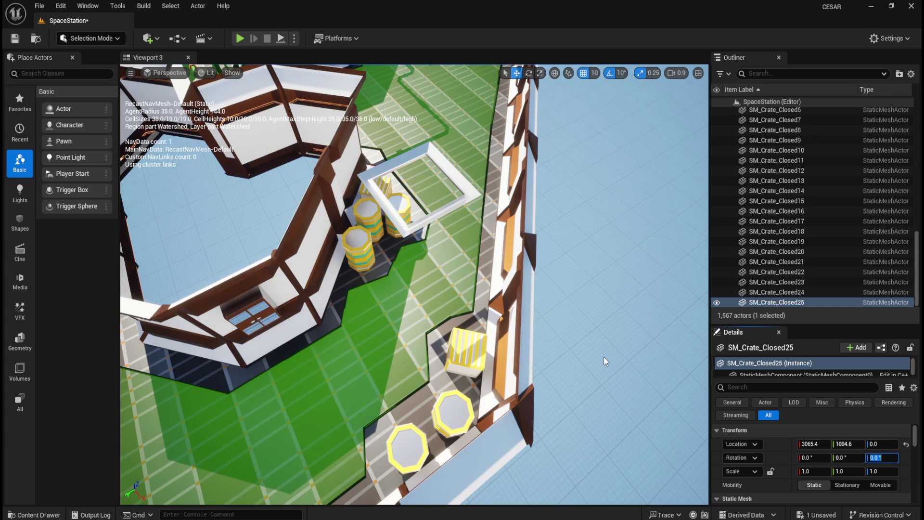
pyautogui.write('315')
pyautogui.press('Return')
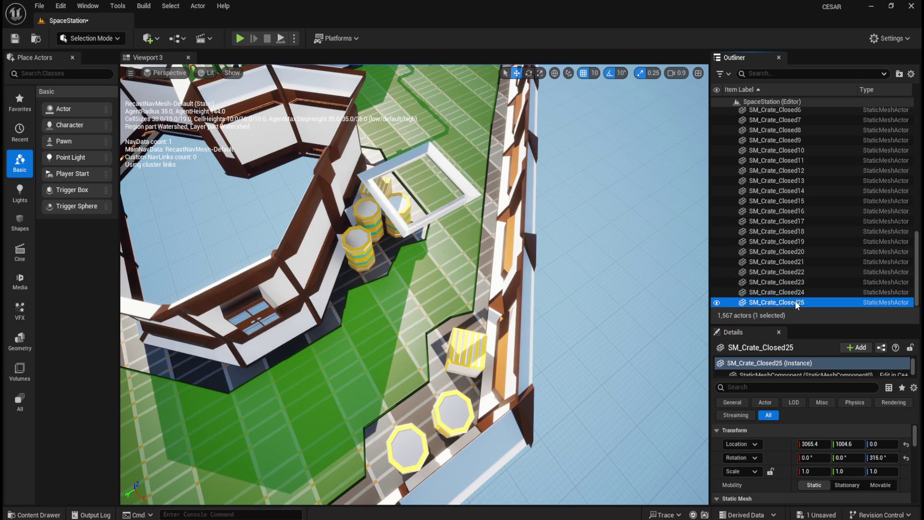
# Frame SM_Crate_Closed25 in the viewport and orbit around it.
pyautogui.doubleClick(795, 301)
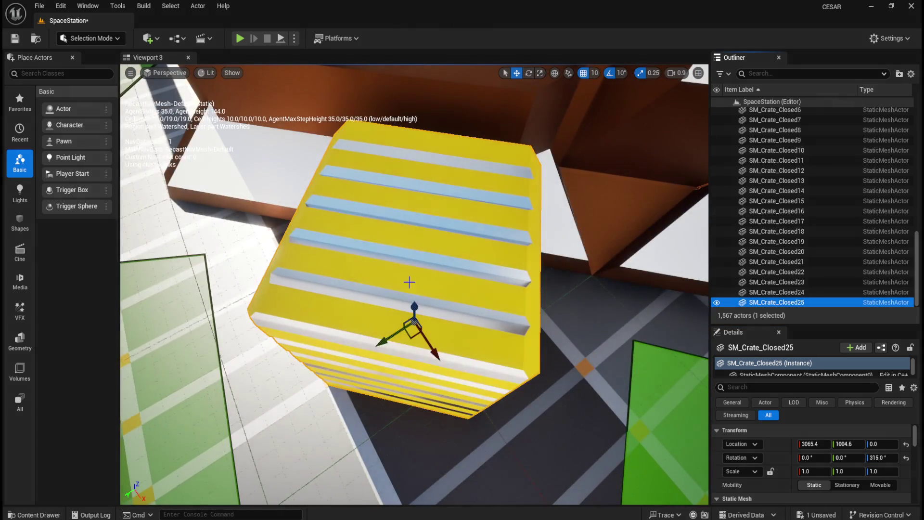
pyautogui.moveTo(410, 279); pyautogui.dragTo(410, 279)
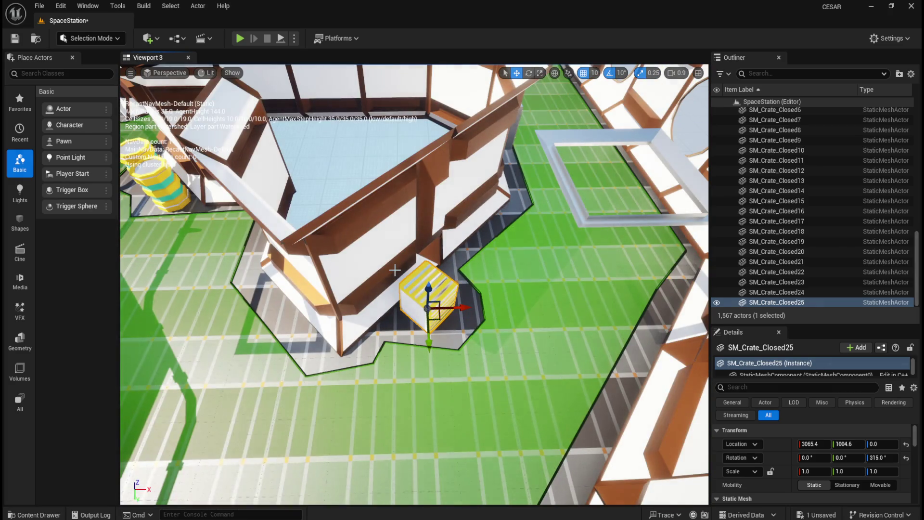
pyautogui.moveTo(622, 303); pyautogui.dragTo(622, 303)
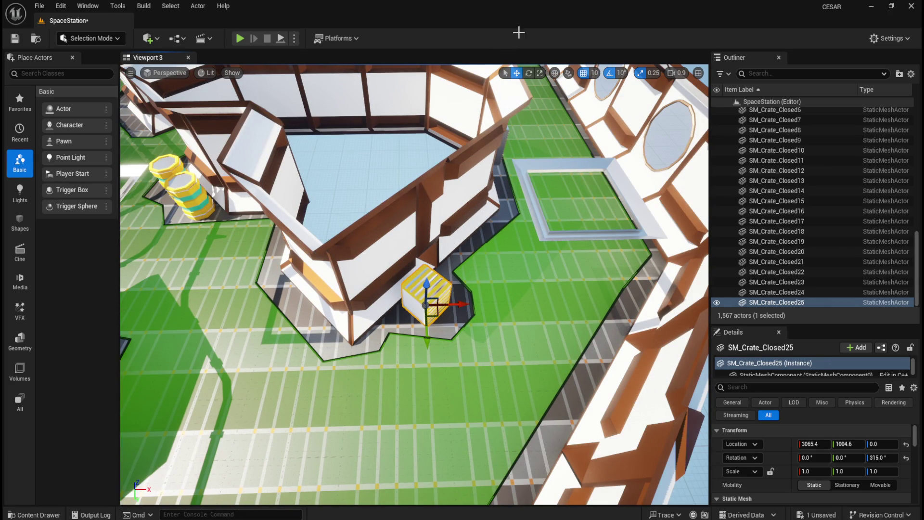
# Add SM_Crate_Closed26 at X 2994.6, Y 1075.4 with a 315° yaw.
pyautogui.hotkey('ctrl', 'space')
pyautogui.moveTo(516, 388)
pyautogui.mouseDown()
pyautogui.moveTo(546, 297)
pyautogui.moveTo(537, 305)
pyautogui.mouseUp()
pyautogui.click(906, 444)
pyautogui.click(819, 445)
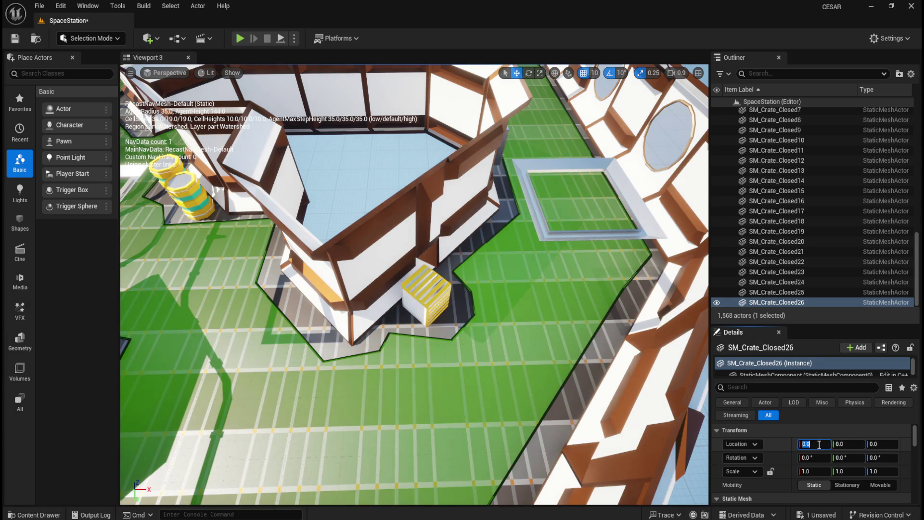
pyautogui.write('2994.6')
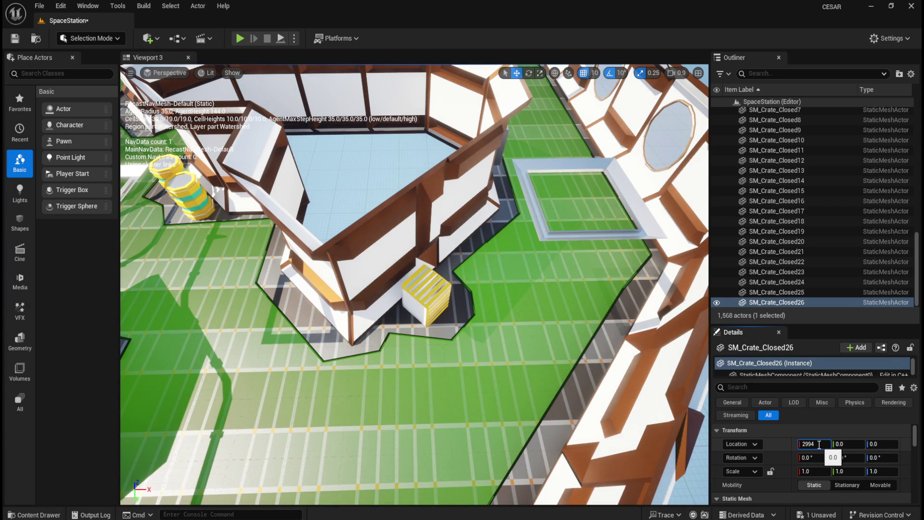
pyautogui.press('Tab')
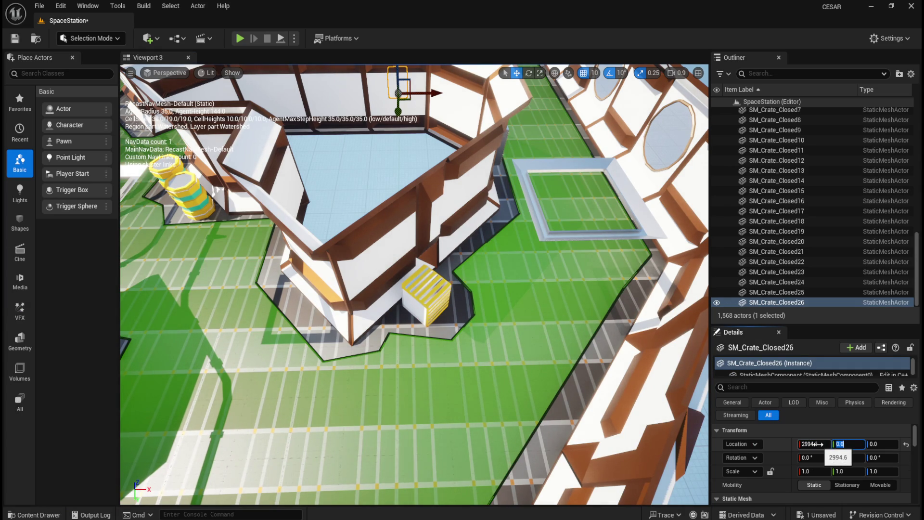
pyautogui.write('1075.4')
pyautogui.press('Tab')
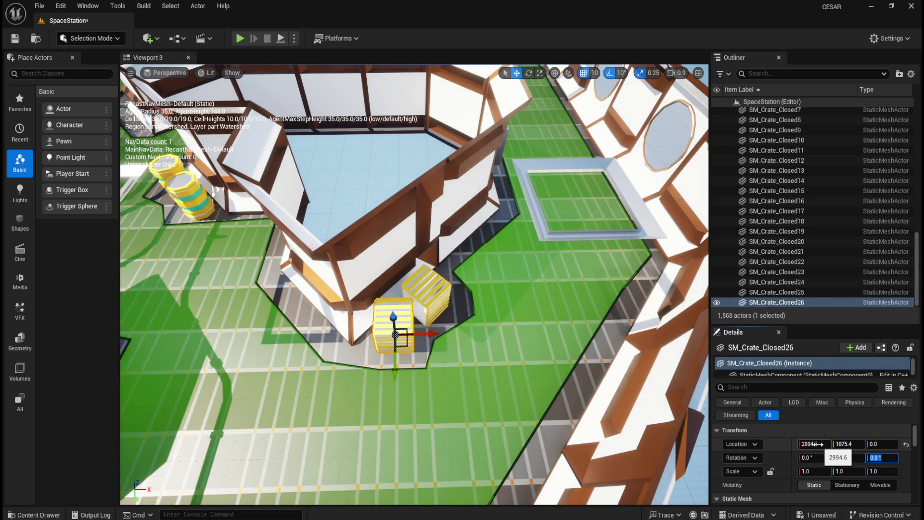
pyautogui.write('315')
pyautogui.press('Return')
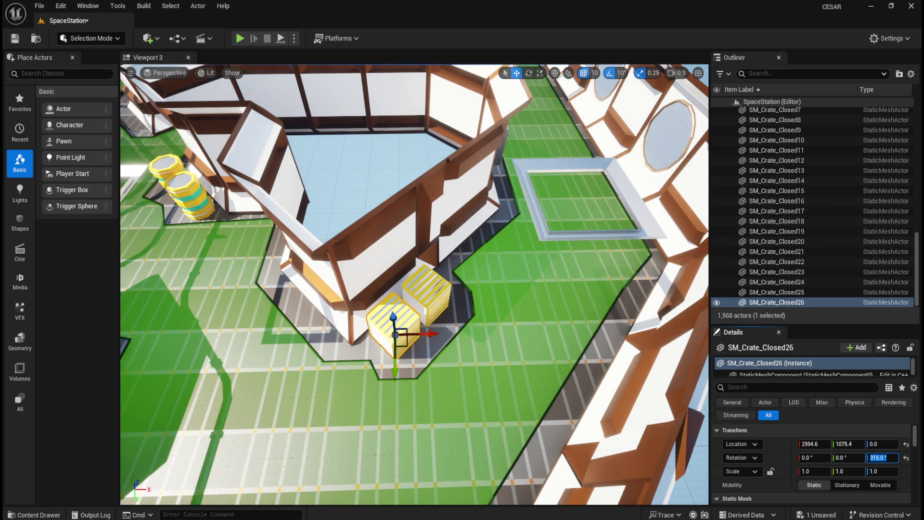
pyautogui.hotkey('ctrl', 'b')
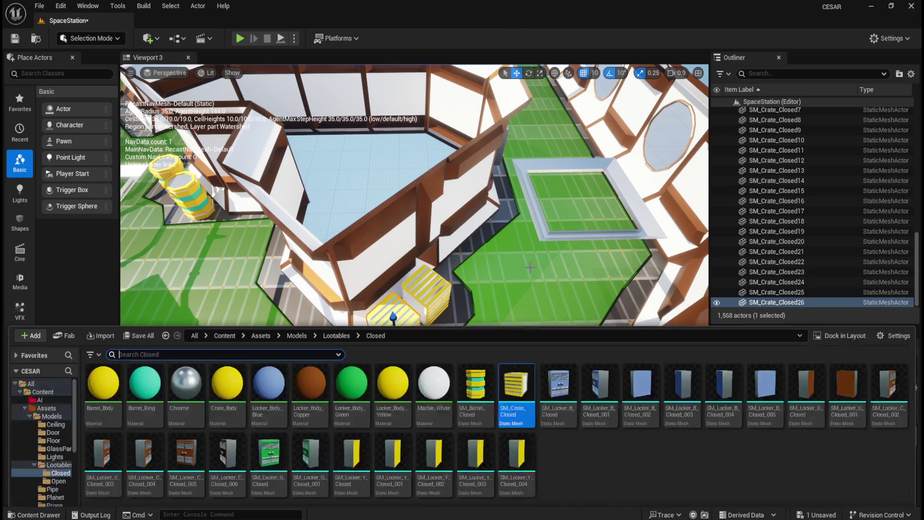
# Drop a closed crate at X -1050, Y -2750 with a 540° yaw.
pyautogui.moveTo(509, 363)
pyautogui.mouseDown()
pyautogui.moveTo(532, 318)
pyautogui.moveTo(535, 329)
pyautogui.mouseUp()
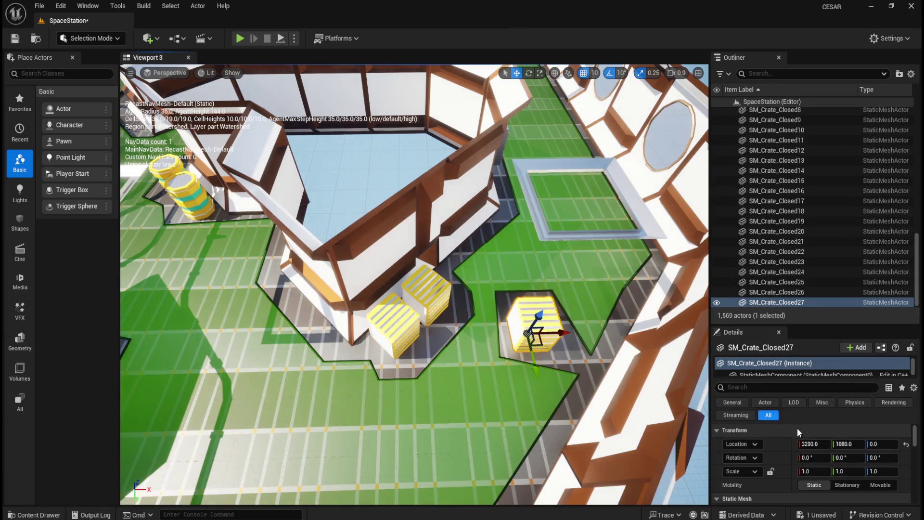
pyautogui.click(906, 445)
pyautogui.click(814, 444)
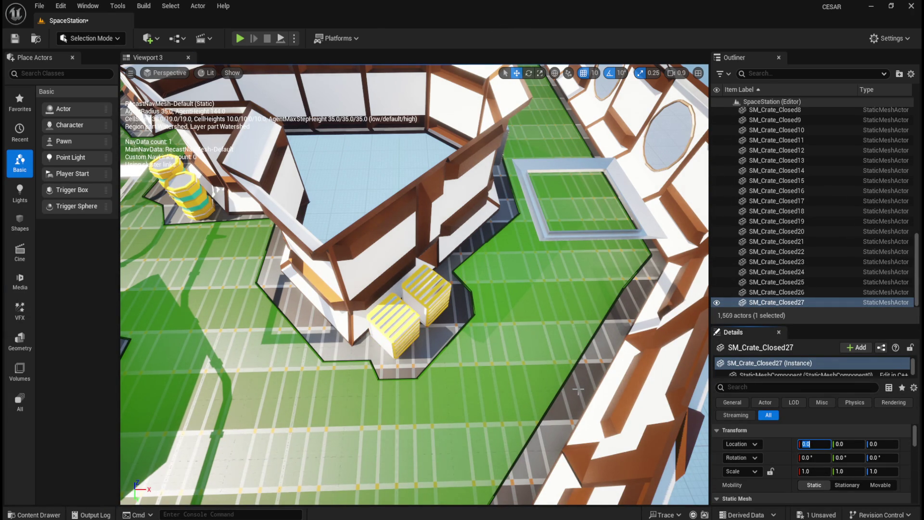
pyautogui.write('-105')
pyautogui.press('Tab')
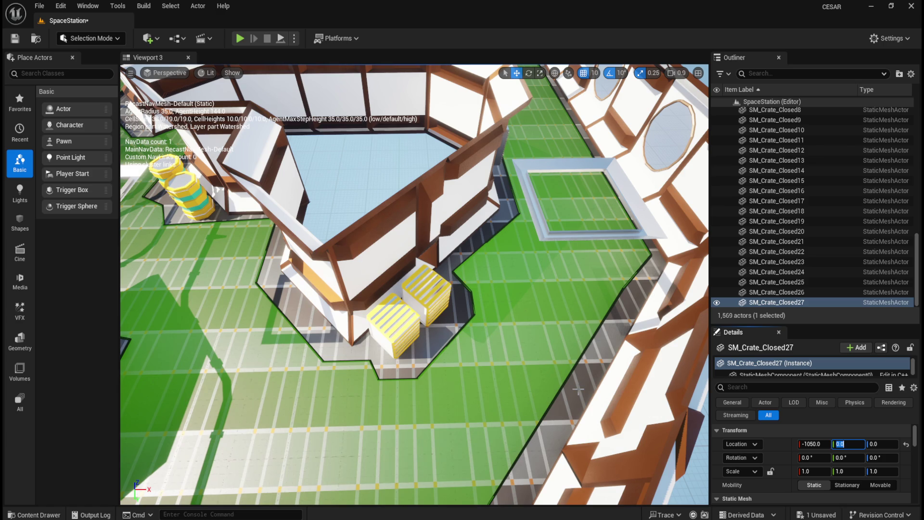
pyautogui.write('-2750')
pyautogui.press('Tab')
pyautogui.press('Tab')
pyautogui.press('Tab')
pyautogui.write('540')
pyautogui.press('Return')
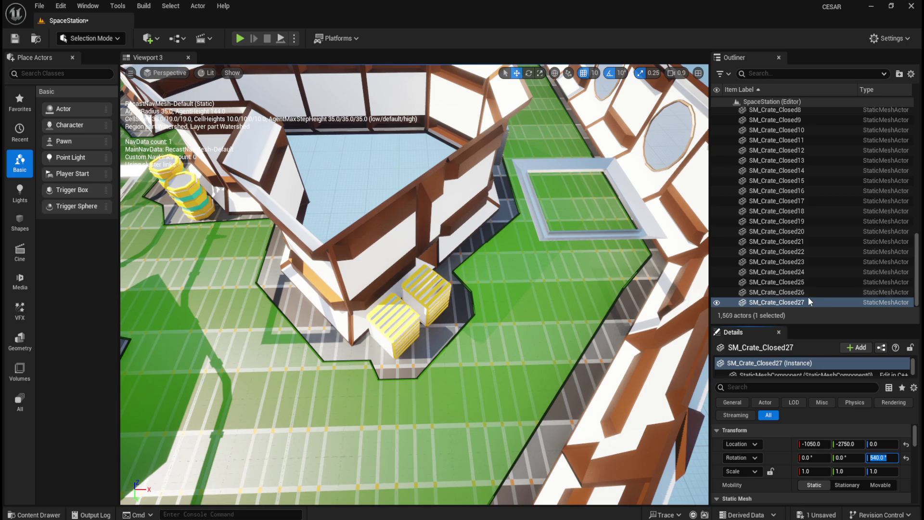
# Frame SM_Crate_Closed27 in the viewport and zoom out around it.
pyautogui.doubleClick(807, 298)
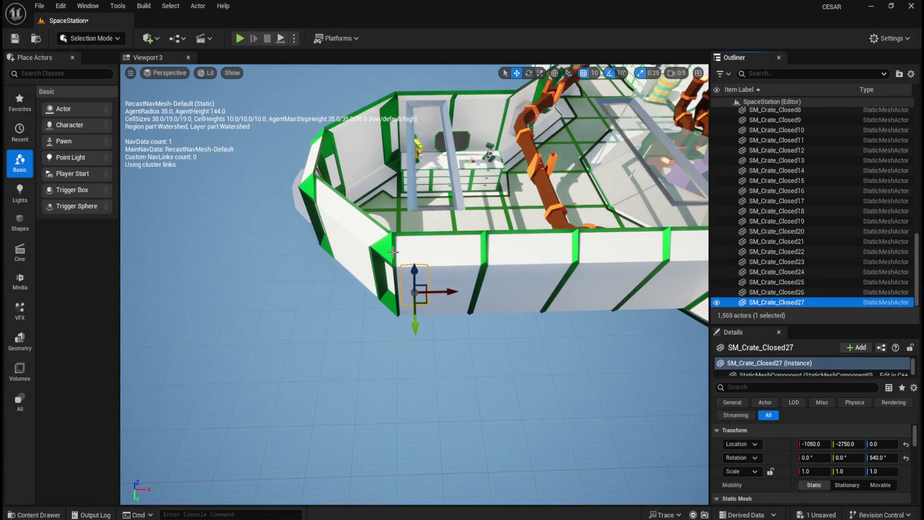
pyautogui.scroll(-5, 392, 252)
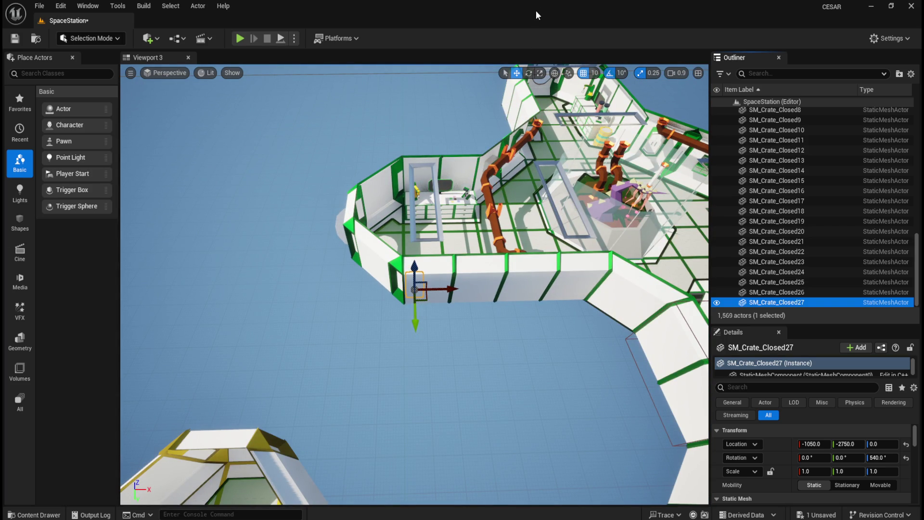
pyautogui.hotkey('ctrl', 'space')
# Place a closed crate at X -950, Y -2750 with a 540° yaw.
pyautogui.moveTo(517, 369); pyautogui.dragTo(677, 269)
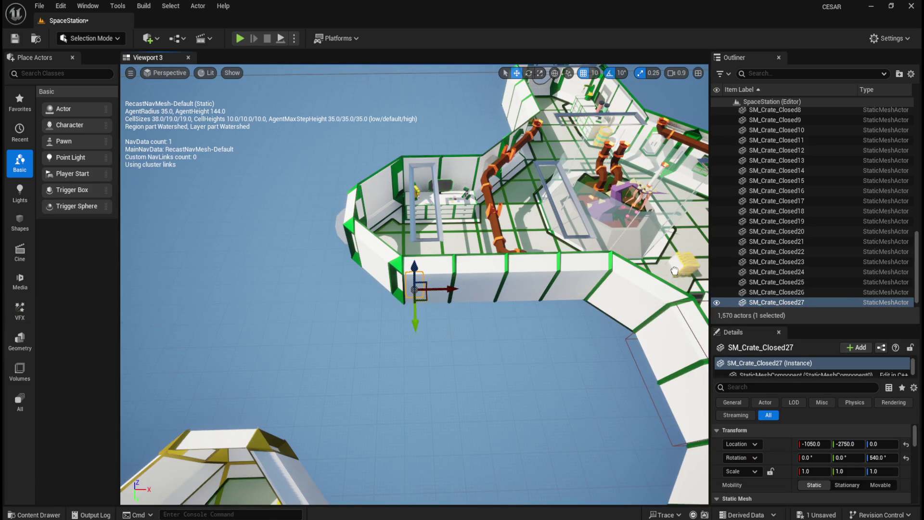
pyautogui.click(906, 444)
pyautogui.click(906, 458)
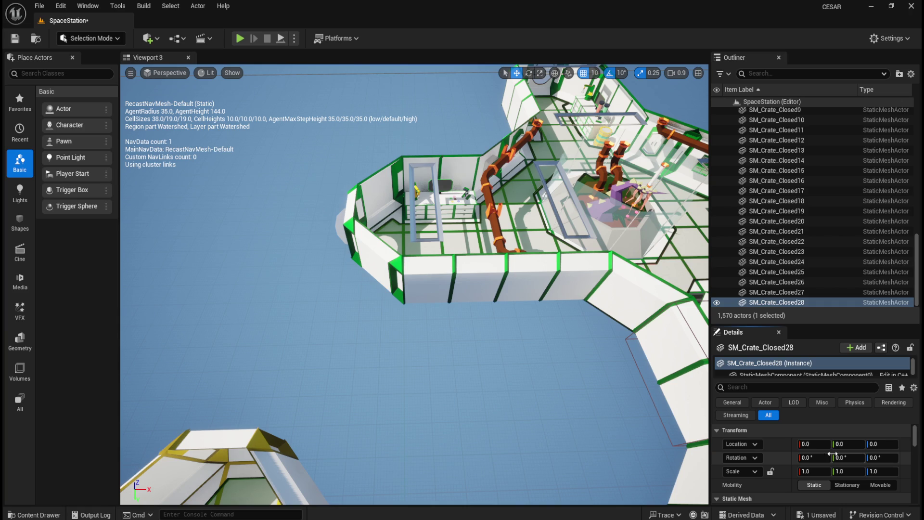
pyautogui.click(814, 443)
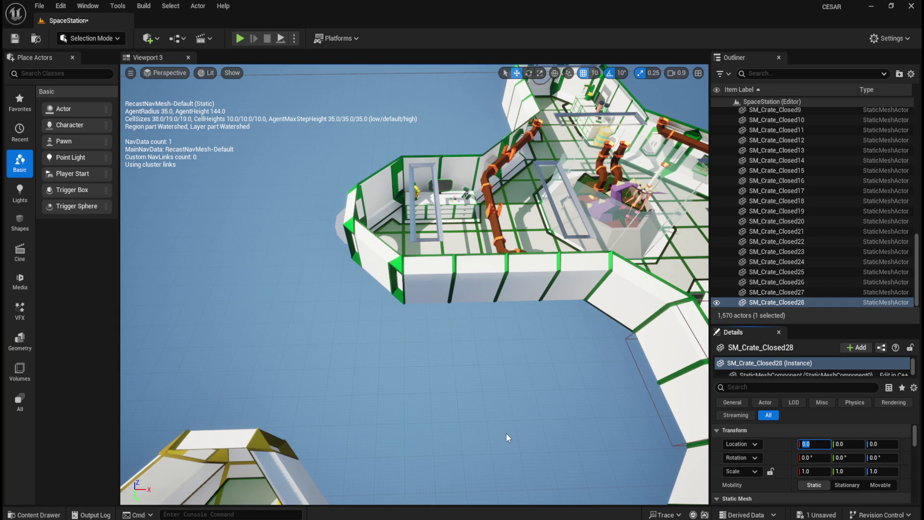
pyautogui.write('-950')
pyautogui.press('Tab')
pyautogui.write('-2750')
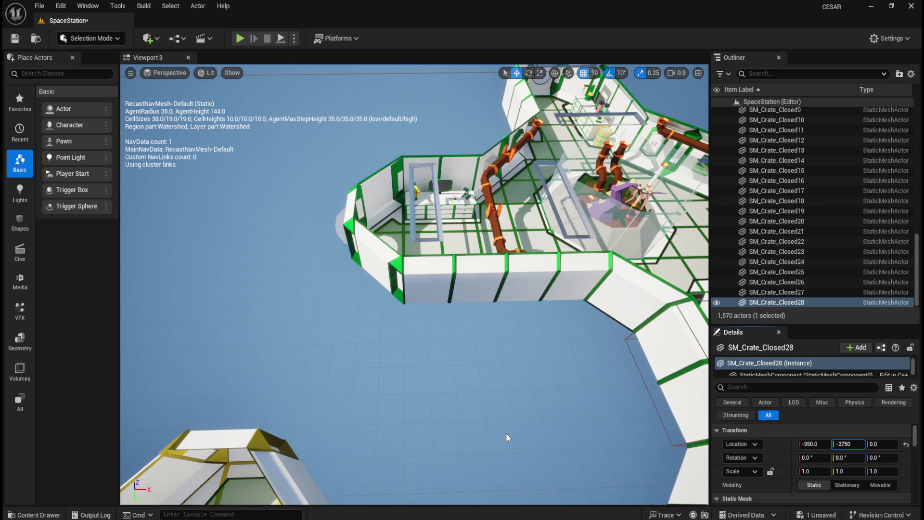
pyautogui.press('Tab')
pyautogui.press('Tab')
pyautogui.press('Tab')
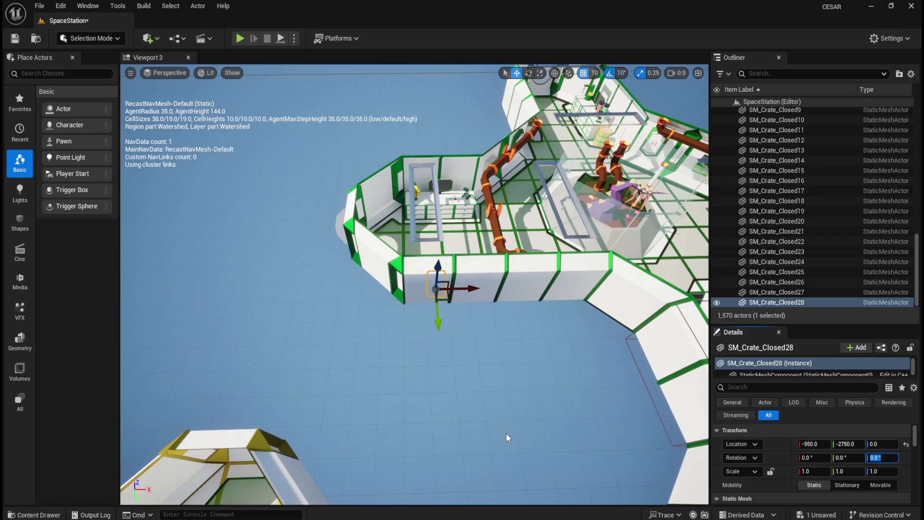
pyautogui.write('540')
pyautogui.press('Return')
# Zoom in on the new crate and turn the navigation mesh overlay back on.
pyautogui.scroll(-2, 475, 421)
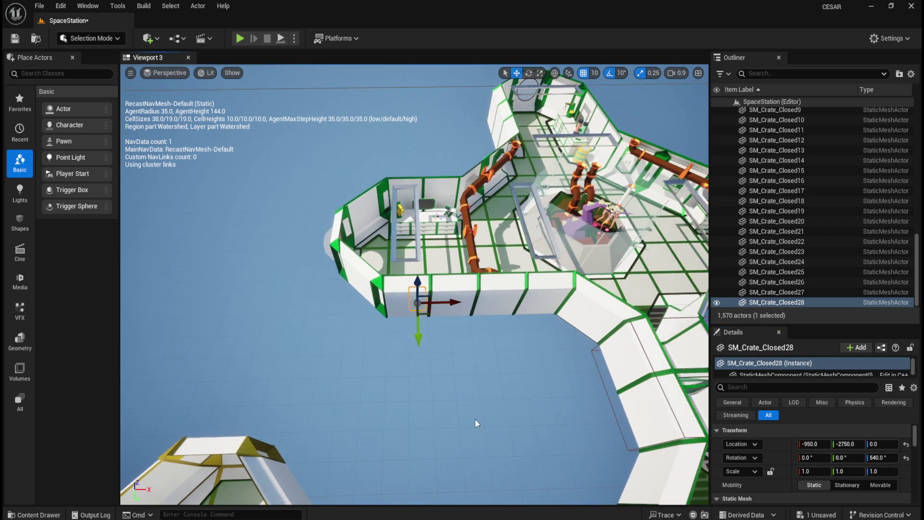
pyautogui.press('f')
pyautogui.scroll(-3, 475, 417)
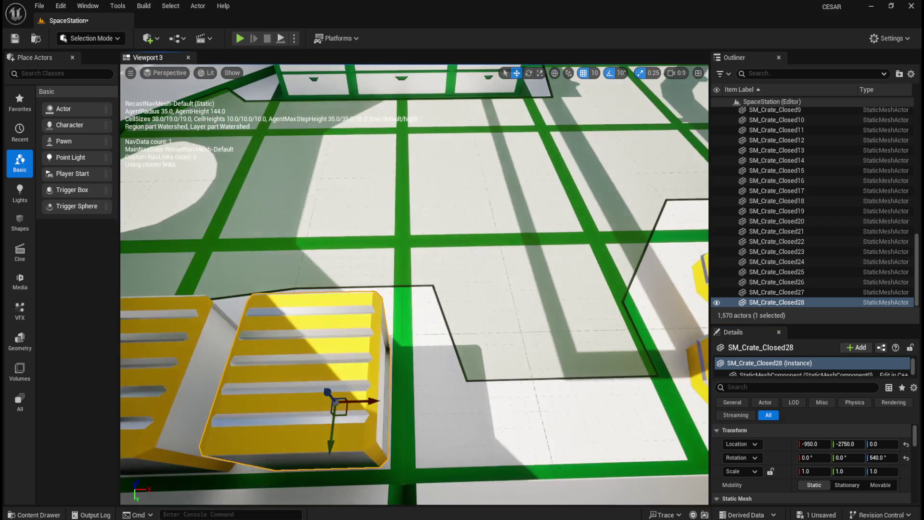
pyautogui.scroll(-1, 476, 373)
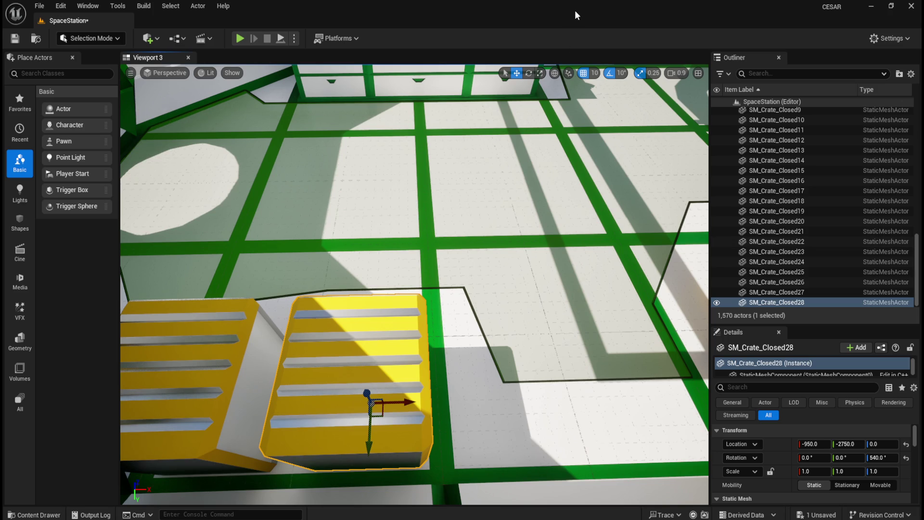
pyautogui.press('p')
# Place SM_Crate_Closed29 at X -850, Y -2750 with a 540° yaw, completing the row.
pyautogui.hotkey('ctrl', 'b')
pyautogui.moveTo(522, 371); pyautogui.dragTo(547, 279)
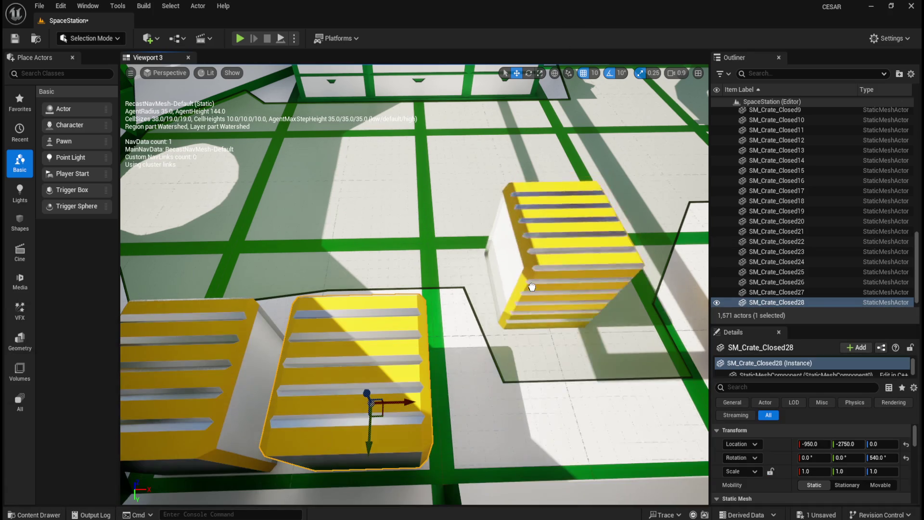
pyautogui.click(818, 446)
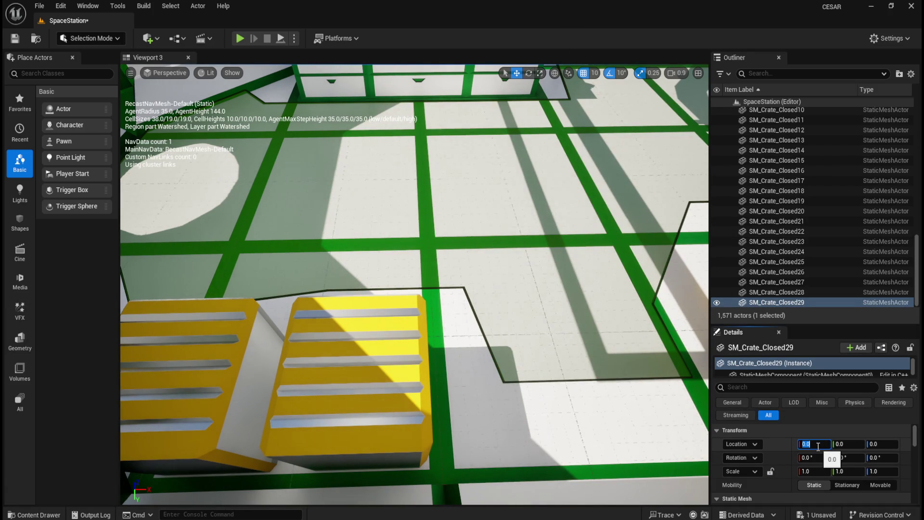
pyautogui.write('-850')
pyautogui.press('Tab')
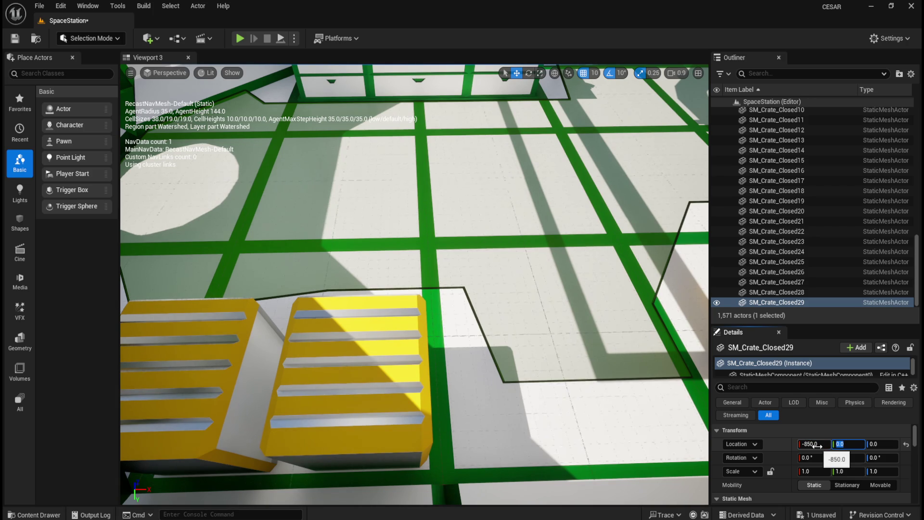
pyautogui.write('-8')
pyautogui.write('50')
pyautogui.press('Tab')
pyautogui.press('Tab')
pyautogui.press('Tab')
pyautogui.press('Tab')
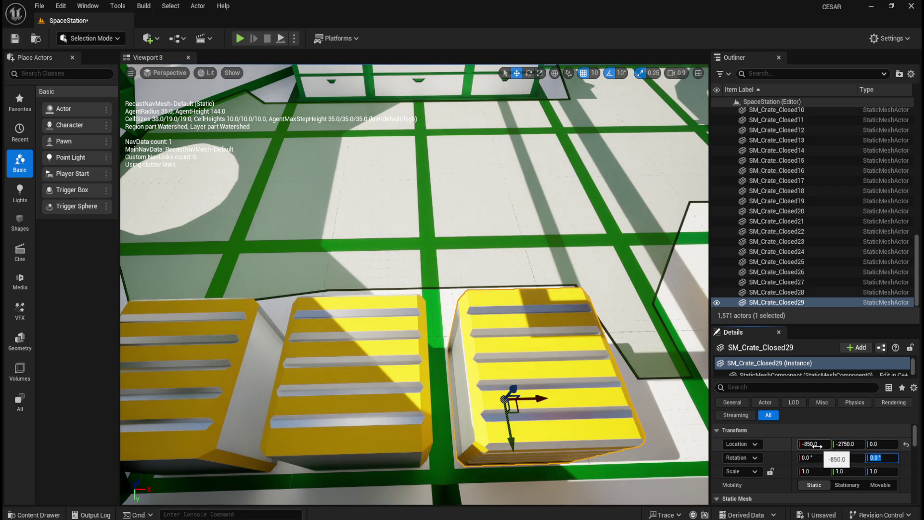
pyautogui.write('540')
pyautogui.press('Return')
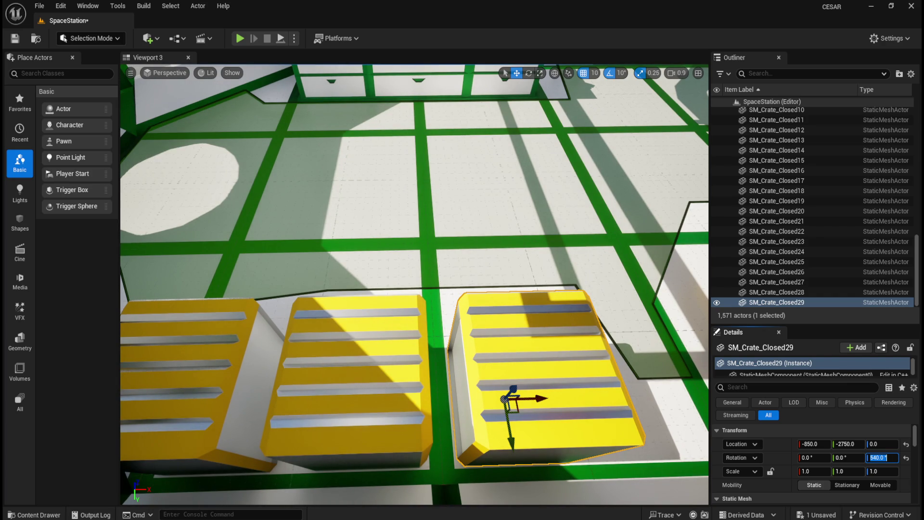
pyautogui.hotkey('ctrl', 'space')
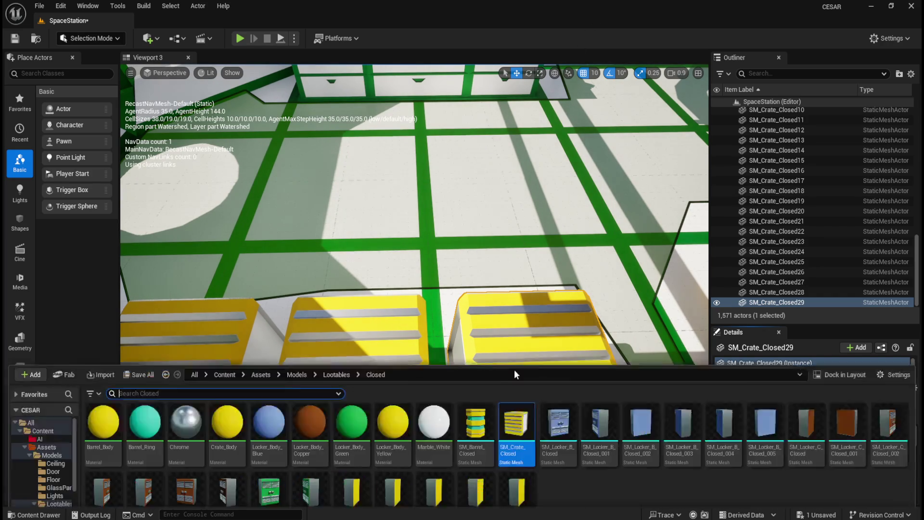
# Place a closed crate at X -750, Y -2750 with a 540° yaw, then hide the navigation mesh.
pyautogui.moveTo(515, 382)
pyautogui.mouseDown()
pyautogui.moveTo(503, 207)
pyautogui.moveTo(466, 208)
pyautogui.mouseUp()
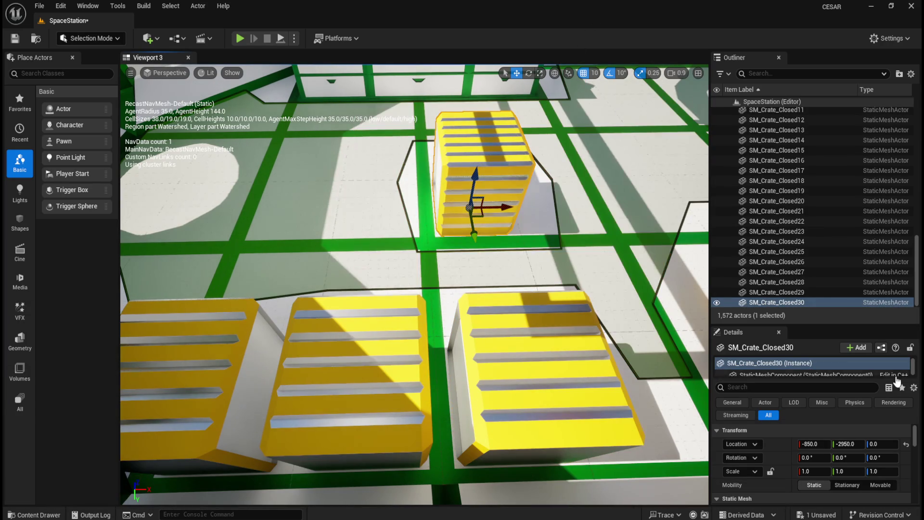
pyautogui.click(907, 444)
pyautogui.click(816, 448)
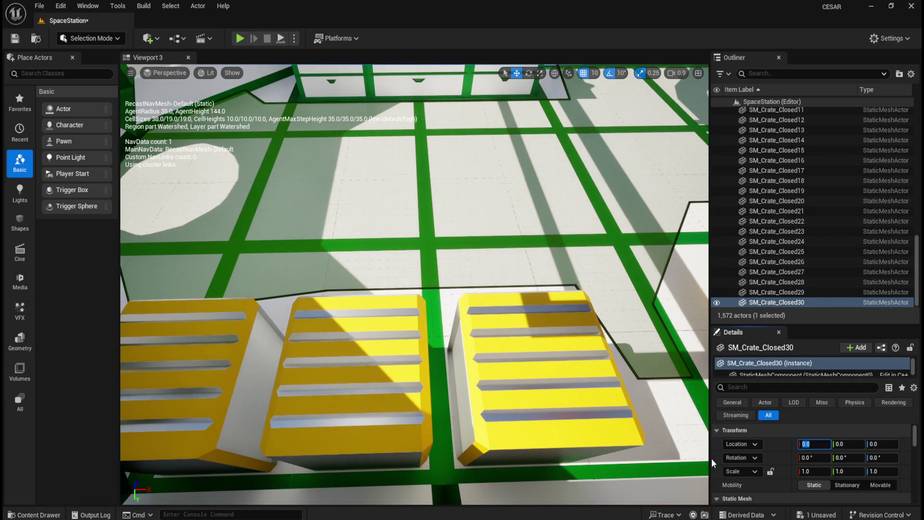
pyautogui.write('-2')
pyautogui.write('750')
pyautogui.press('Tab')
pyautogui.write('-2750')
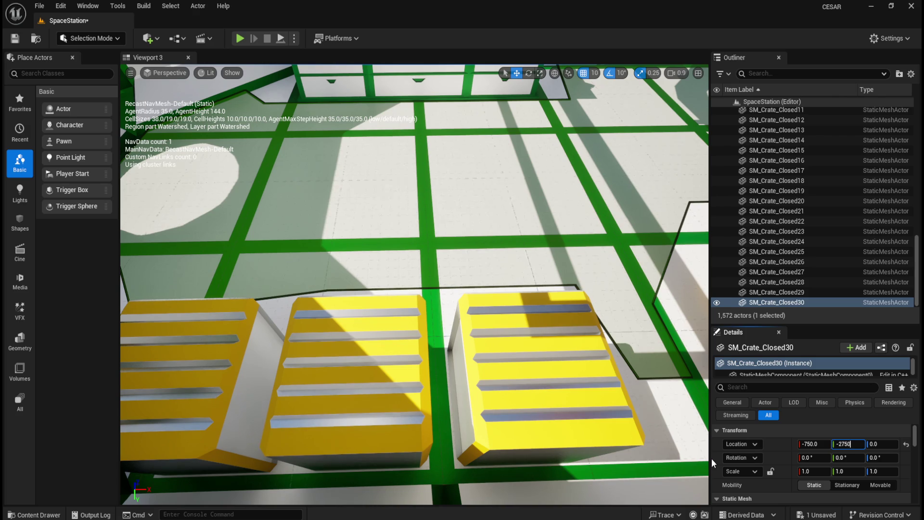
pyautogui.press('Tab')
pyautogui.press('Tab')
pyautogui.press('Tab')
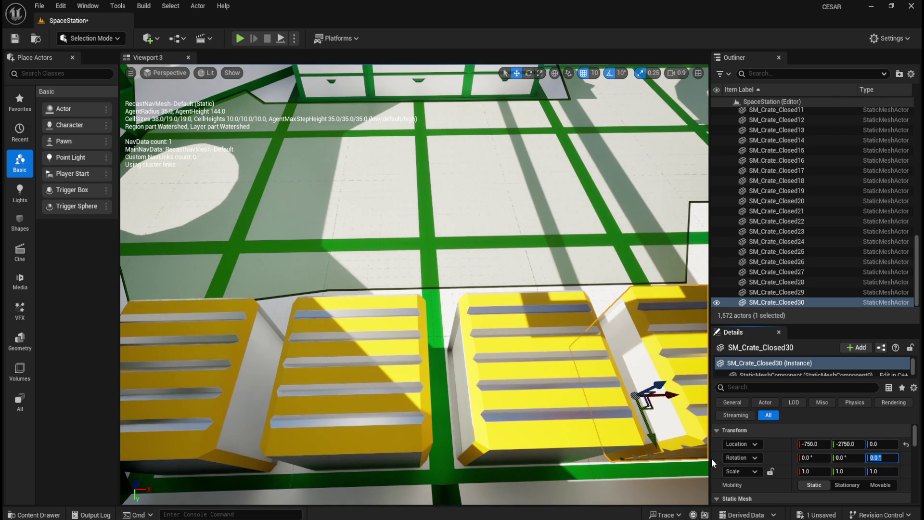
pyautogui.write('540')
pyautogui.press('Return')
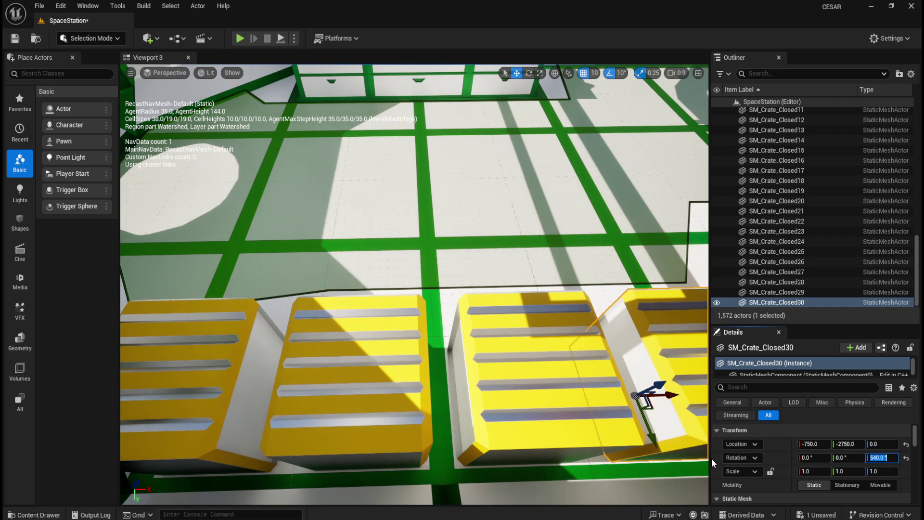
pyautogui.press('f')
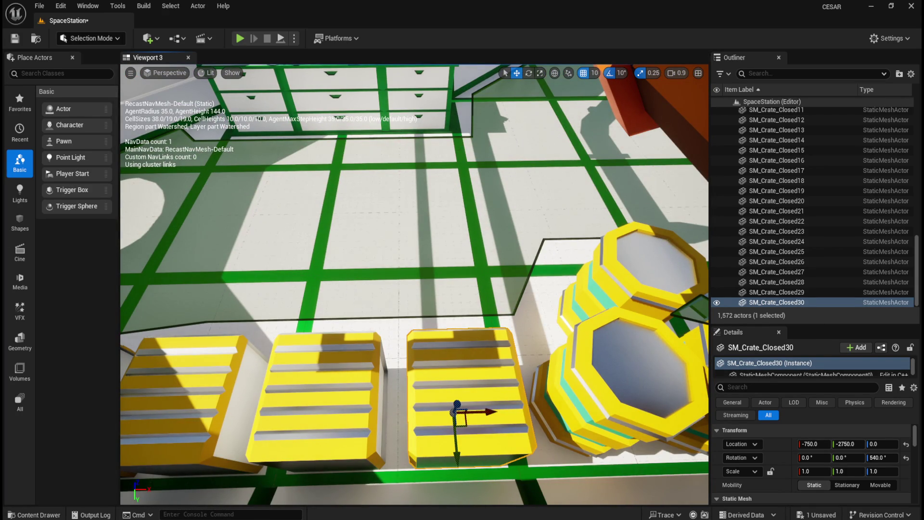
pyautogui.press('p')
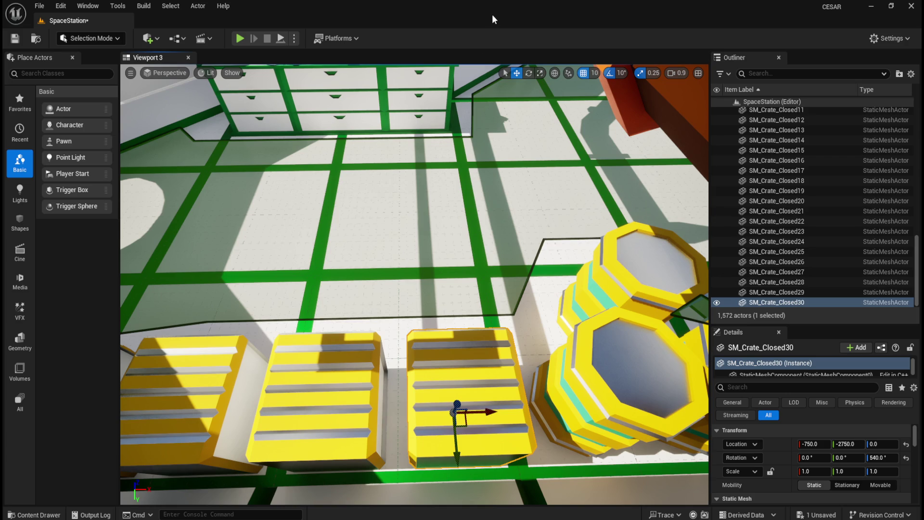
# Turn the navigation display back on and drop a new closed crate, setting its X to -250.
pyautogui.press('p')
pyautogui.hotkey('ctrl', 'space')
pyautogui.moveTo(517, 393)
pyautogui.mouseDown()
pyautogui.moveTo(485, 268)
pyautogui.moveTo(423, 206)
pyautogui.moveTo(424, 214)
pyautogui.mouseUp()
pyautogui.click(907, 444)
pyautogui.click(813, 444)
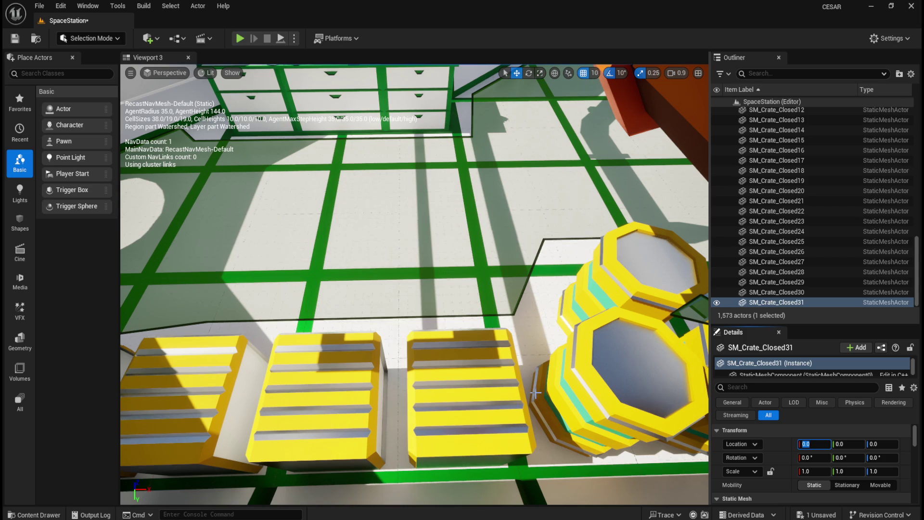
pyautogui.write('-250')
pyautogui.press('Tab')
# Set the crate's Y to -3850 and yaw to 630°, then frame SM_Crate_Closed31 in view.
pyautogui.write('-3850')
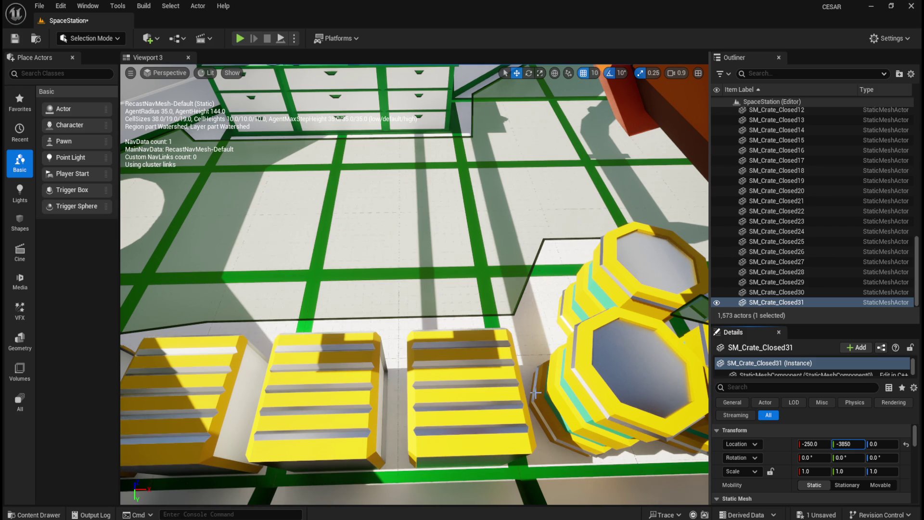
pyautogui.press('Tab')
pyautogui.press('Tab')
pyautogui.press('Tab')
pyautogui.write('630')
pyautogui.press('Return')
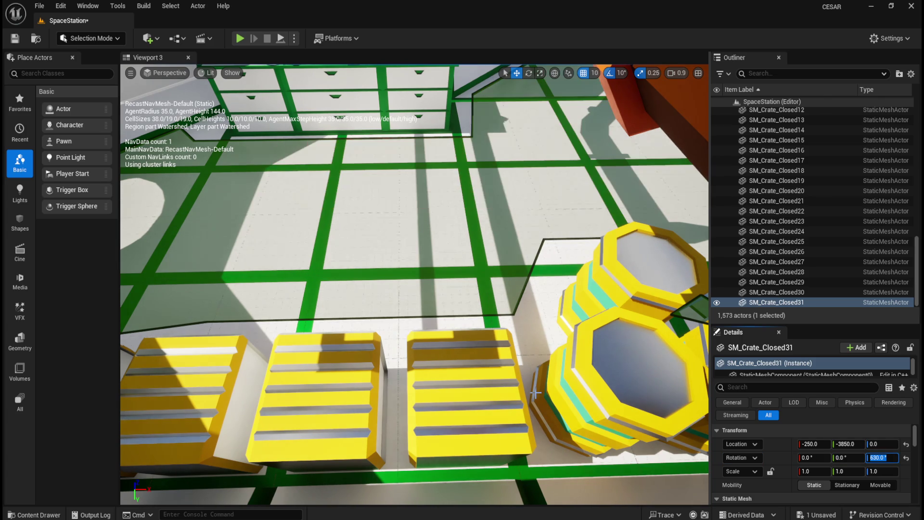
pyautogui.doubleClick(809, 300)
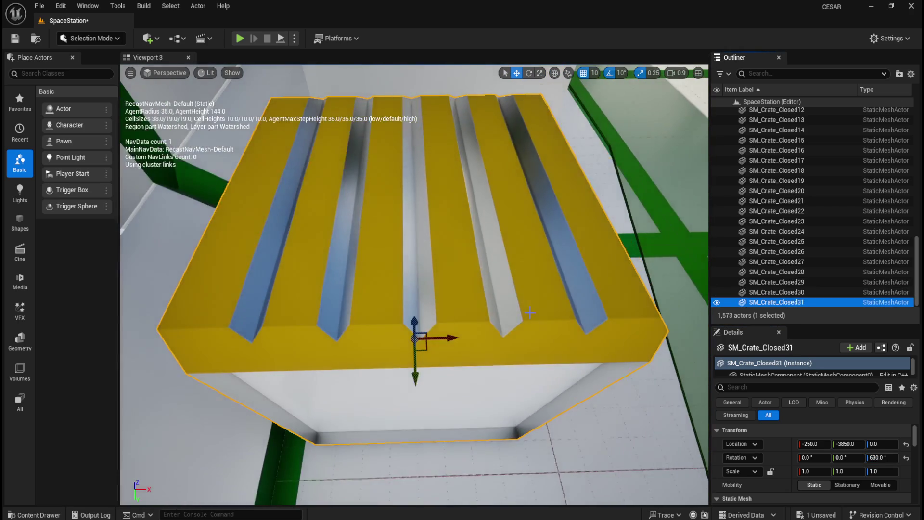
pyautogui.scroll(-5, 529, 313)
pyautogui.moveTo(530, 314)
pyautogui.mouseDown()
pyautogui.moveTo(616, 288)
pyautogui.moveTo(602, 308)
pyautogui.mouseUp()
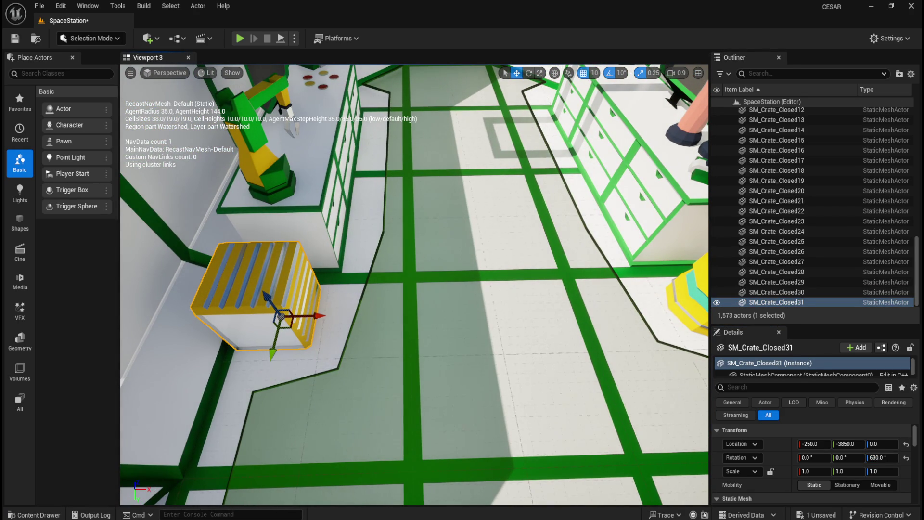
pyautogui.press('p')
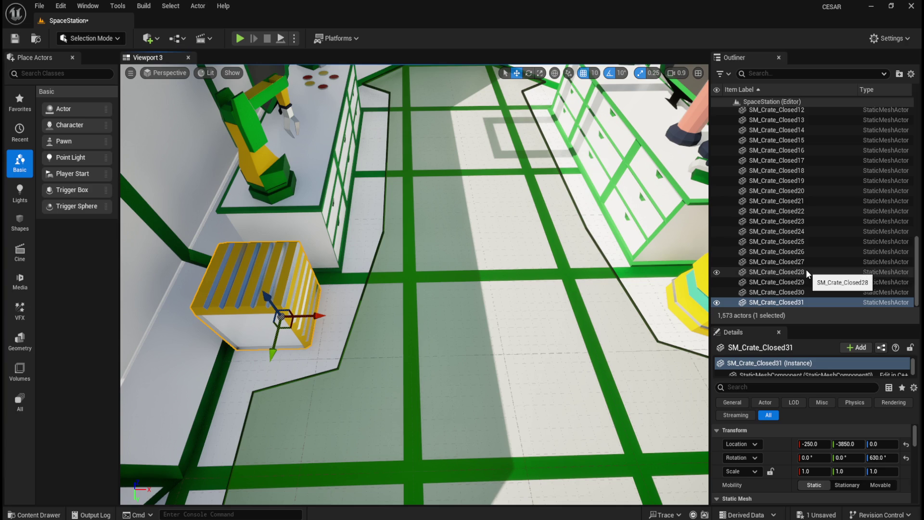
pyautogui.scroll(2, 805, 270)
pyautogui.scroll(3, 806, 270)
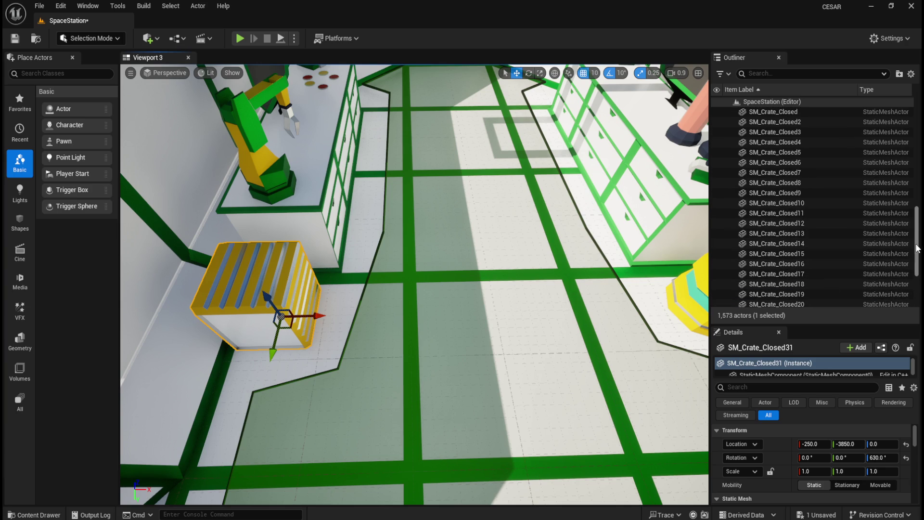
pyautogui.scroll(3, 914, 218)
pyautogui.moveTo(914, 218)
pyautogui.mouseDown()
pyautogui.moveTo(914, 231)
pyautogui.moveTo(908, 205)
pyautogui.moveTo(918, 291)
pyautogui.moveTo(917, 139)
pyautogui.moveTo(903, 290)
pyautogui.moveTo(914, 157)
pyautogui.moveTo(919, 302)
pyautogui.mouseUp()
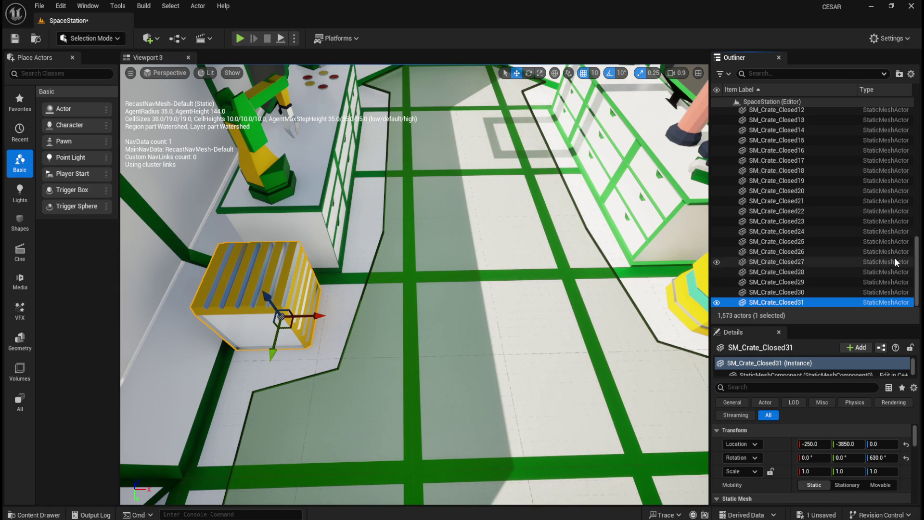
pyautogui.click(808, 291)
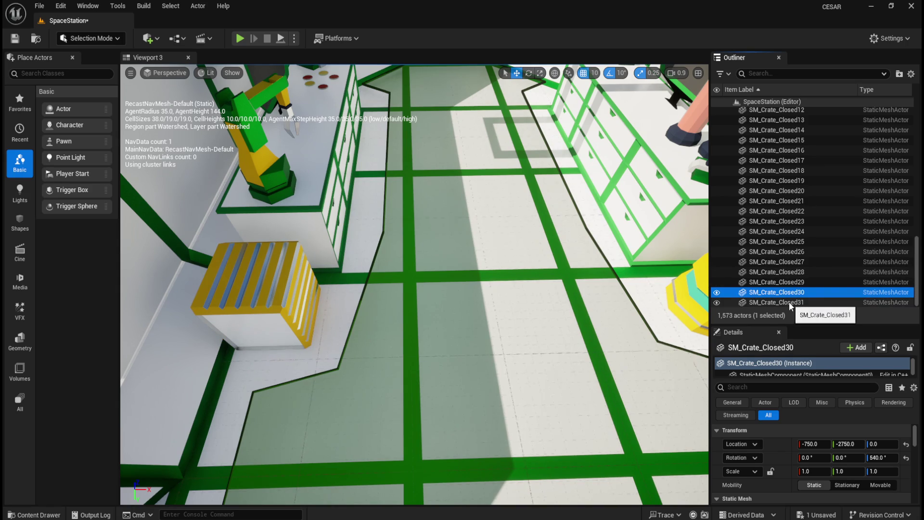
pyautogui.click(790, 302)
pyautogui.click(795, 255)
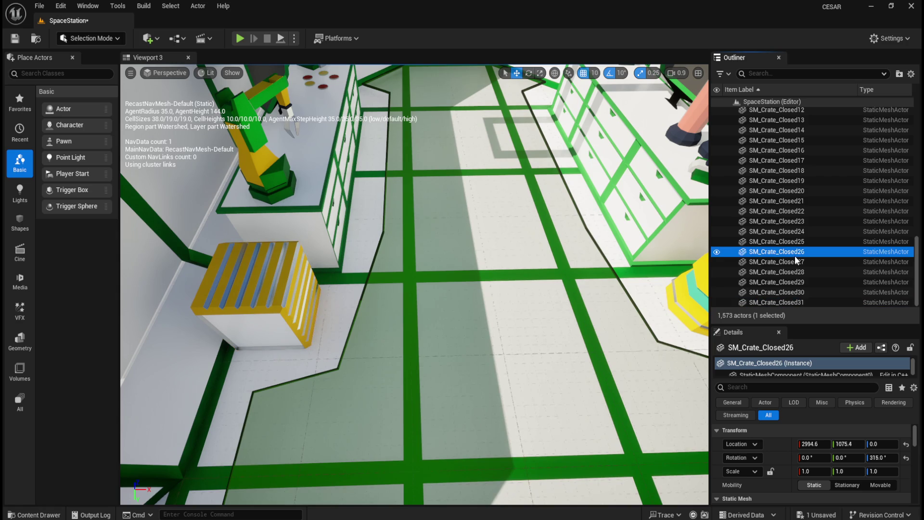
pyautogui.click(799, 303)
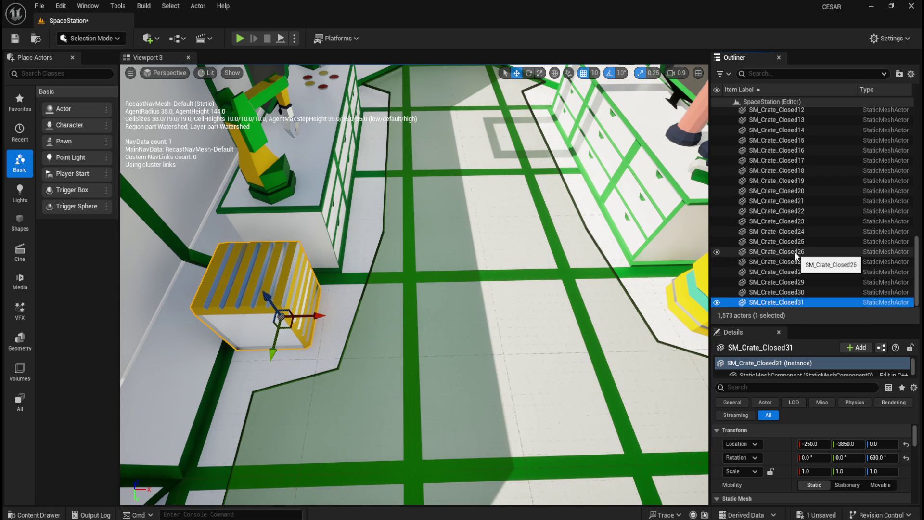
pyautogui.scroll(5, 795, 252)
pyautogui.scroll(3, 795, 252)
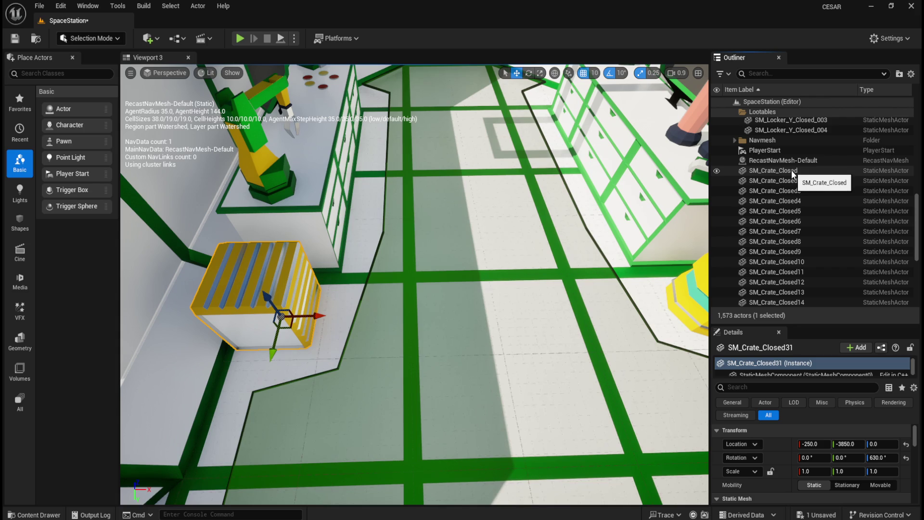
pyautogui.keyDown('shift'); pyautogui.click(792, 171); pyautogui.keyUp('shift')
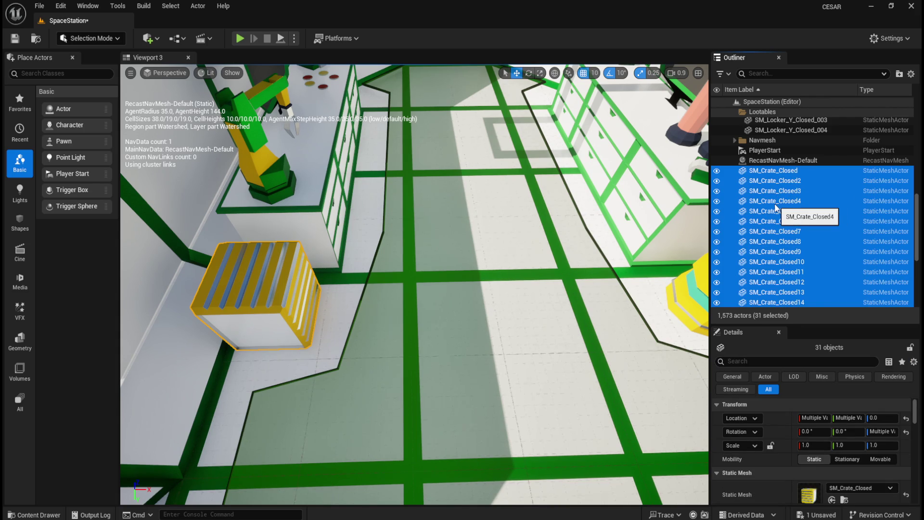
# Move the selected SM_Crate_Closed actors into Lootables > Crate and collapse the Crate folder.
pyautogui.rightClick(778, 198)
pyautogui.moveTo(700, 480)
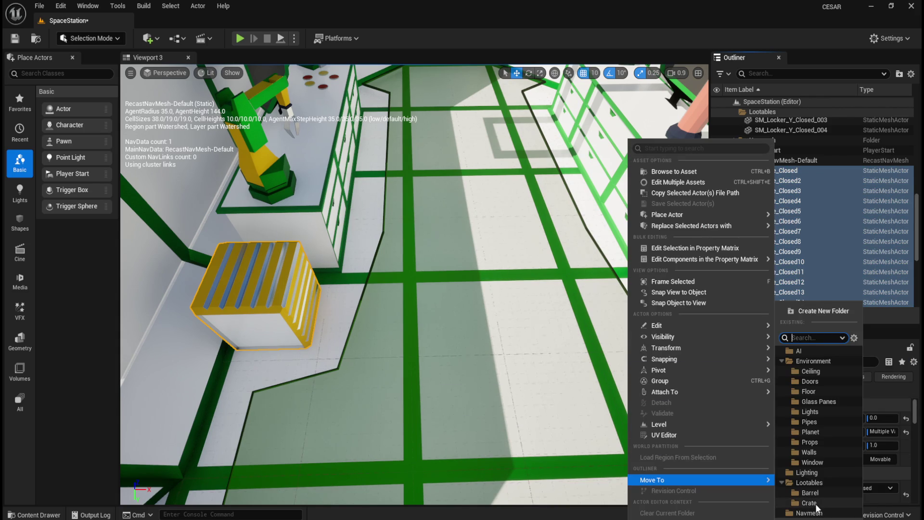
pyautogui.click(813, 502)
pyautogui.scroll(7, 772, 181)
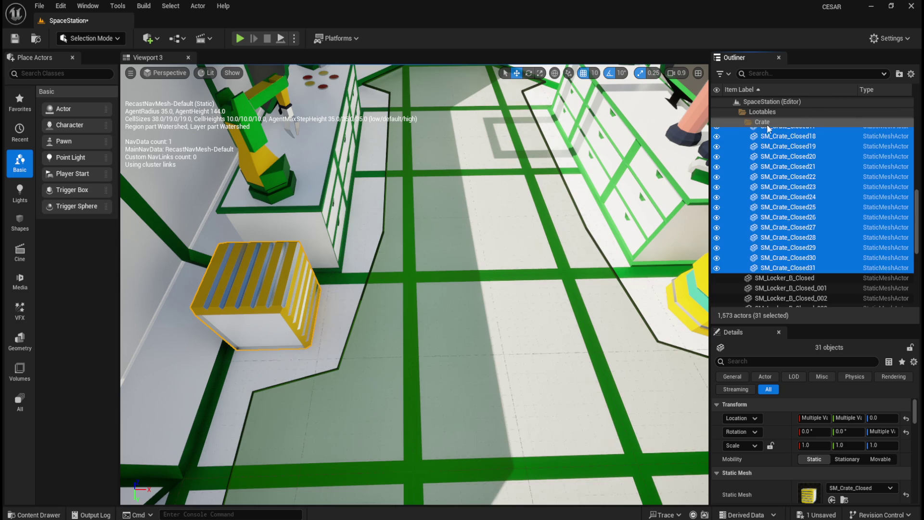
pyautogui.moveTo(796, 221)
pyautogui.mouseDown()
pyautogui.moveTo(802, 228)
pyautogui.moveTo(746, 156)
pyautogui.mouseUp()
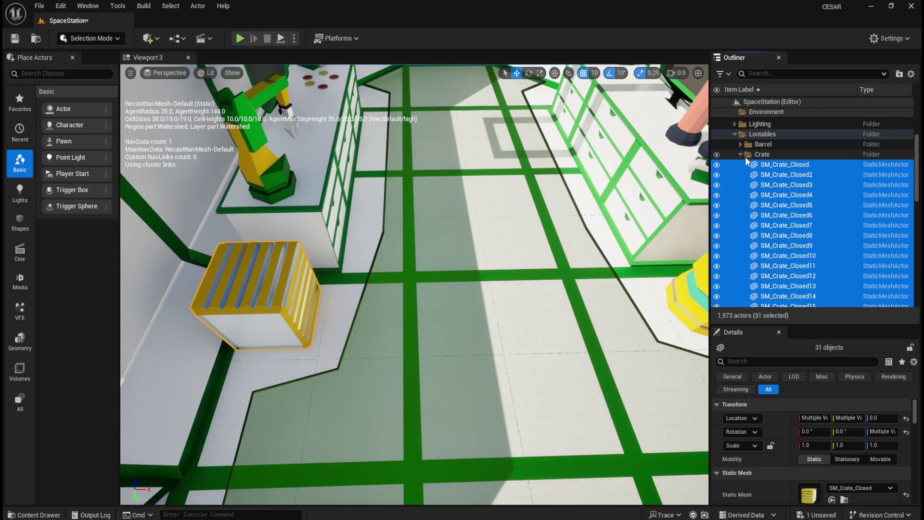
pyautogui.click(741, 154)
pyautogui.scroll(-2, 799, 231)
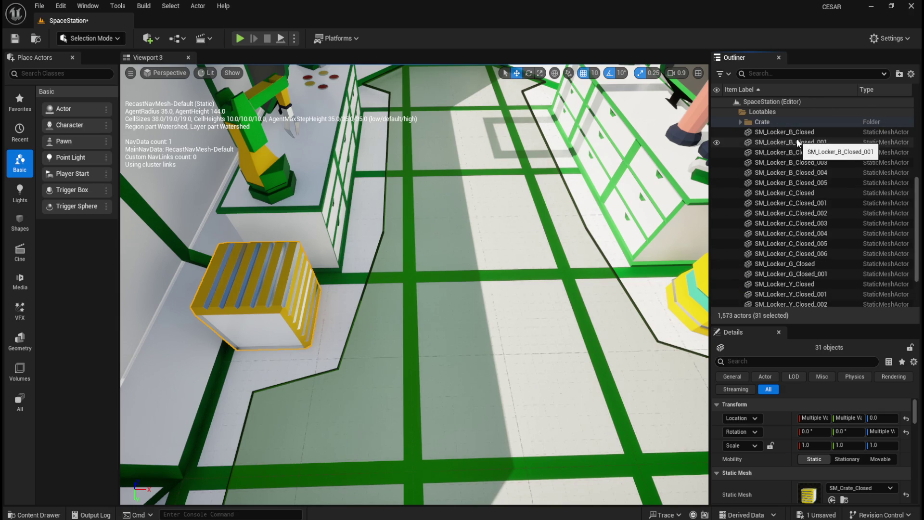
pyautogui.scroll(-1, 798, 159)
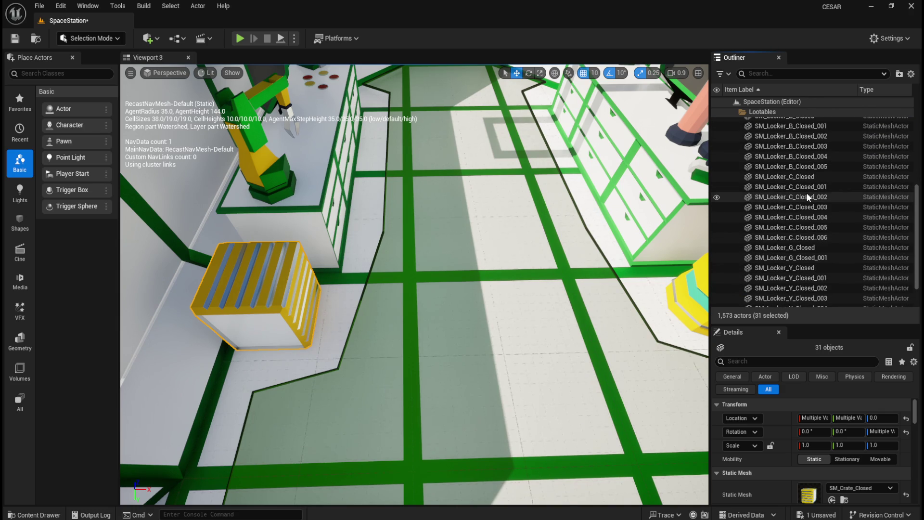
pyautogui.scroll(-2, 807, 197)
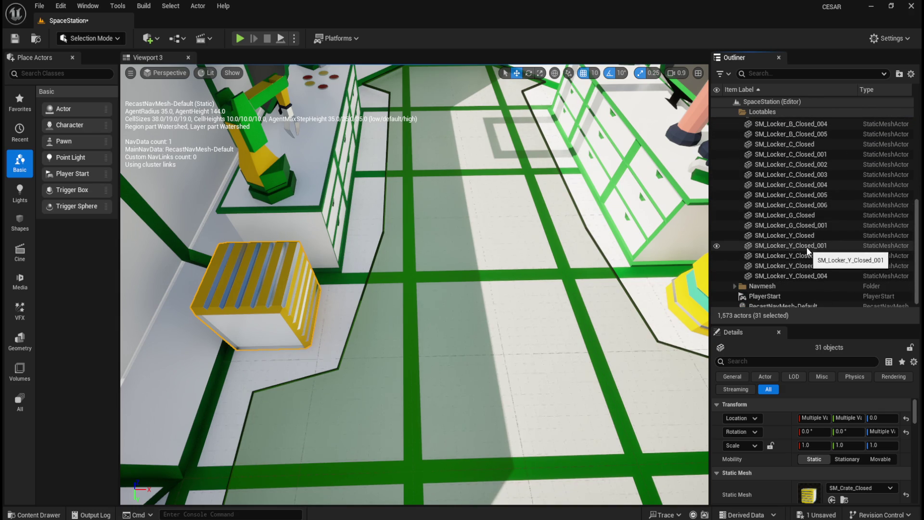
pyautogui.scroll(4, 810, 240)
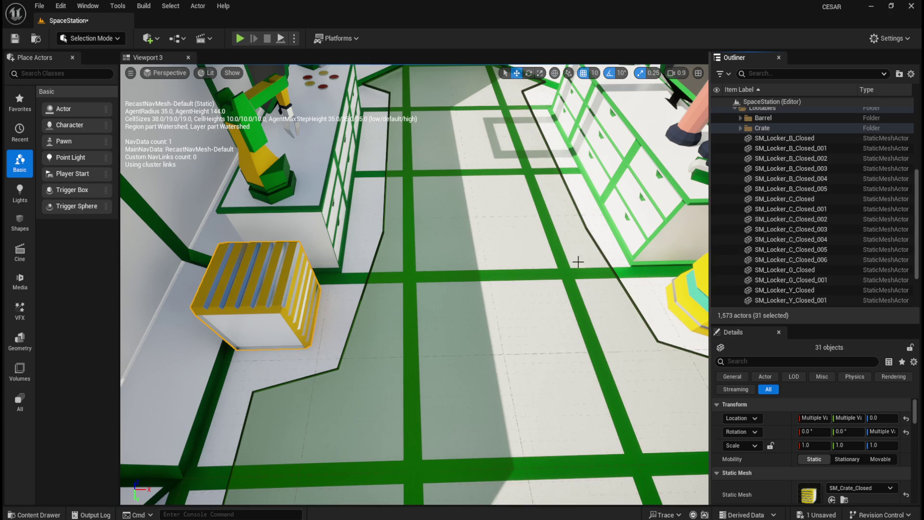
# Save everything with File > Save All and frame the selected crates from above.
pyautogui.press('f')
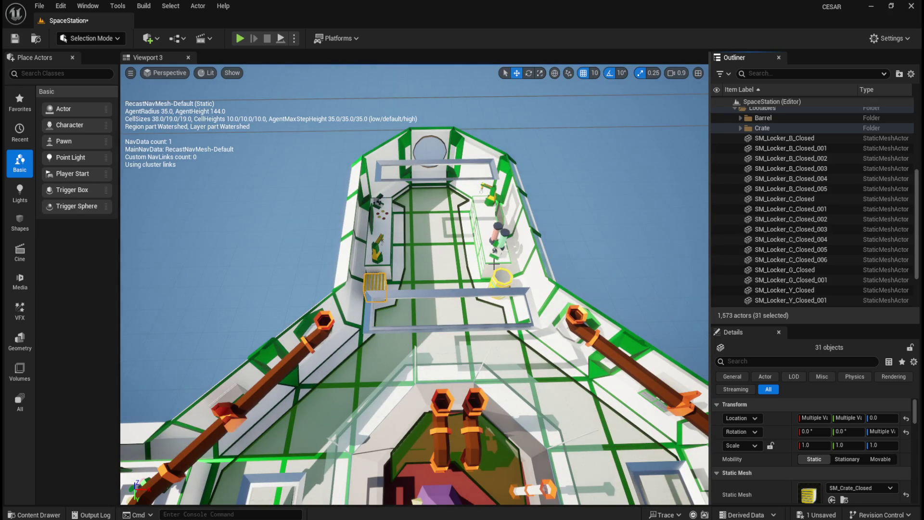
pyautogui.scroll(5, 481, 259)
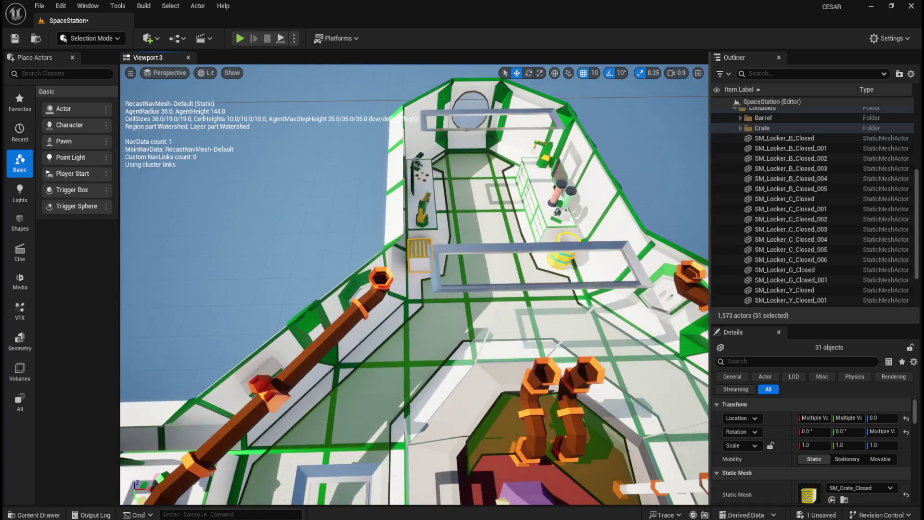
pyautogui.click(38, 5)
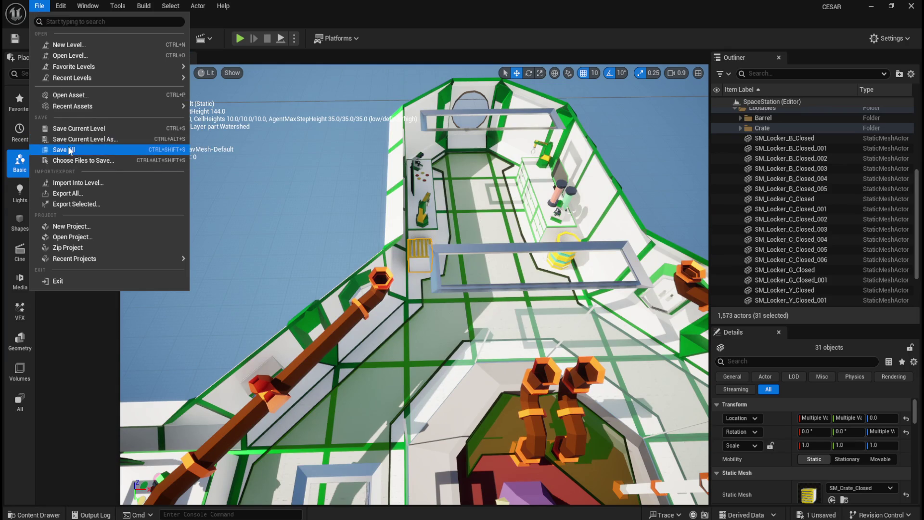
pyautogui.click(70, 150)
pyautogui.moveTo(329, 218); pyautogui.dragTo(453, 218)
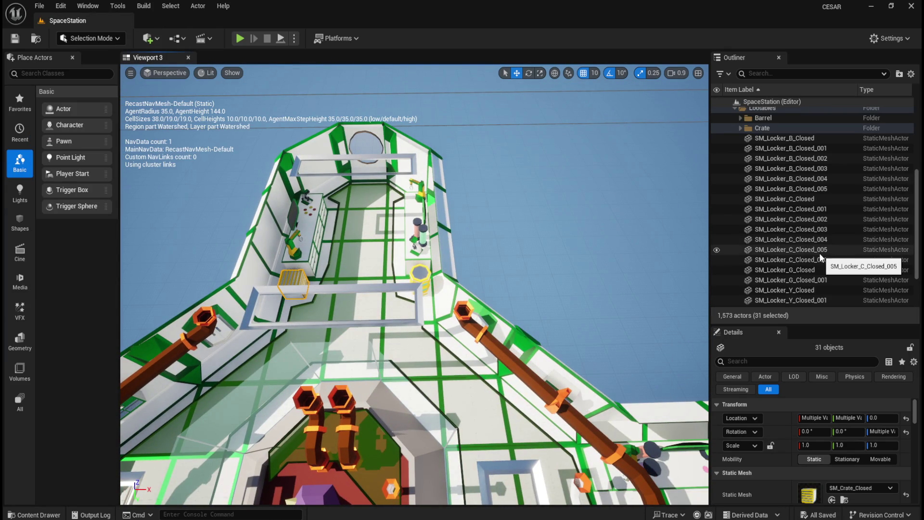
pyautogui.hotkey('ctrl', 'space')
pyautogui.hotkey('ctrl', 'space')
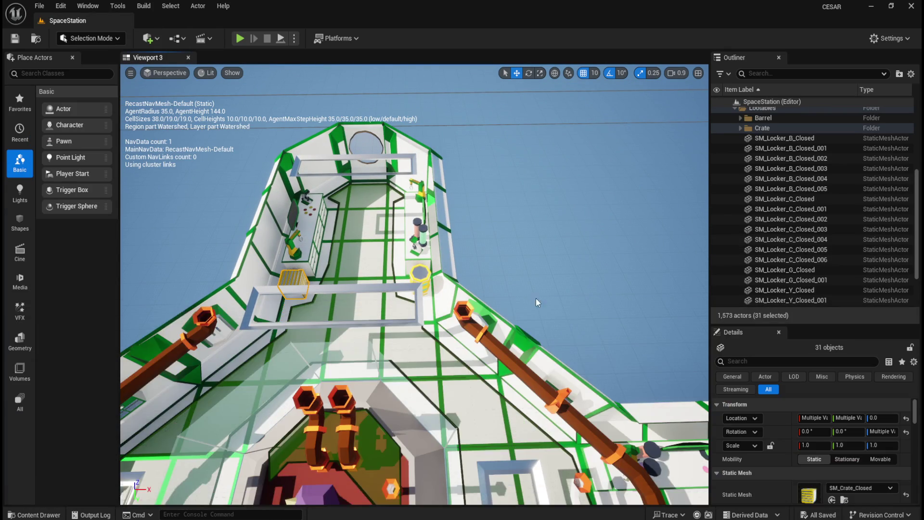
pyautogui.press('f')
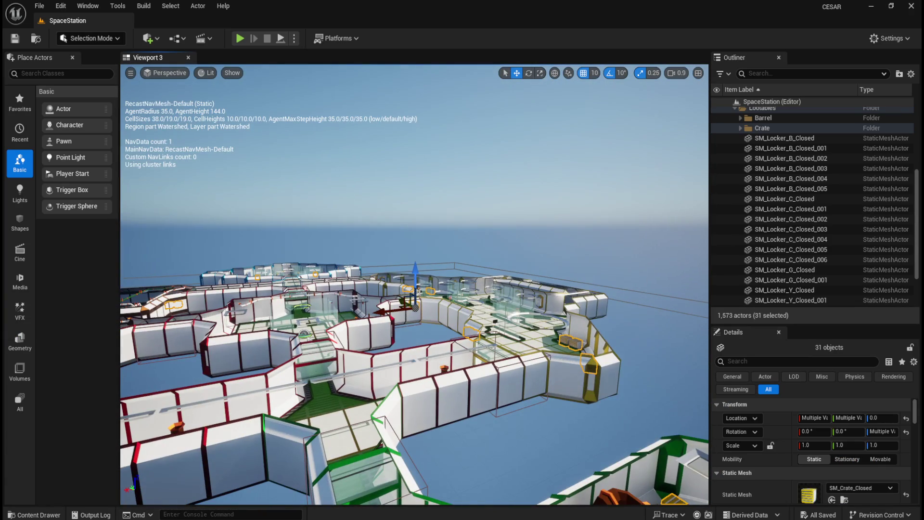
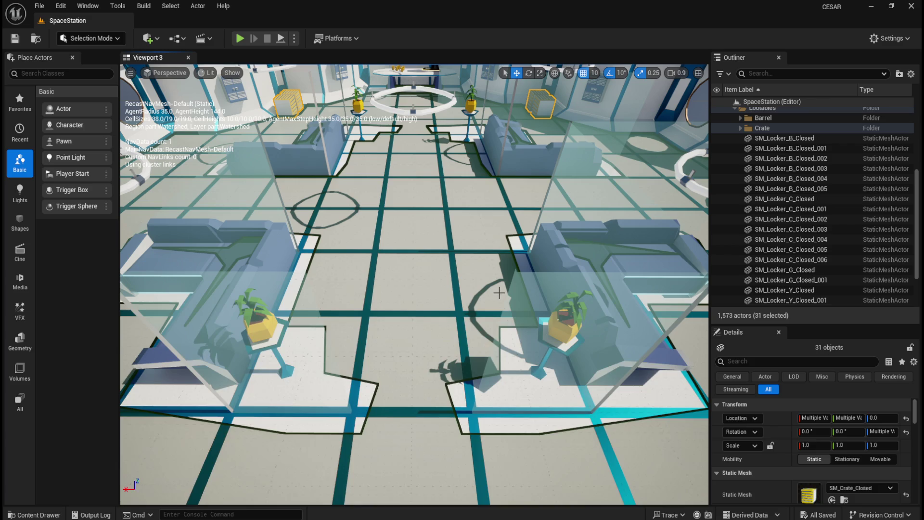
# Browse the Models/Props folder in the content browser and select the SM_Table_Plant mesh.
pyautogui.hotkey('ctrl', 'space')
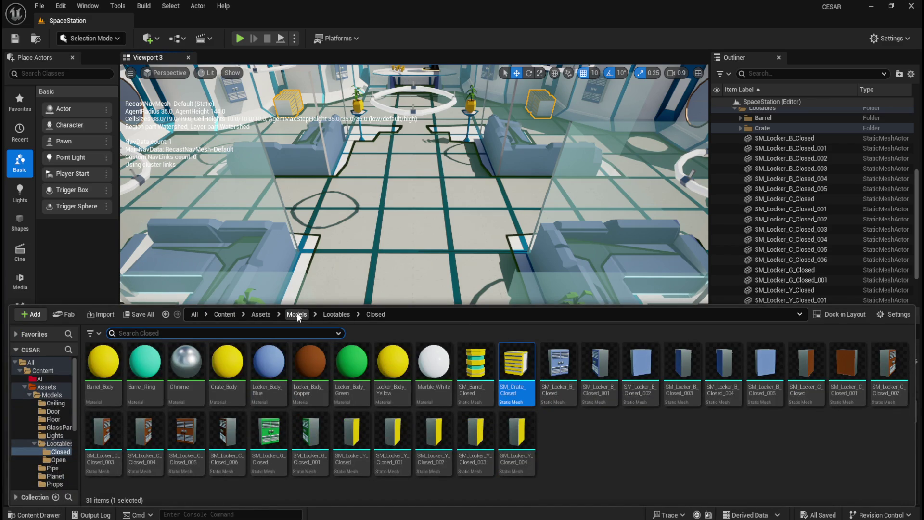
pyautogui.click(297, 314)
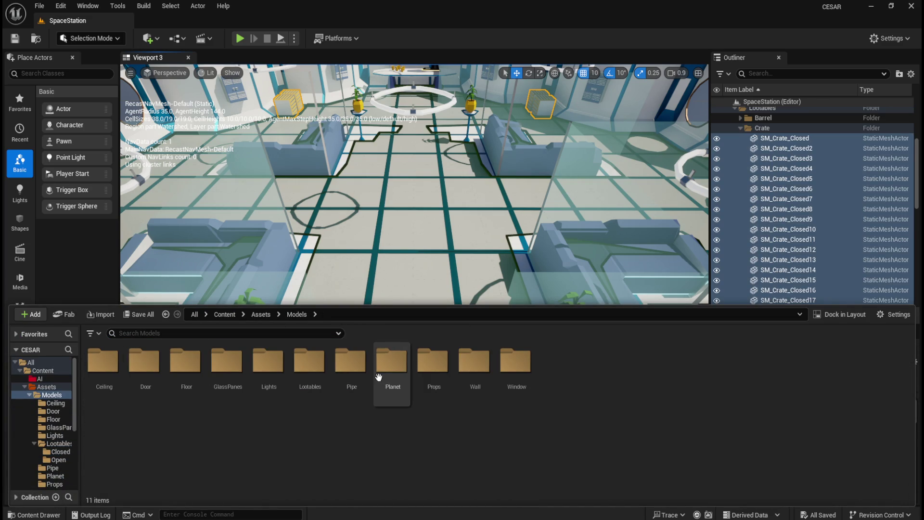
pyautogui.doubleClick(437, 372)
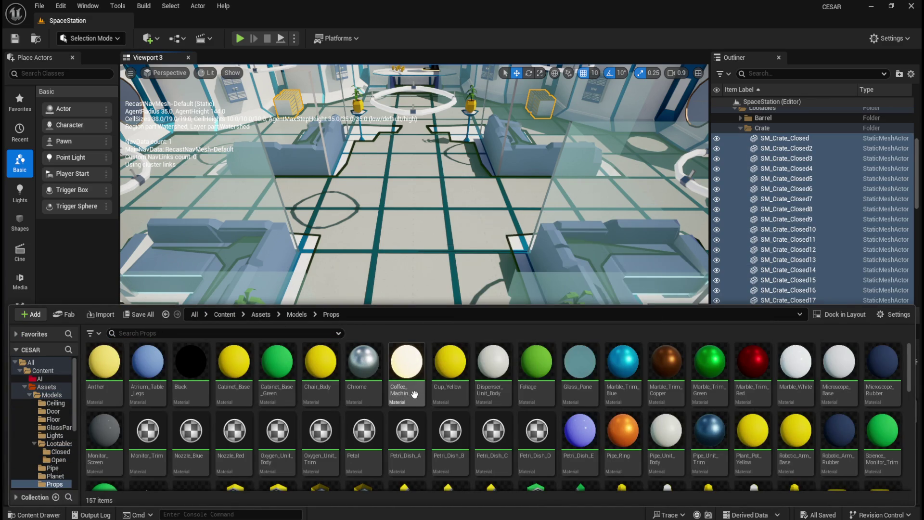
pyautogui.scroll(-2, 414, 390)
pyautogui.scroll(-1, 428, 400)
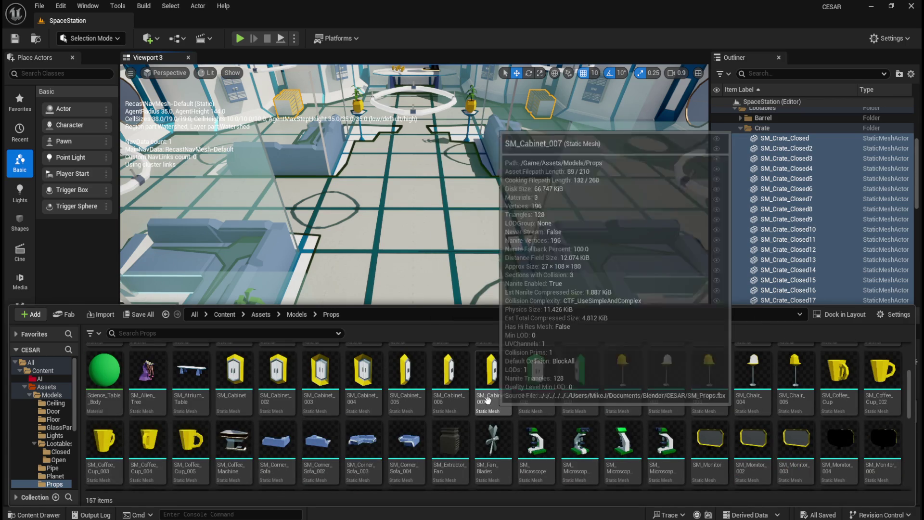
pyautogui.scroll(-1, 490, 385)
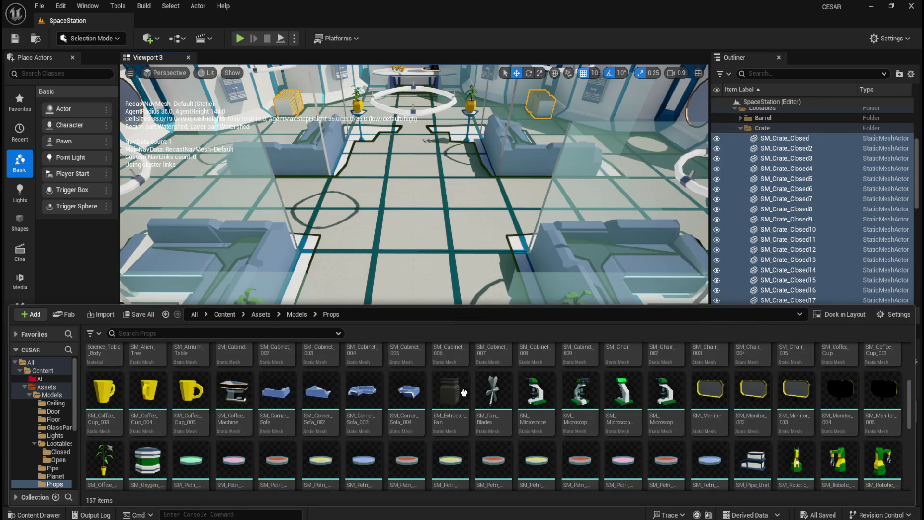
pyautogui.scroll(-1, 333, 414)
pyautogui.scroll(-3, 334, 413)
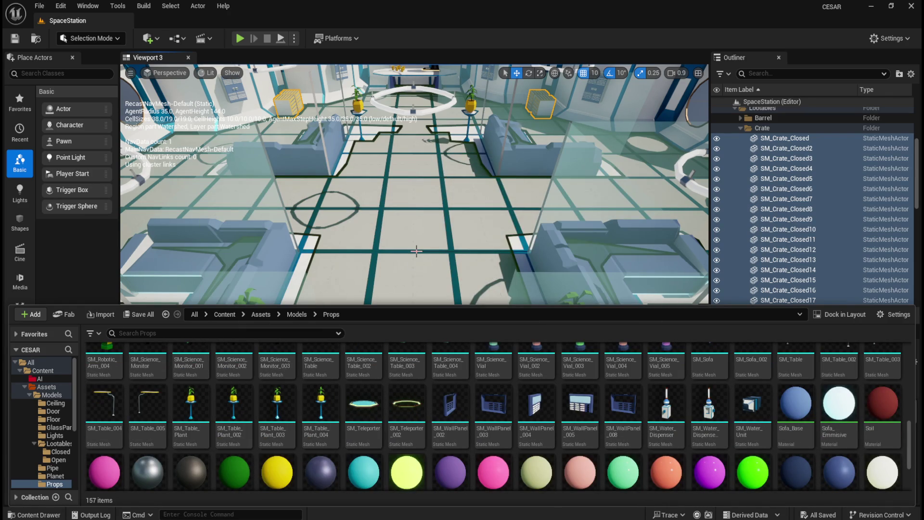
pyautogui.scroll(-5, 417, 250)
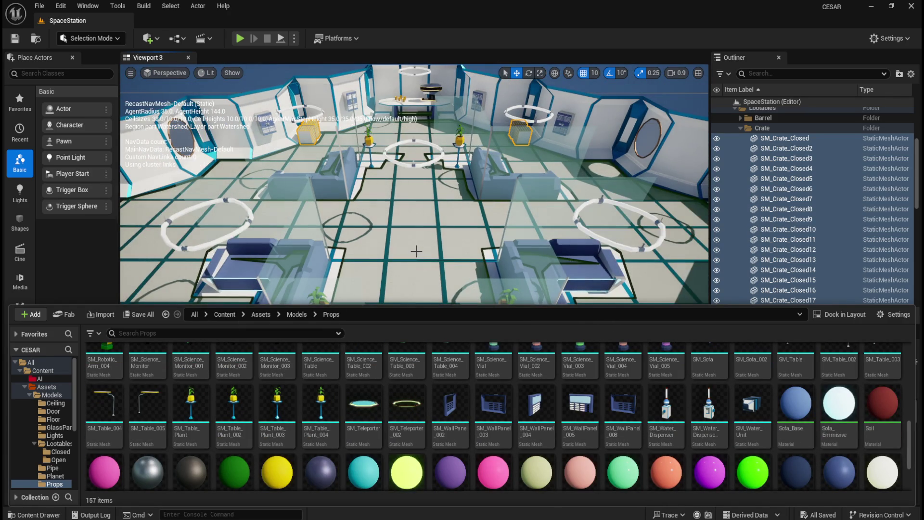
pyautogui.scroll(-2, 416, 251)
pyautogui.scroll(2, 495, 390)
pyautogui.scroll(-1, 499, 388)
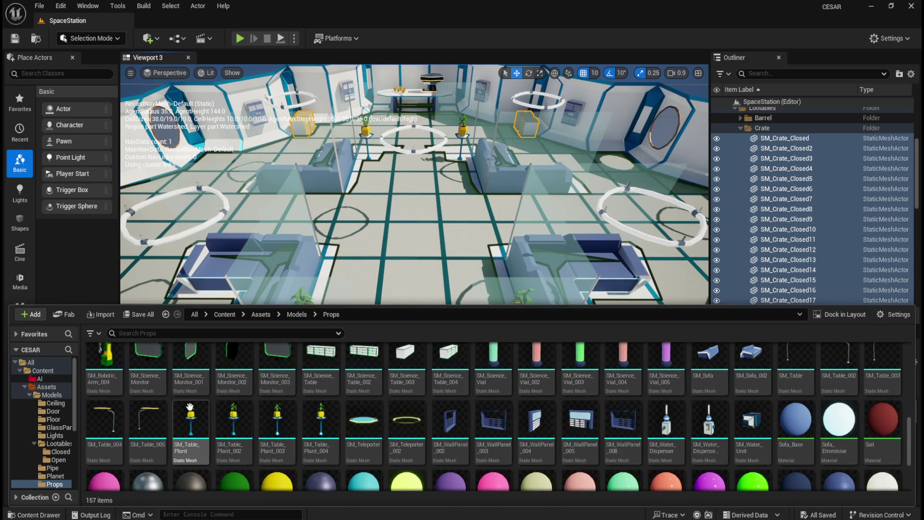
pyautogui.scroll(-3, 257, 414)
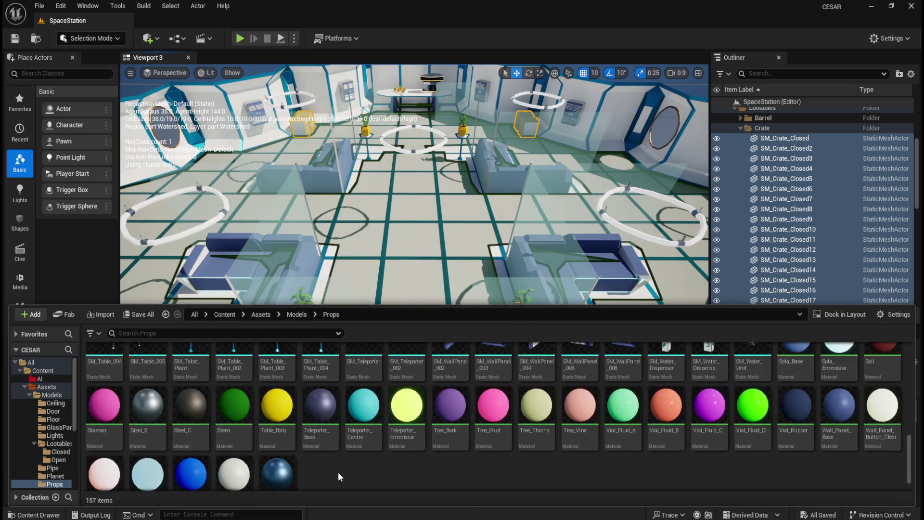
pyautogui.scroll(3, 338, 472)
pyautogui.scroll(-2, 348, 436)
pyautogui.scroll(-1, 362, 450)
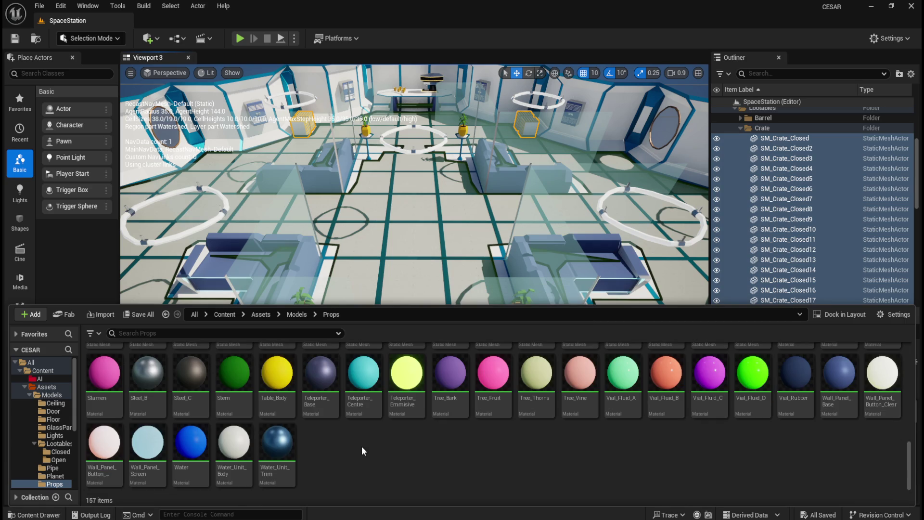
pyautogui.scroll(5, 359, 455)
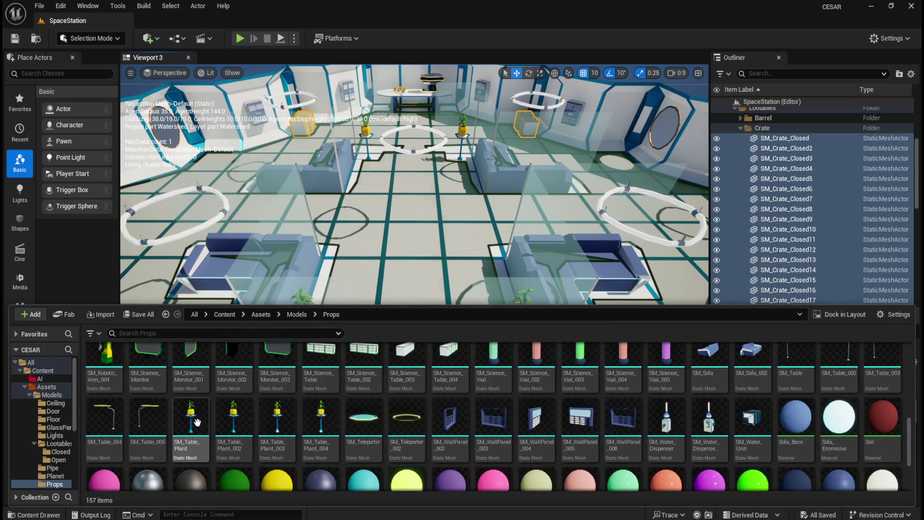
pyautogui.click(191, 421)
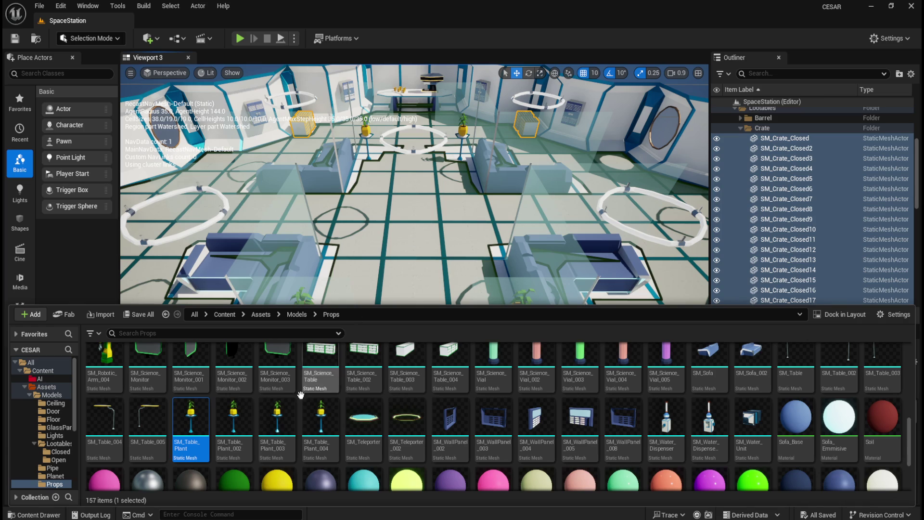
pyautogui.scroll(5, 422, 207)
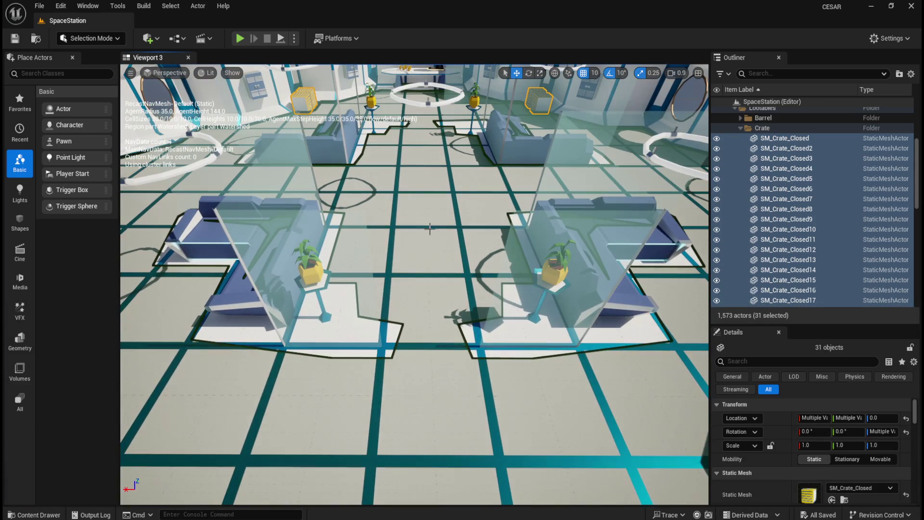
# Select SM_Table_Plant_002 in the lounge and open its static mesh for editing.
pyautogui.hotkey('ctrl', 'space')
pyautogui.moveTo(240, 421)
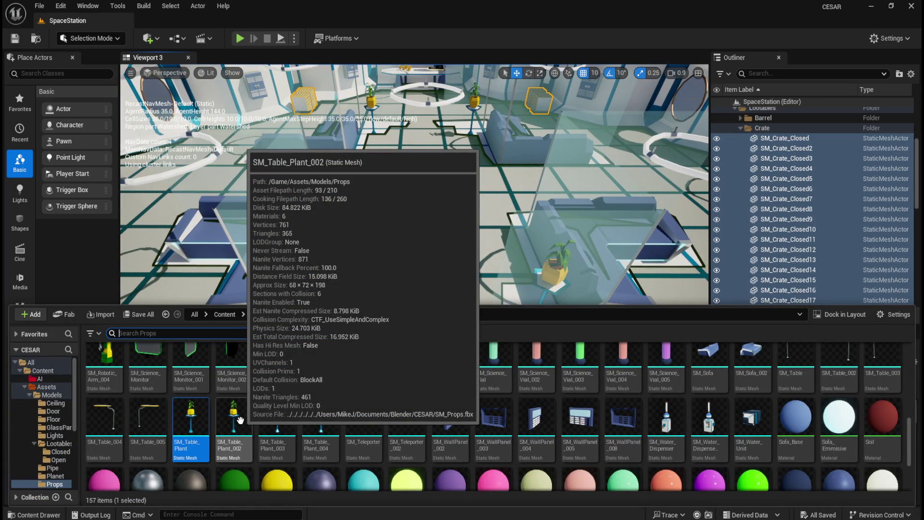
pyautogui.moveTo(208, 425)
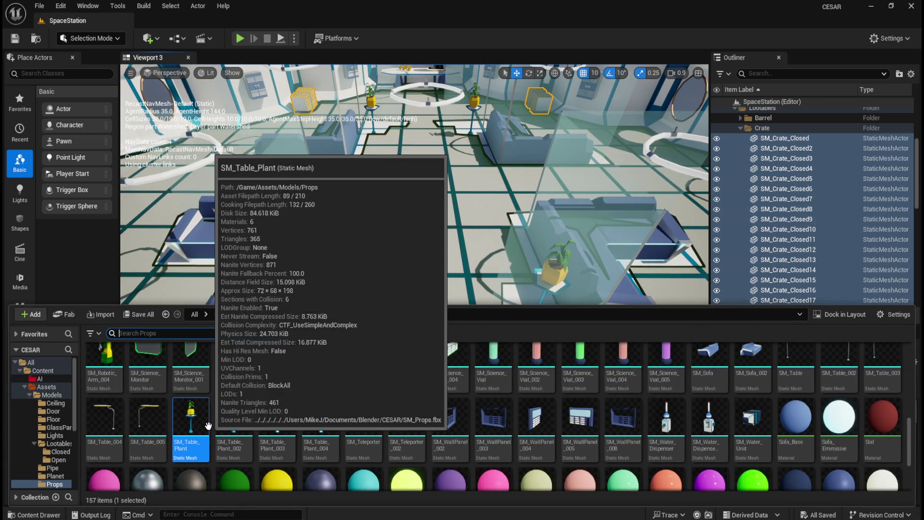
pyautogui.hotkey('ctrl', 'space')
pyautogui.moveTo(453, 249); pyautogui.dragTo(396, 272)
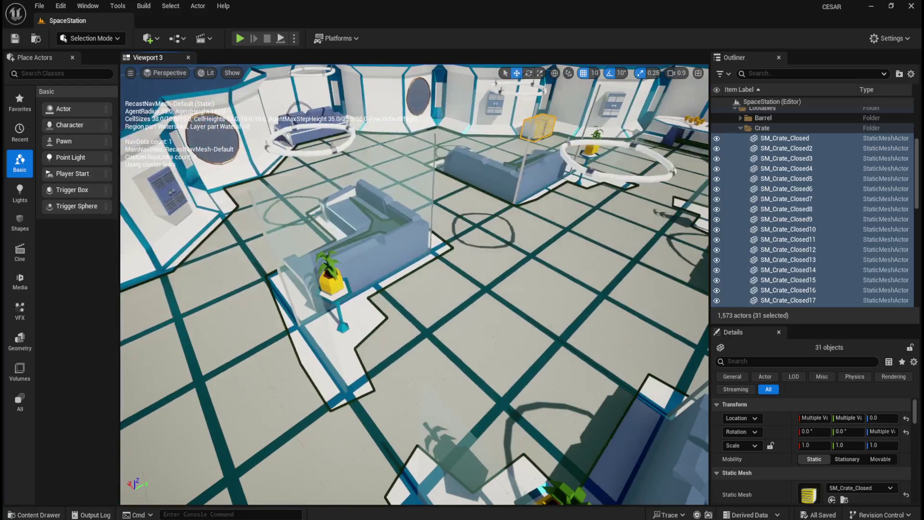
pyautogui.click(338, 293)
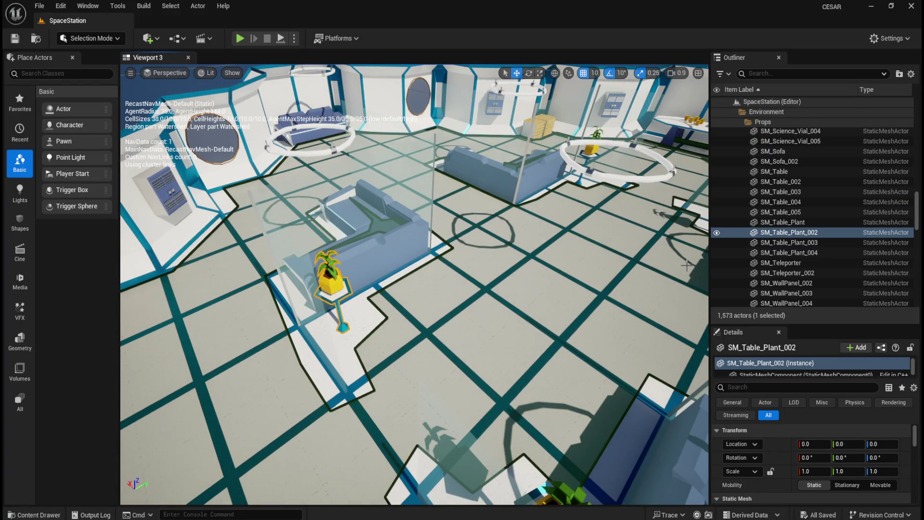
pyautogui.rightClick(801, 234)
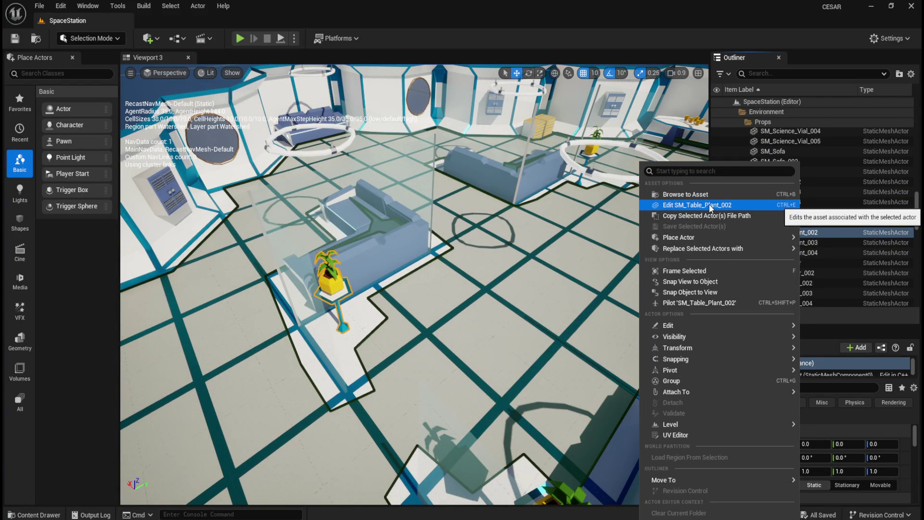
pyautogui.click(710, 206)
# Set SM_Table_Plant_002's Collision Complexity to Use Complex Collision As Simple, save, and close the editor.
pyautogui.moveTo(99, 24)
pyautogui.mouseDown()
pyautogui.moveTo(462, 144)
pyautogui.moveTo(561, 143)
pyautogui.moveTo(563, 155)
pyautogui.mouseUp()
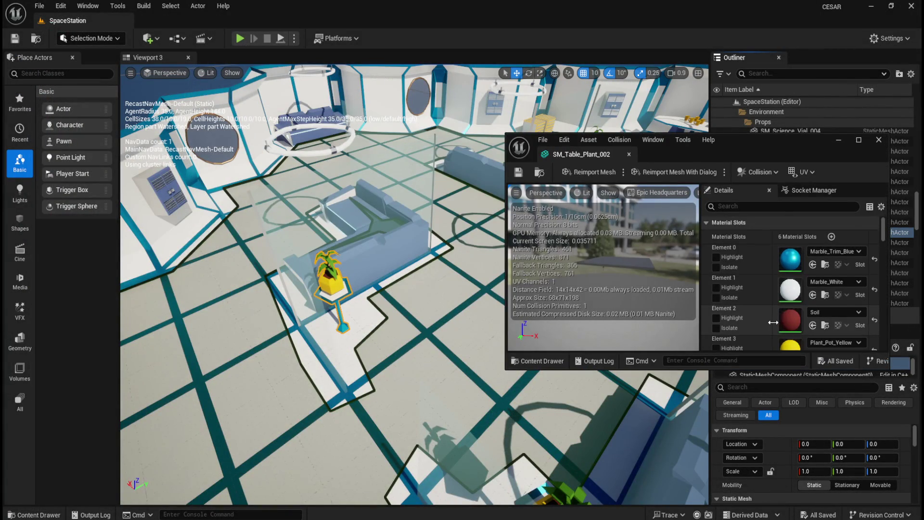
pyautogui.scroll(-2, 742, 241)
pyautogui.click(754, 206)
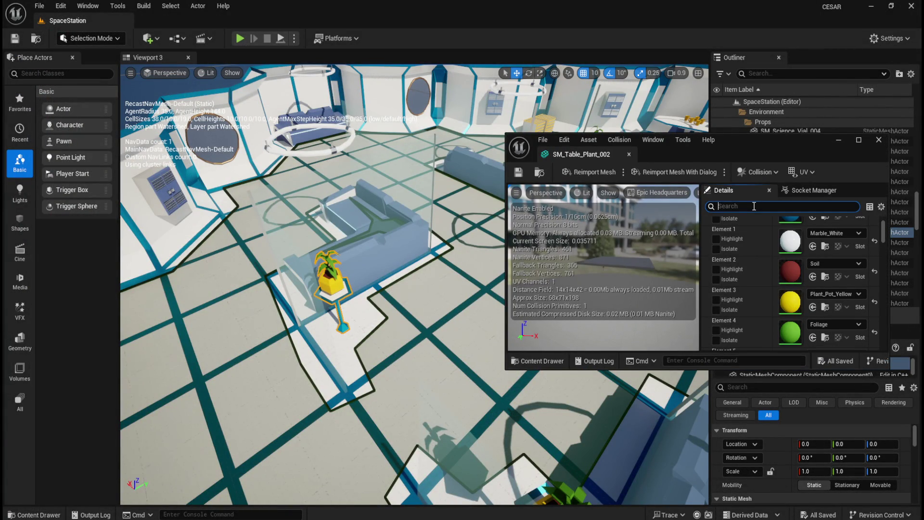
pyautogui.write('comple')
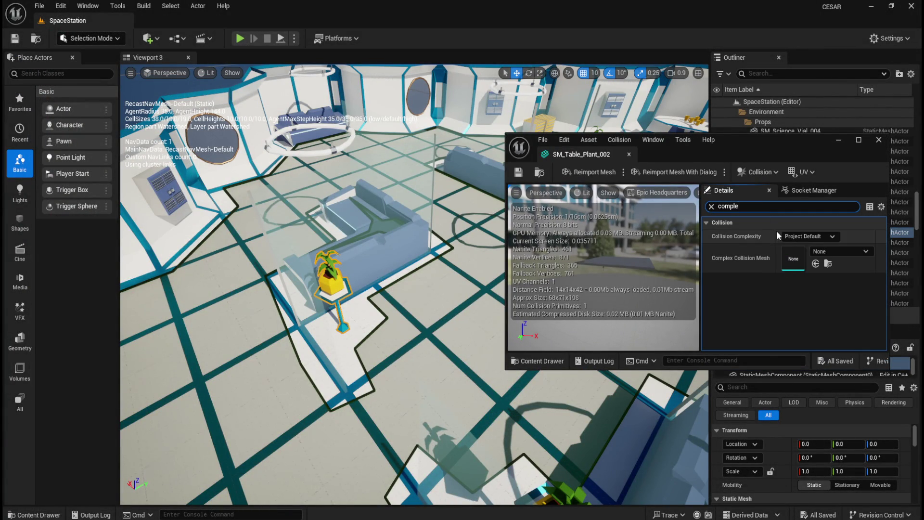
pyautogui.click(827, 237)
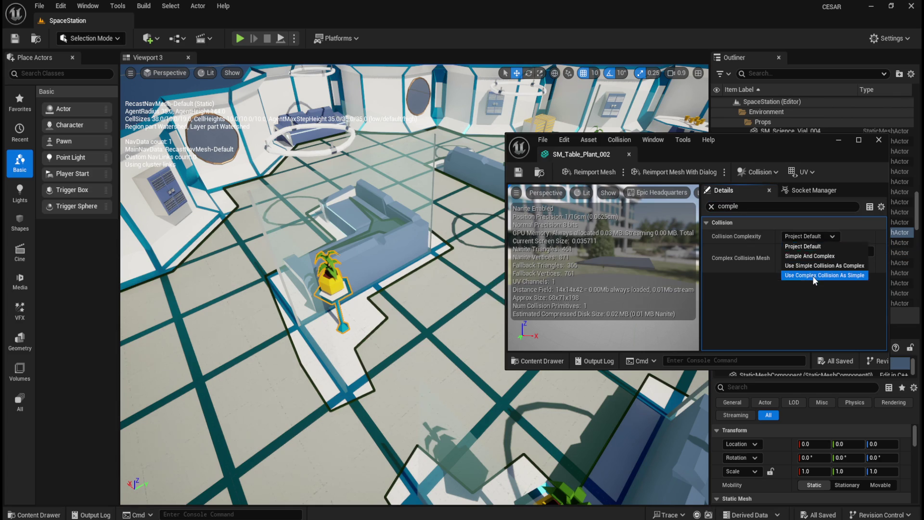
pyautogui.click(815, 275)
pyautogui.click(518, 172)
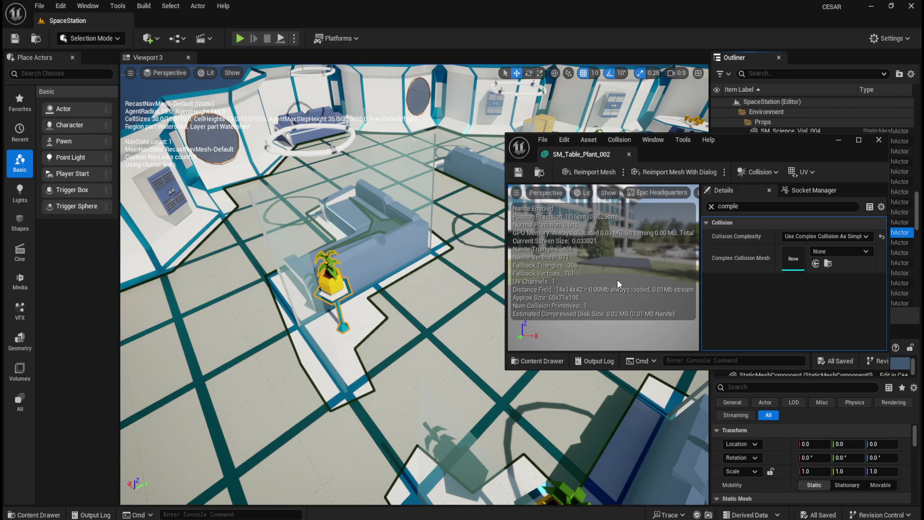
pyautogui.scroll(3, 624, 270)
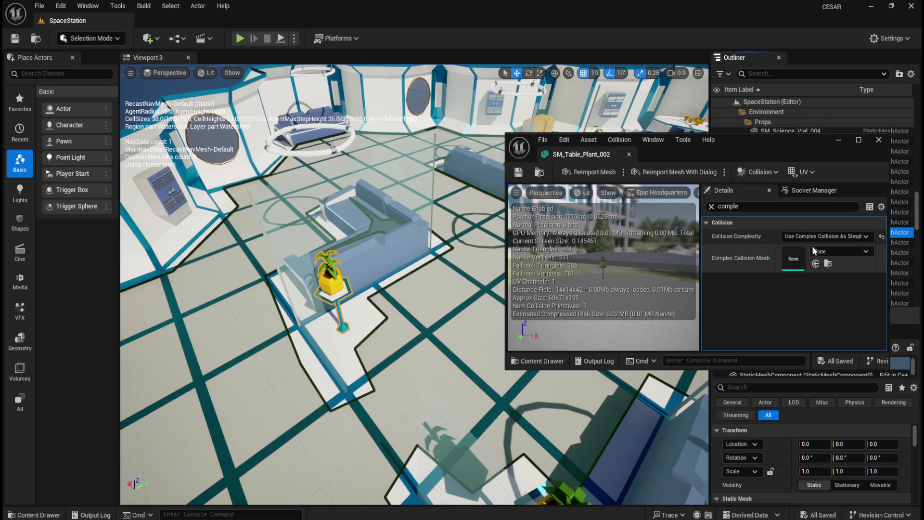
pyautogui.click(844, 236)
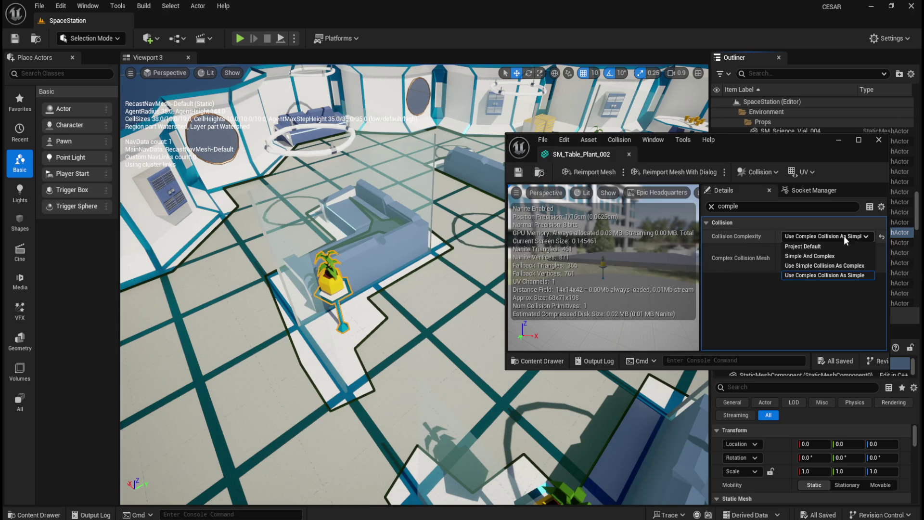
pyautogui.click(825, 270)
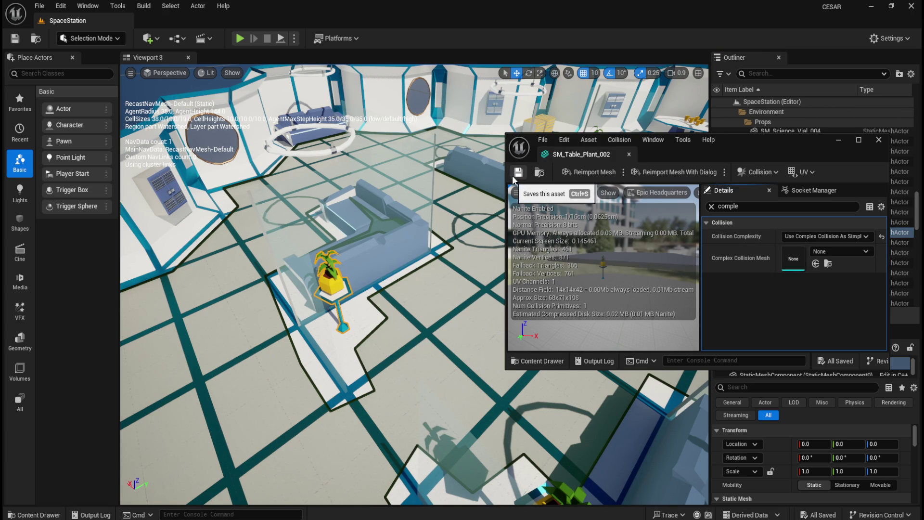
pyautogui.click(629, 155)
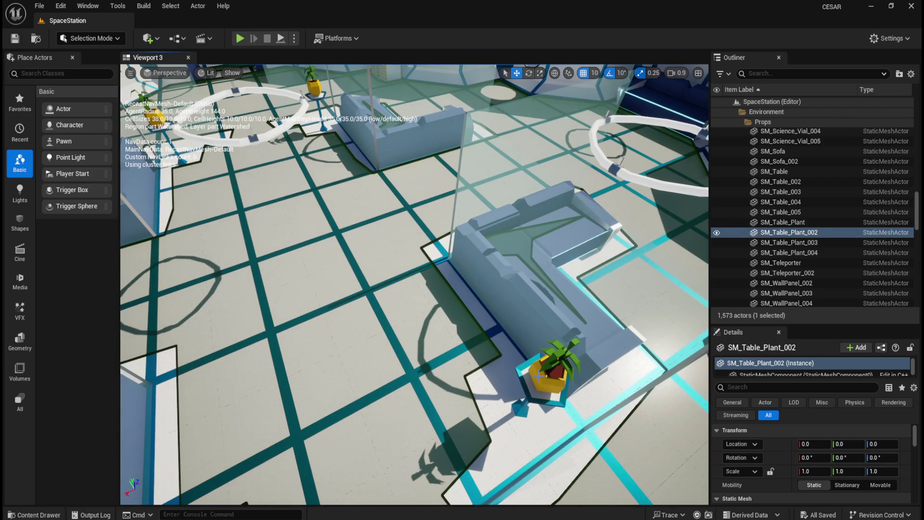
# Edit SM_Table_Plant, set Collision Complexity to Use Complex Collision As Simple, and save the mesh.
pyautogui.click(782, 221)
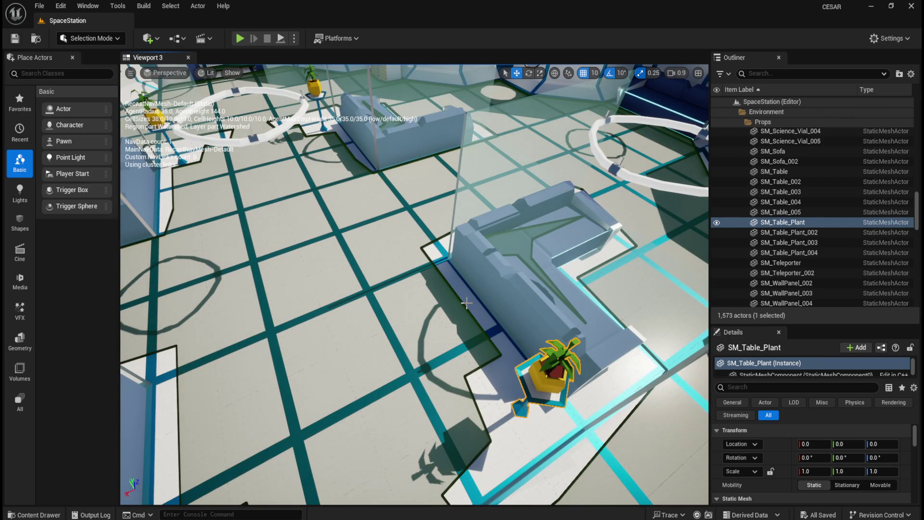
pyautogui.rightClick(794, 222)
pyautogui.moveTo(750, 249)
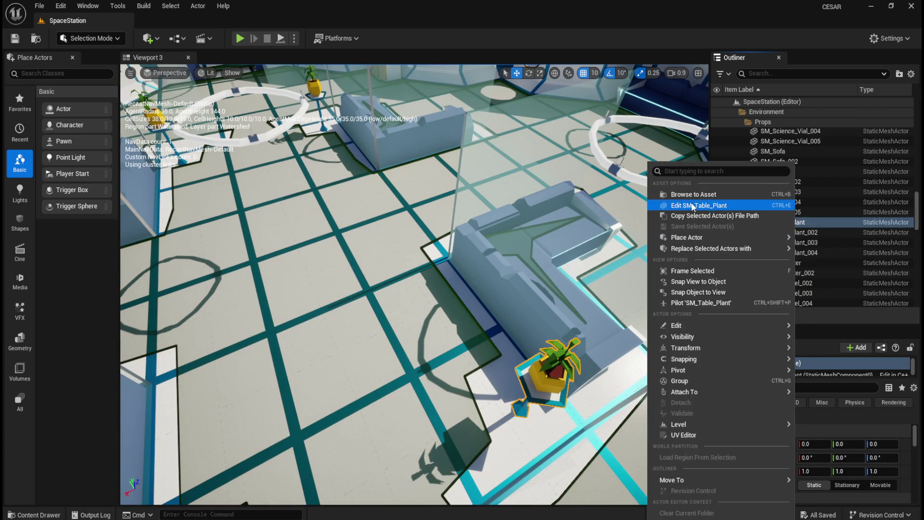
pyautogui.click(694, 204)
pyautogui.click(718, 73)
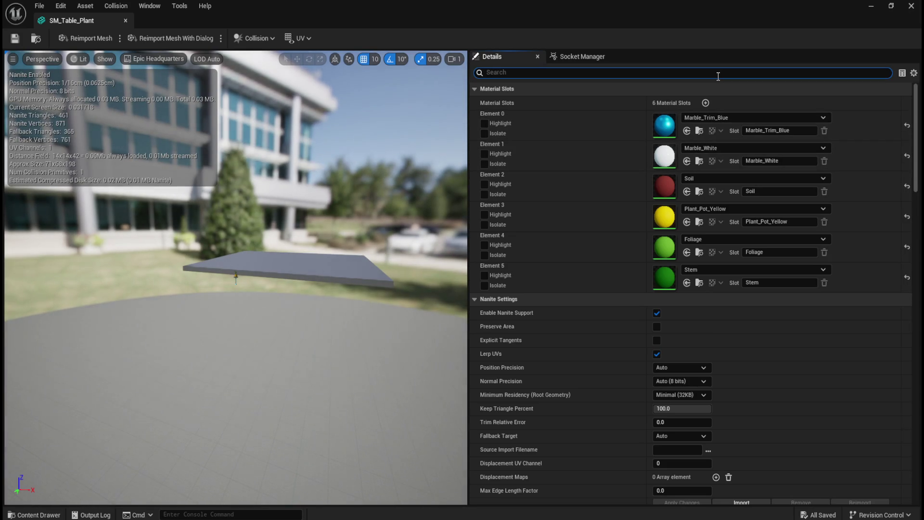
pyautogui.write('compl')
pyautogui.click(681, 102)
pyautogui.click(690, 141)
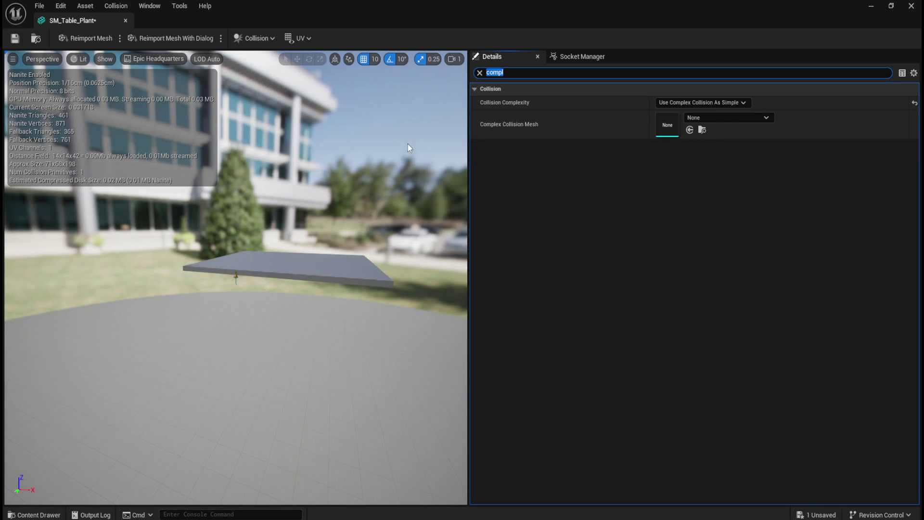
pyautogui.click(14, 38)
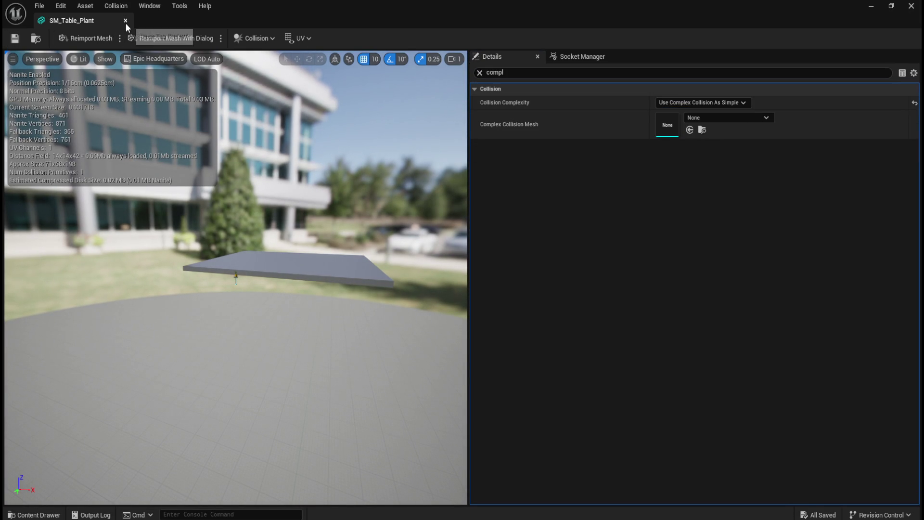
# Close the SM_Table_Plant editor, then select and focus the SM_Table_Plant_003 actor.
pyautogui.click(126, 20)
pyautogui.moveTo(419, 212); pyautogui.dragTo(479, 205)
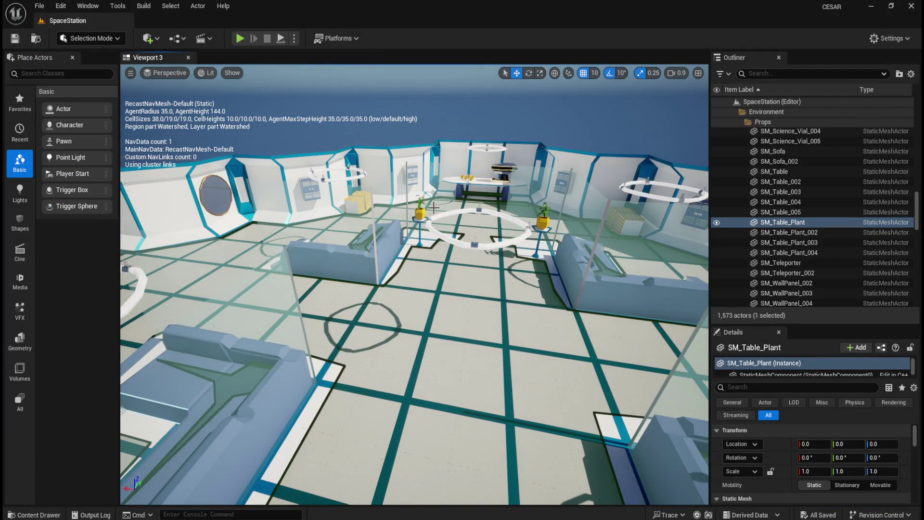
pyautogui.click(420, 217)
pyautogui.press('f')
pyautogui.scroll(-3, 490, 266)
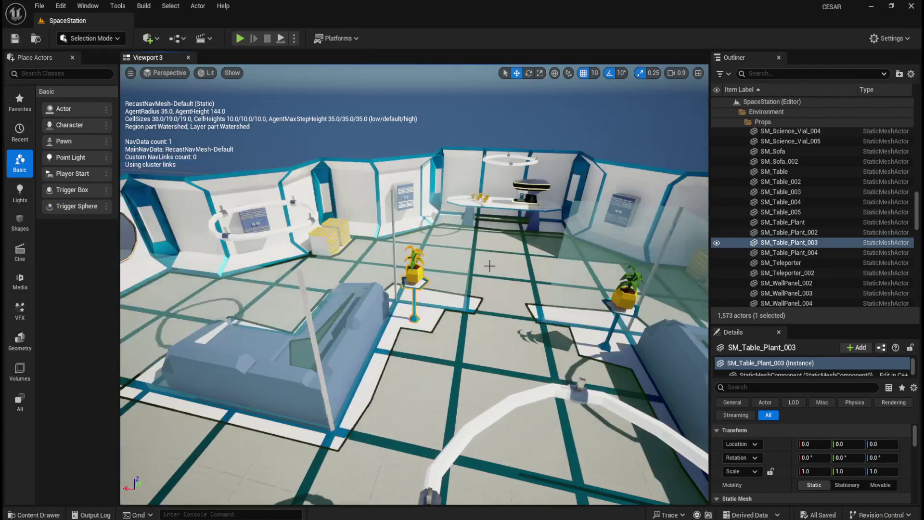
pyautogui.scroll(5, 490, 265)
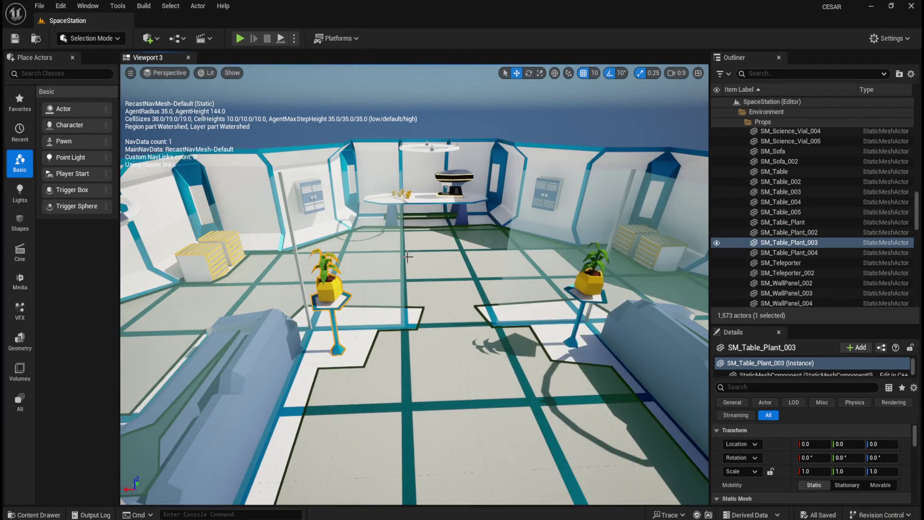
# Set SM_Table_Plant_003's Collision Complexity to Use Complex Collision As Simple, save, and close its editor.
pyautogui.rightClick(804, 242)
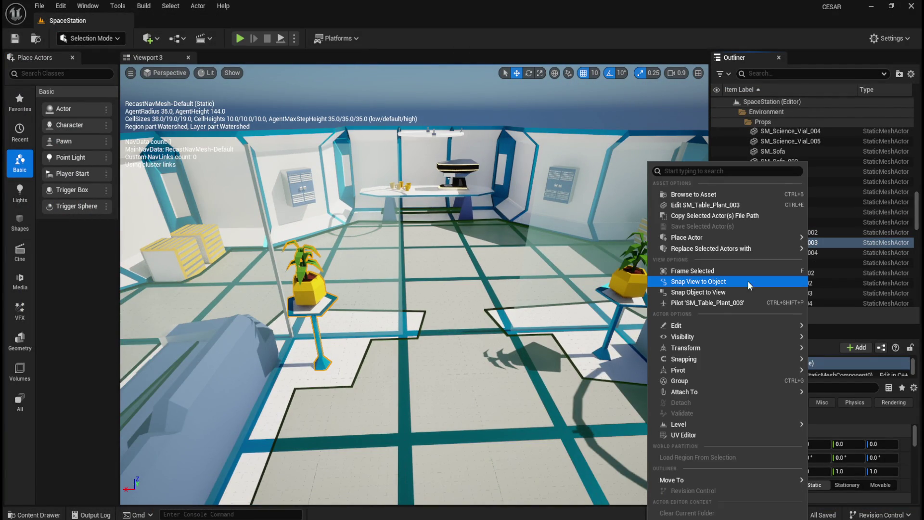
pyautogui.click(717, 204)
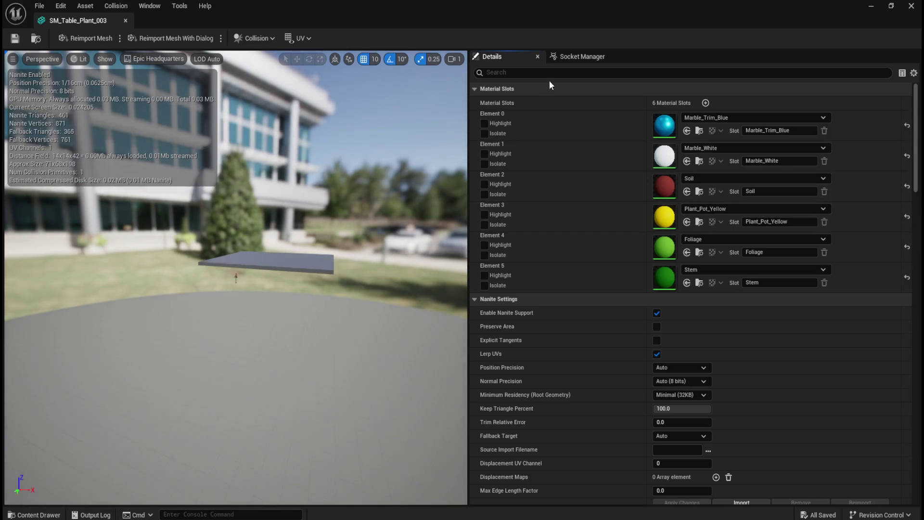
pyautogui.click(561, 74)
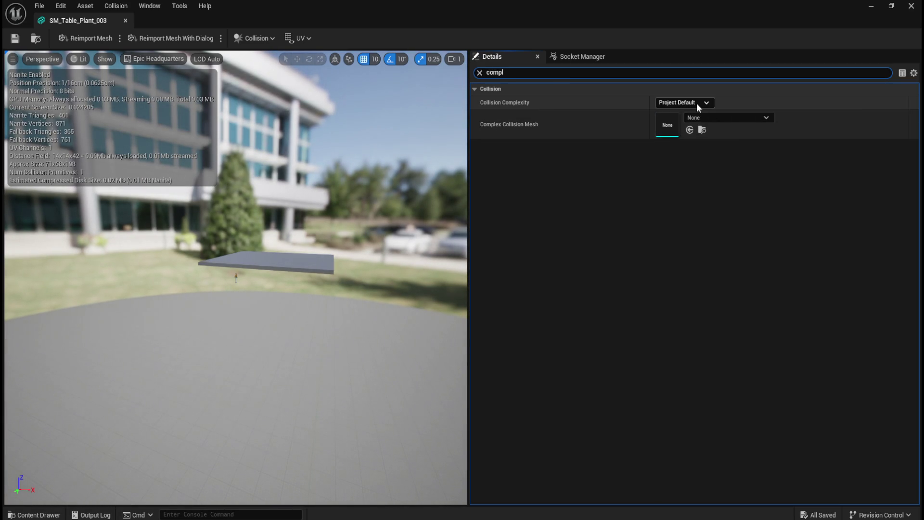
pyautogui.click(697, 103)
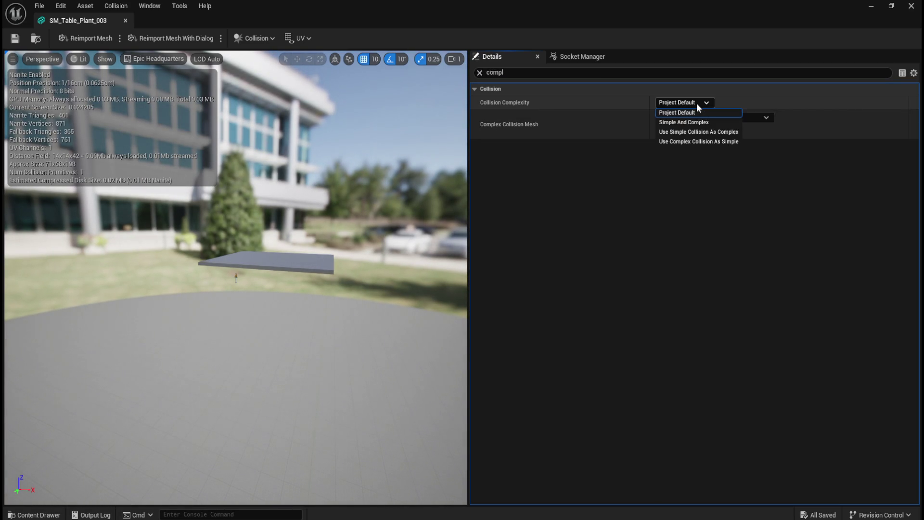
pyautogui.click(688, 142)
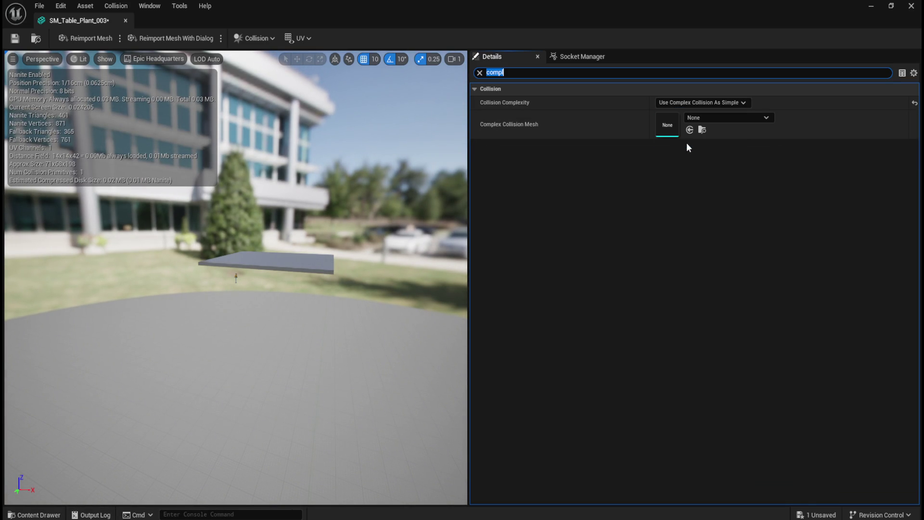
pyautogui.click(15, 38)
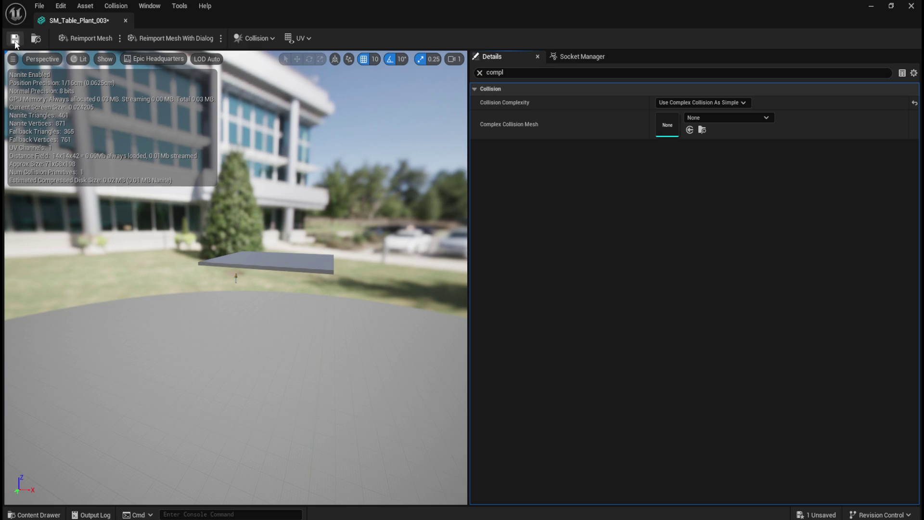
pyautogui.click(125, 21)
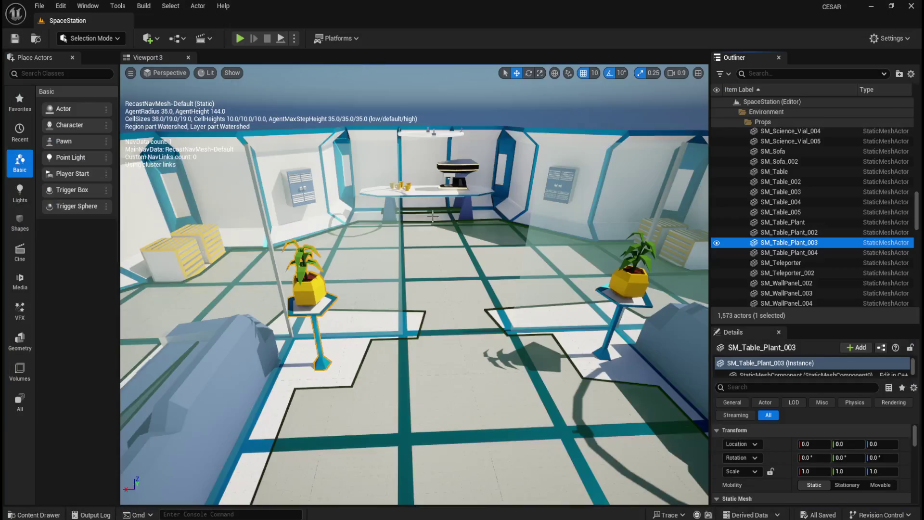
# Edit SM_Table_Plant_004, choose Use Complex Collision As Simple for Collision Complexity, and close the editor.
pyautogui.click(632, 276)
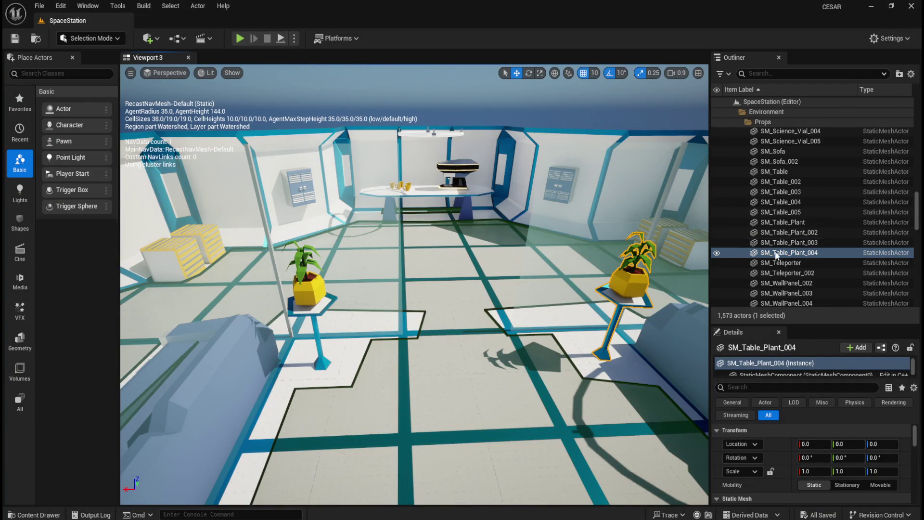
pyautogui.click(816, 253)
pyautogui.rightClick(815, 253)
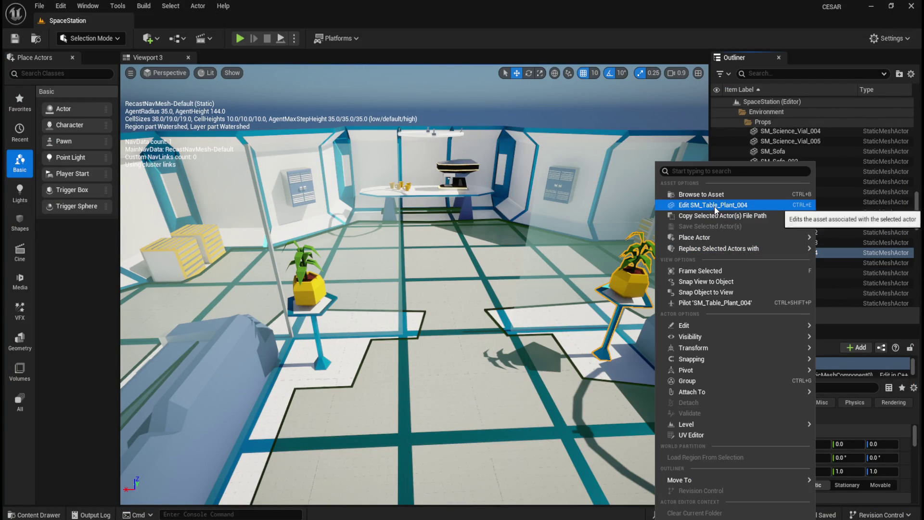
pyautogui.click(717, 206)
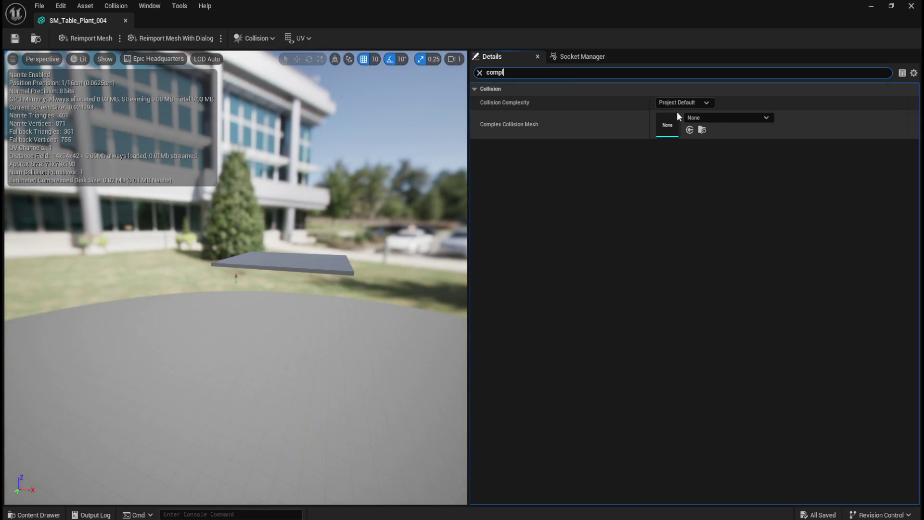
pyautogui.click(679, 103)
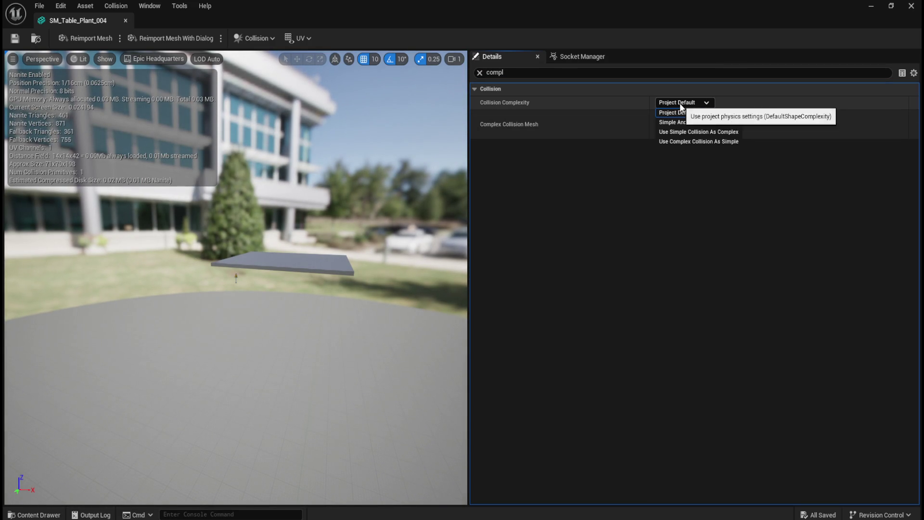
pyautogui.click(692, 142)
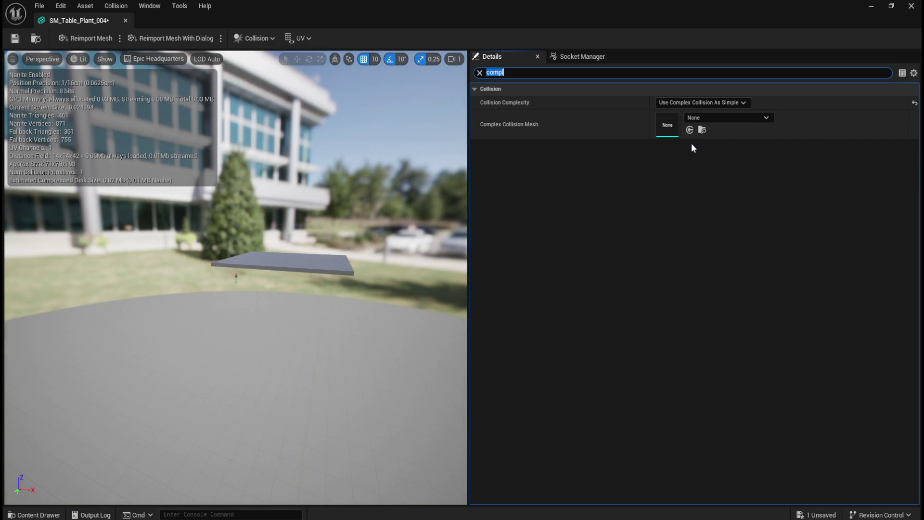
pyautogui.click(126, 21)
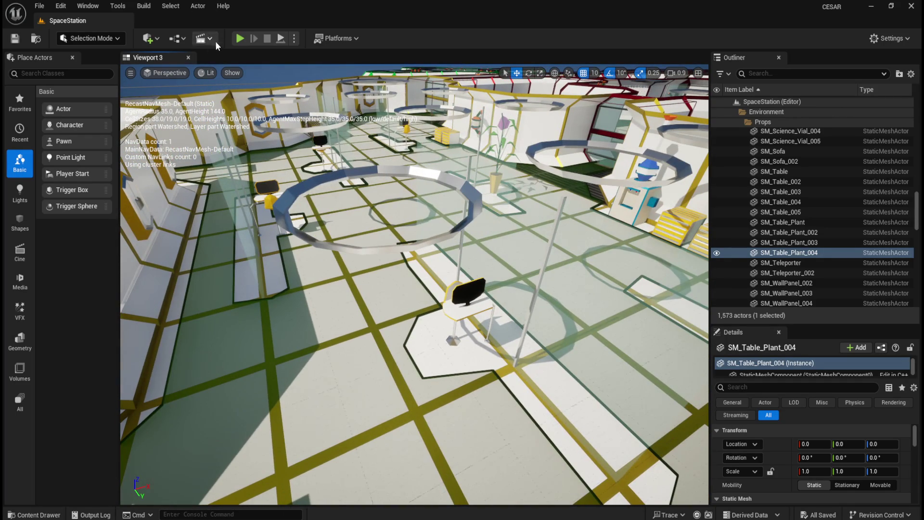
# Start a Play In Editor session of the SpaceStation level.
pyautogui.click(241, 39)
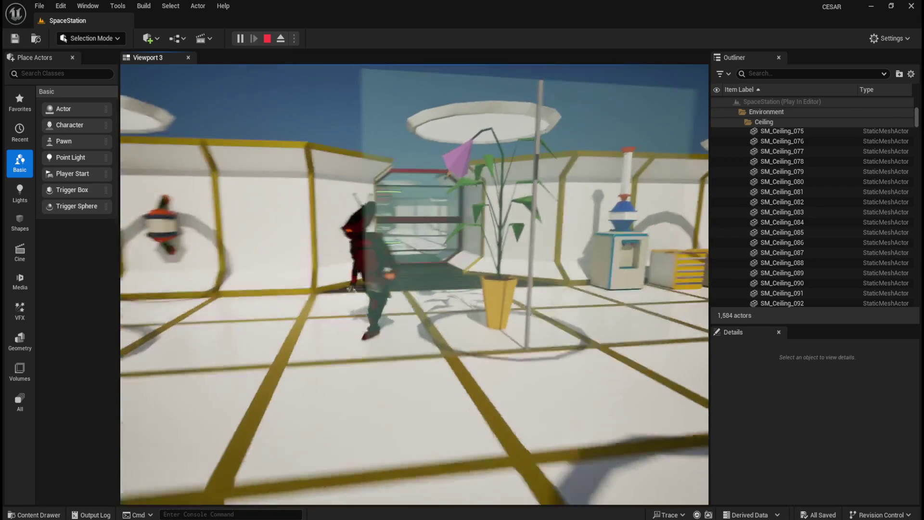
# Stop the play session and fly the camera back down to the plant table.
pyautogui.press('Escape')
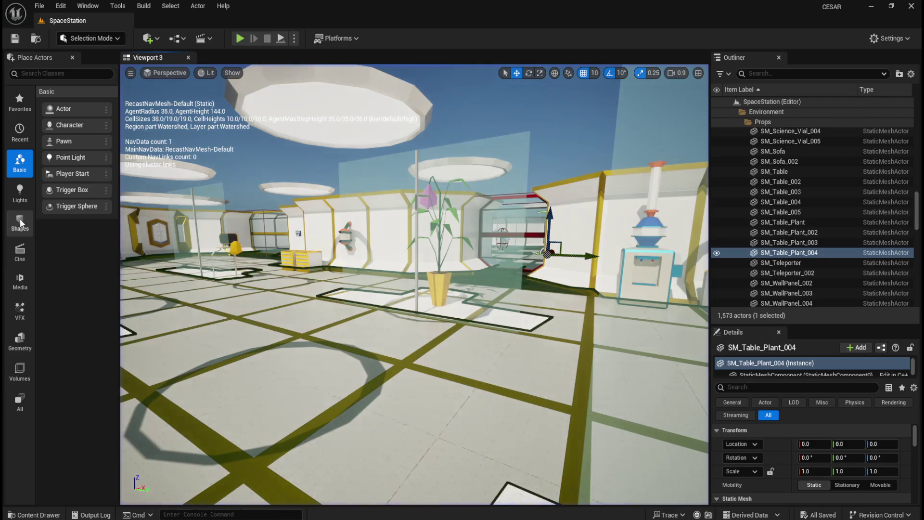
pyautogui.press('e')
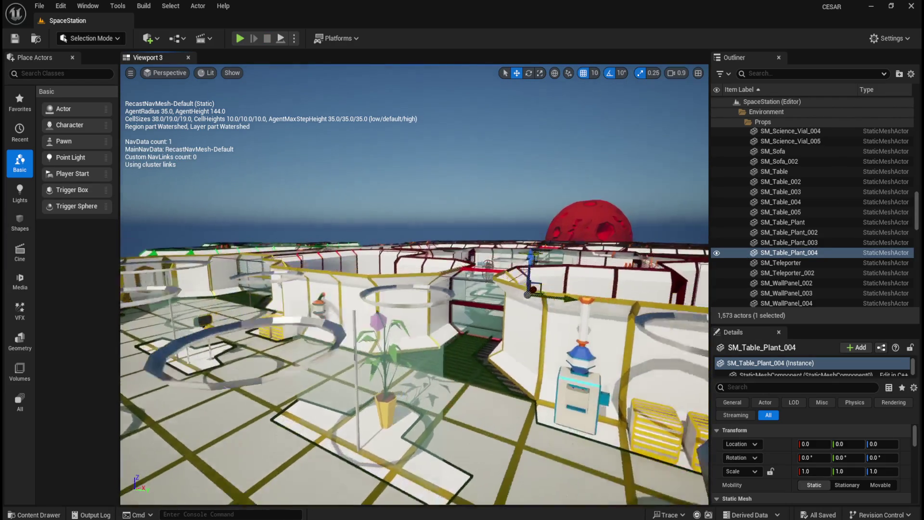
pyautogui.press('w')
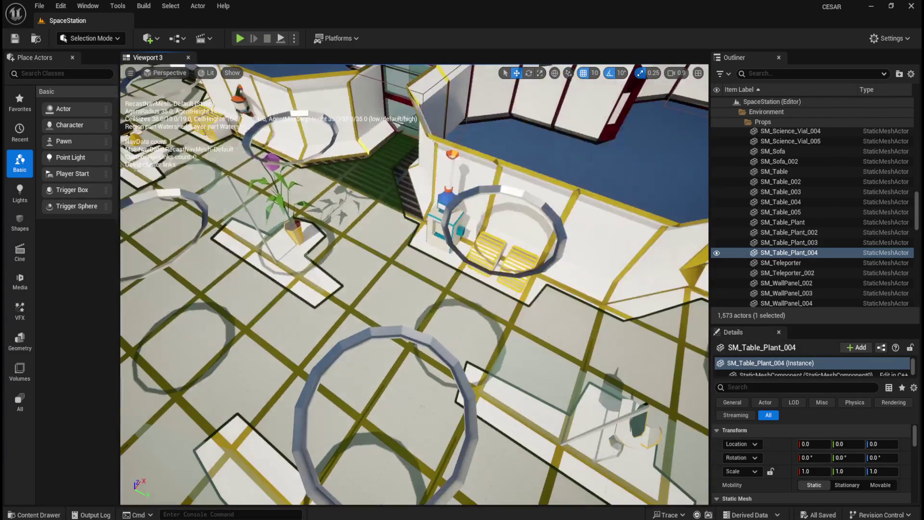
pyautogui.press('s')
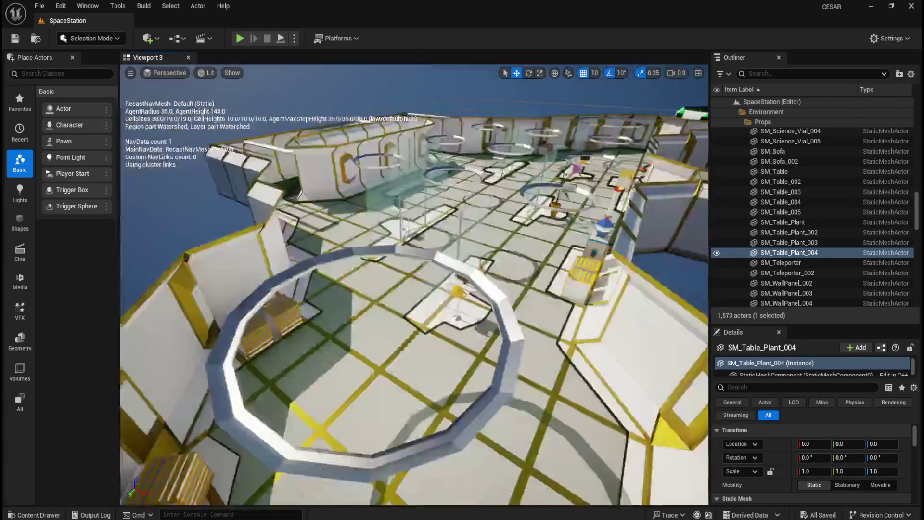
pyautogui.press('w')
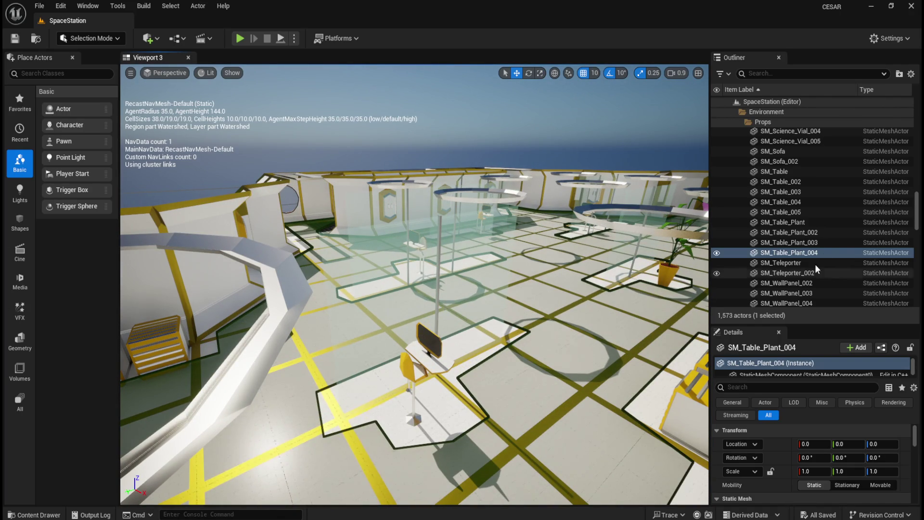
# Reselect SM_Table_Plant_004, filter its Details for 'comple', then clear the search.
pyautogui.click(801, 262)
pyautogui.click(808, 251)
pyautogui.click(775, 386)
pyautogui.write('comple')
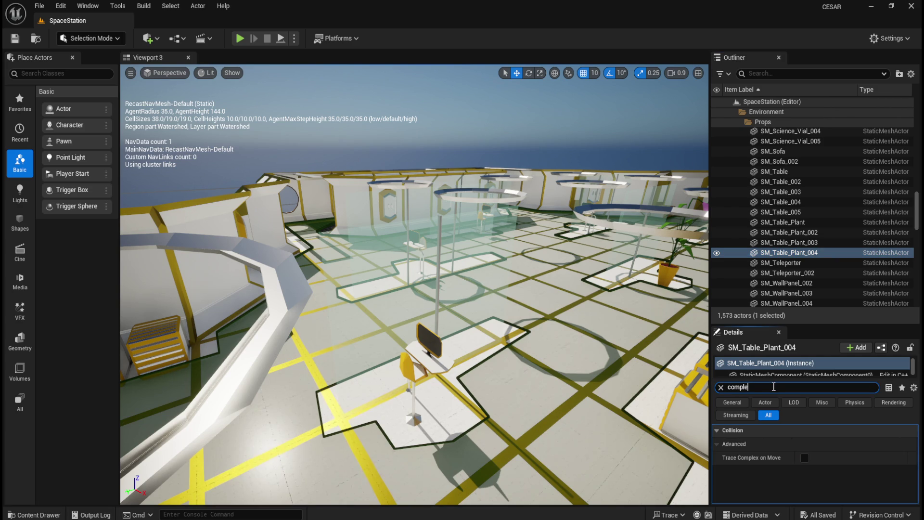
pyautogui.click(722, 387)
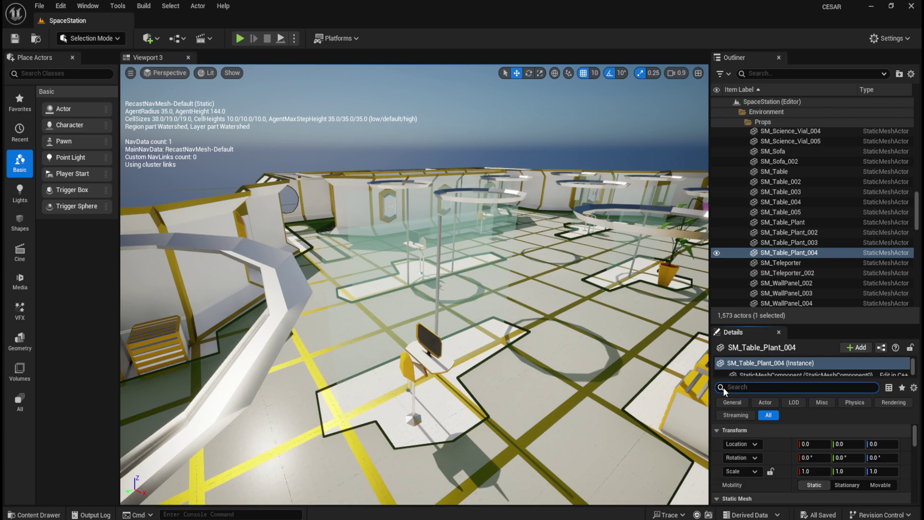
# Open the Content Drawer and scroll the Props assets to the table meshes.
pyautogui.hotkey('ctrl', 'space')
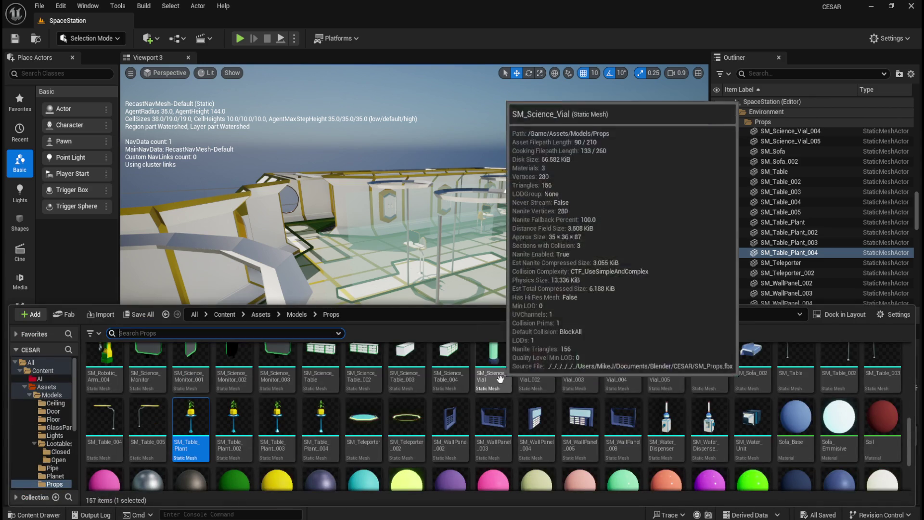
pyautogui.scroll(10, 559, 428)
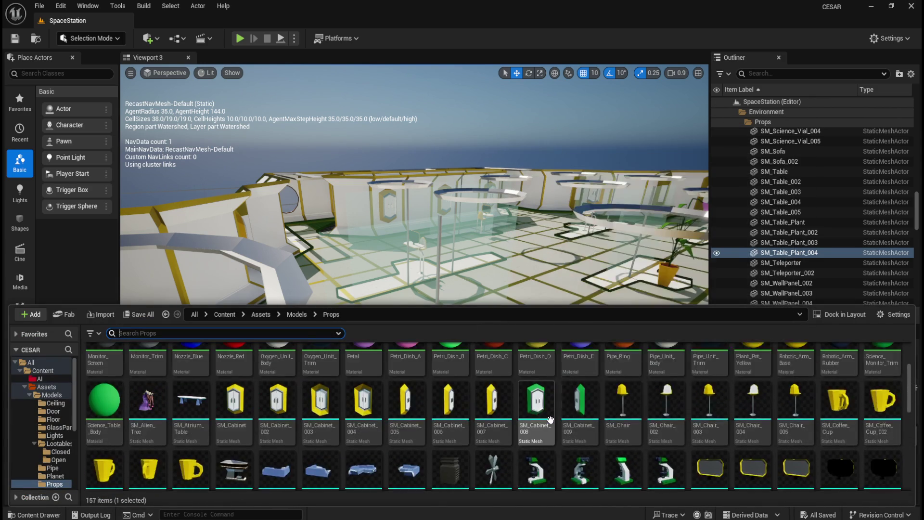
pyautogui.scroll(-5, 551, 419)
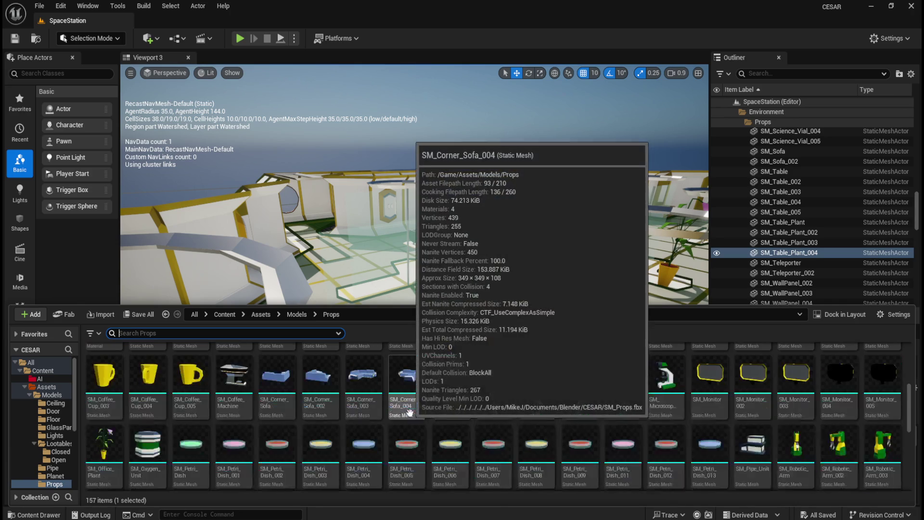
pyautogui.scroll(-2, 434, 412)
pyautogui.scroll(-1, 435, 412)
# Select SM_Table through SM_Table_005 and bring up their Asset Actions menu.
pyautogui.click(795, 404)
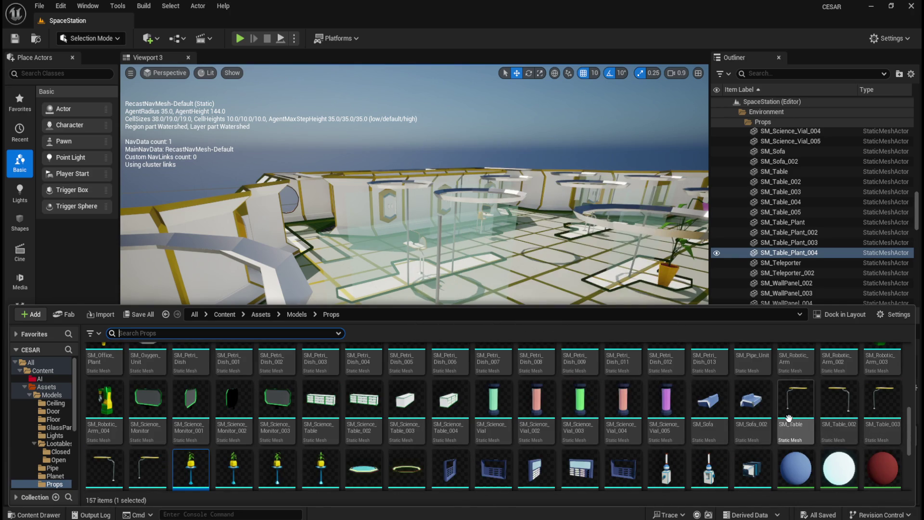
pyautogui.scroll(-1, 190, 433)
pyautogui.keyDown('shift'); pyautogui.click(151, 448); pyautogui.keyUp('shift')
pyautogui.rightClick(151, 447)
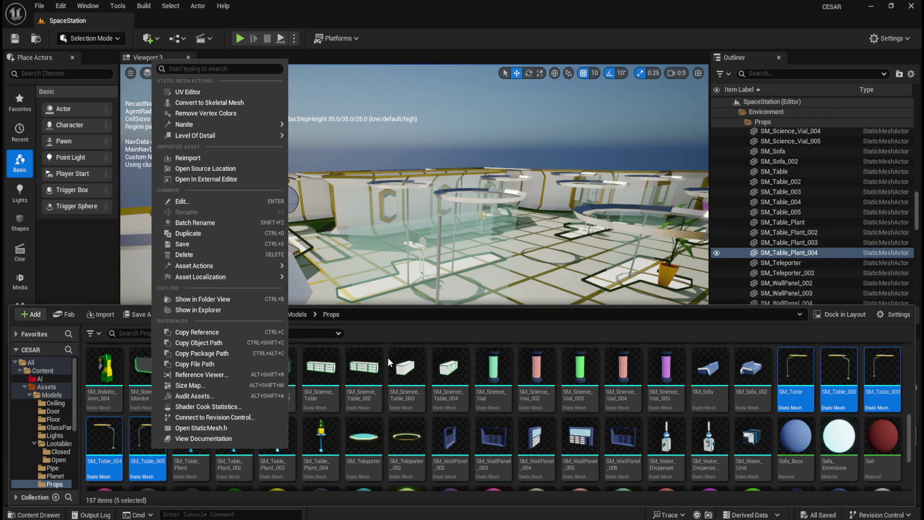
pyautogui.moveTo(250, 138)
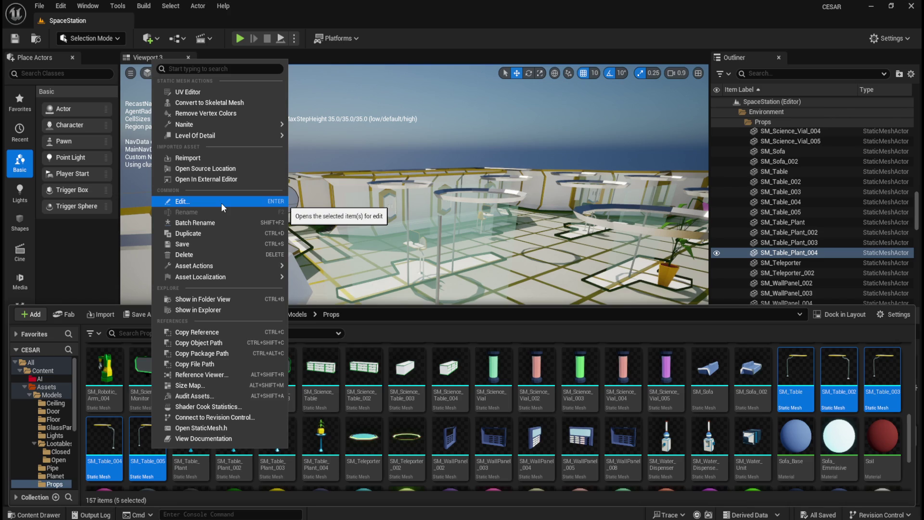
pyautogui.moveTo(218, 265)
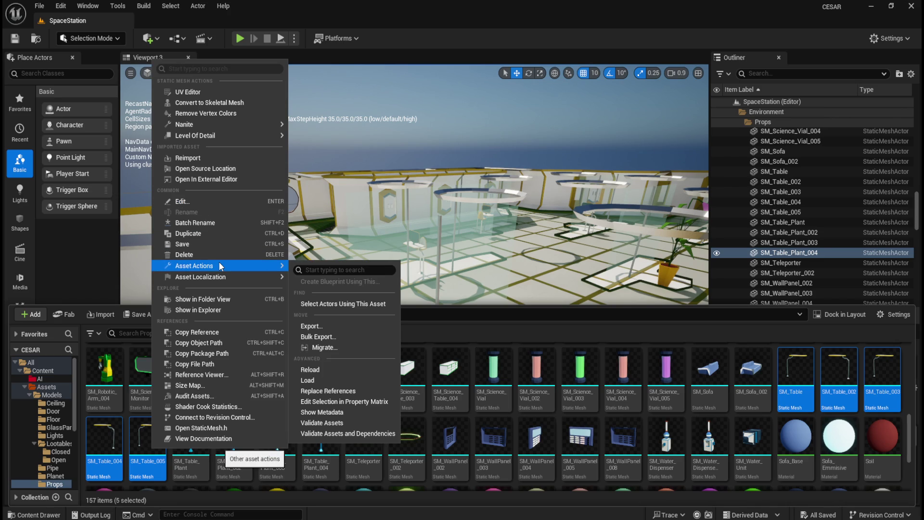